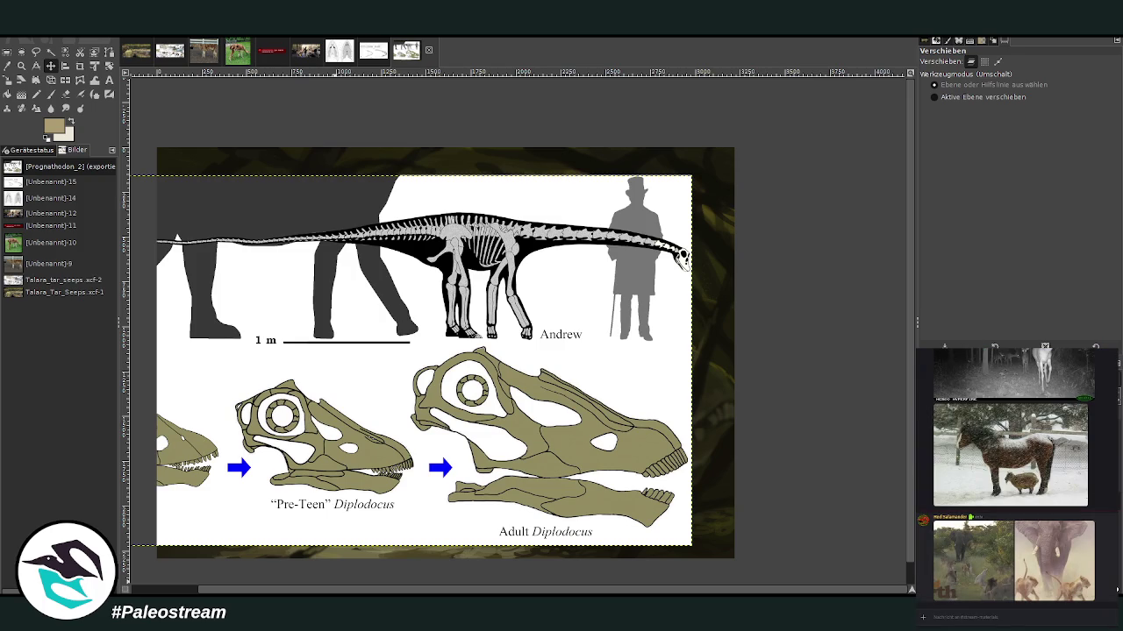
Step: View the elephant photo in the chat at full size and save it
left_click(1088, 524)
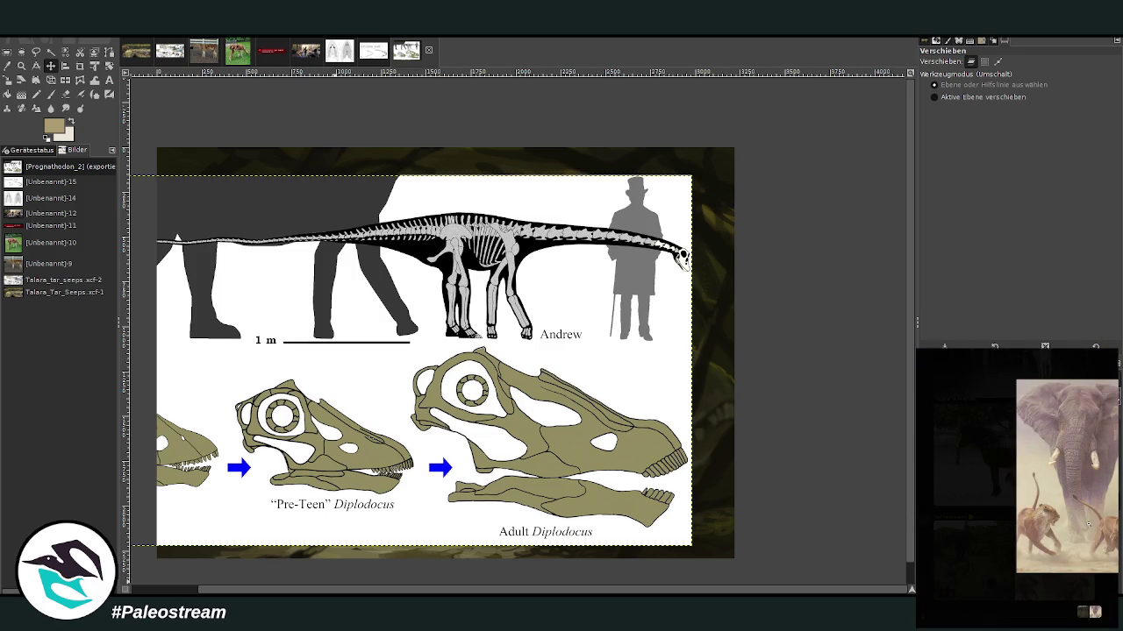
right_click(1087, 523)
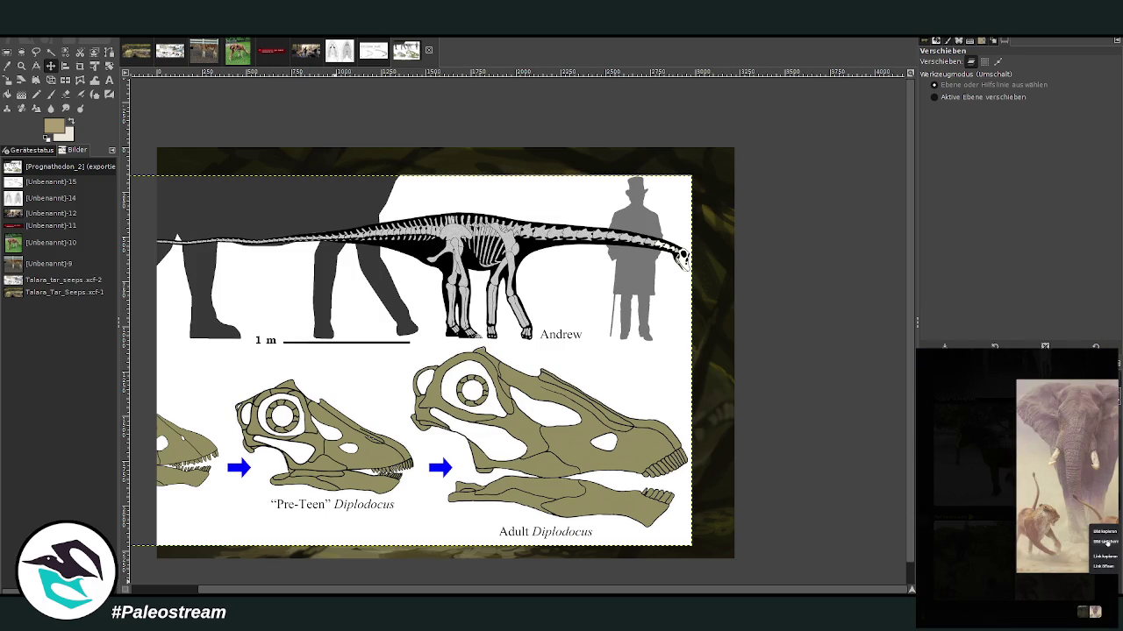
left_click(1107, 542)
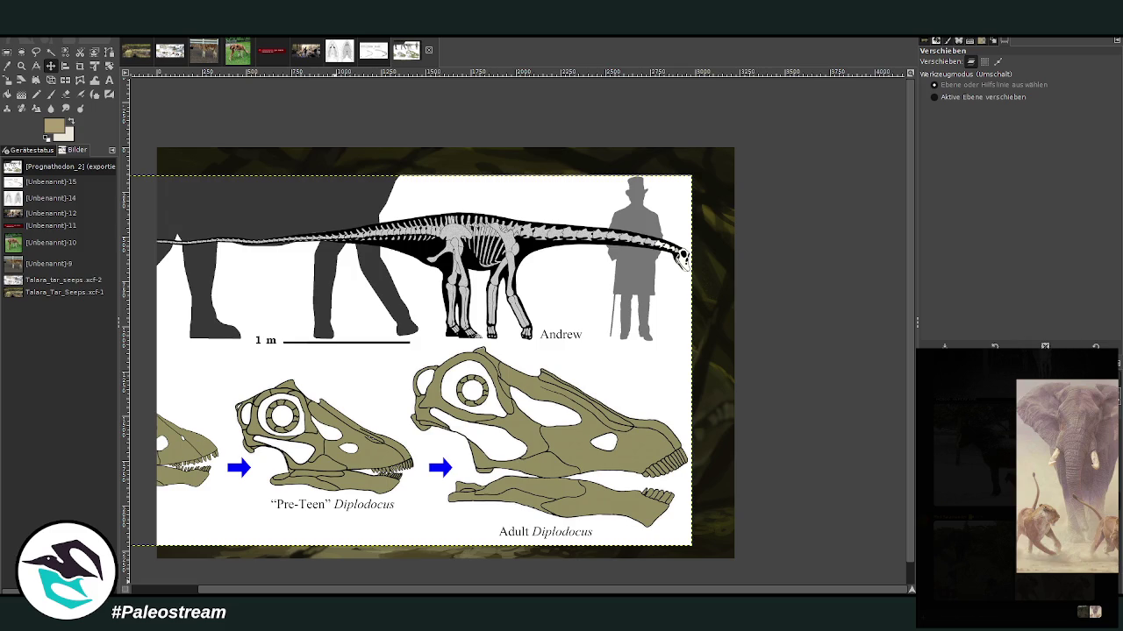
left_click(1084, 518)
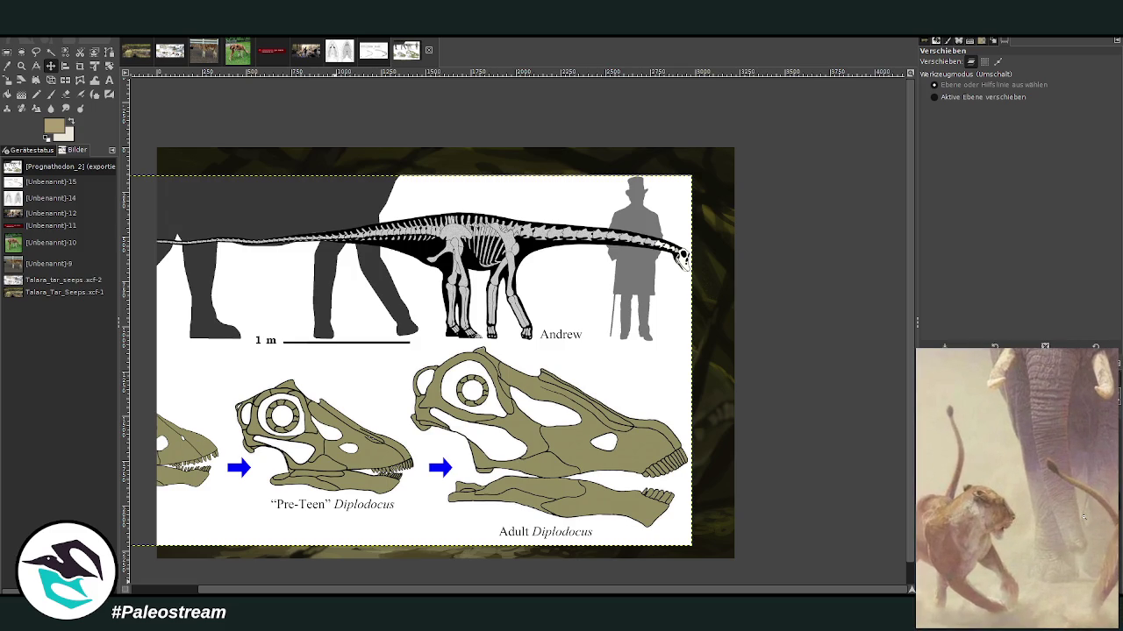
key("Escape")
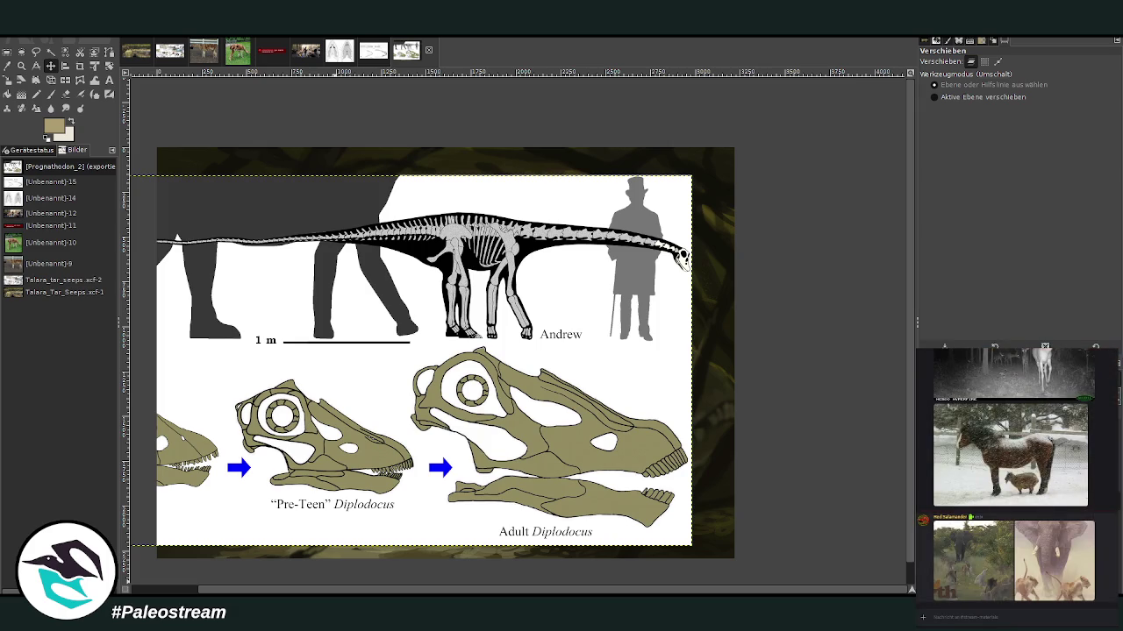
Step: Look through the elephant-and-lions media, then post the night elephant photo and a pasted image to the chat
left_click(962, 562)
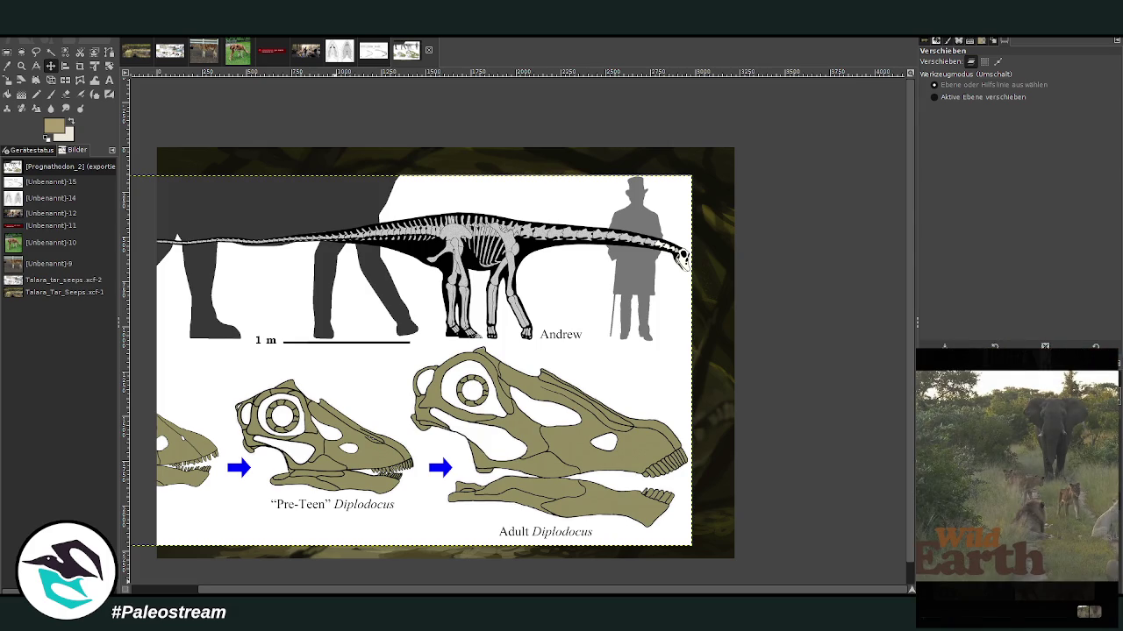
key("Escape")
scroll(1100, 609, "down", 5)
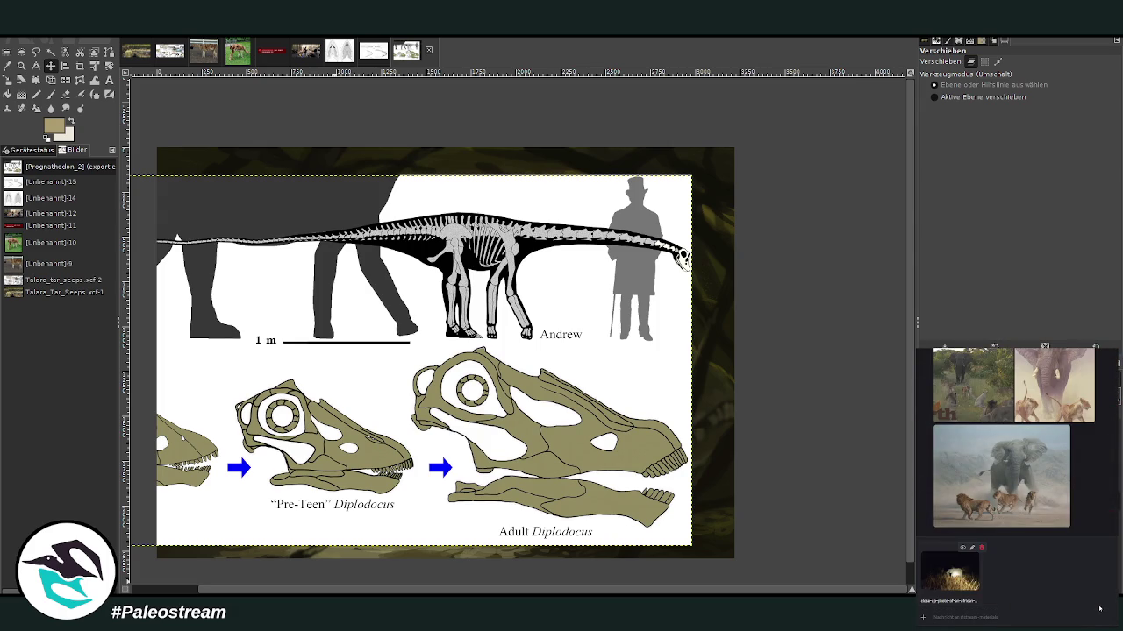
left_click(1001, 477)
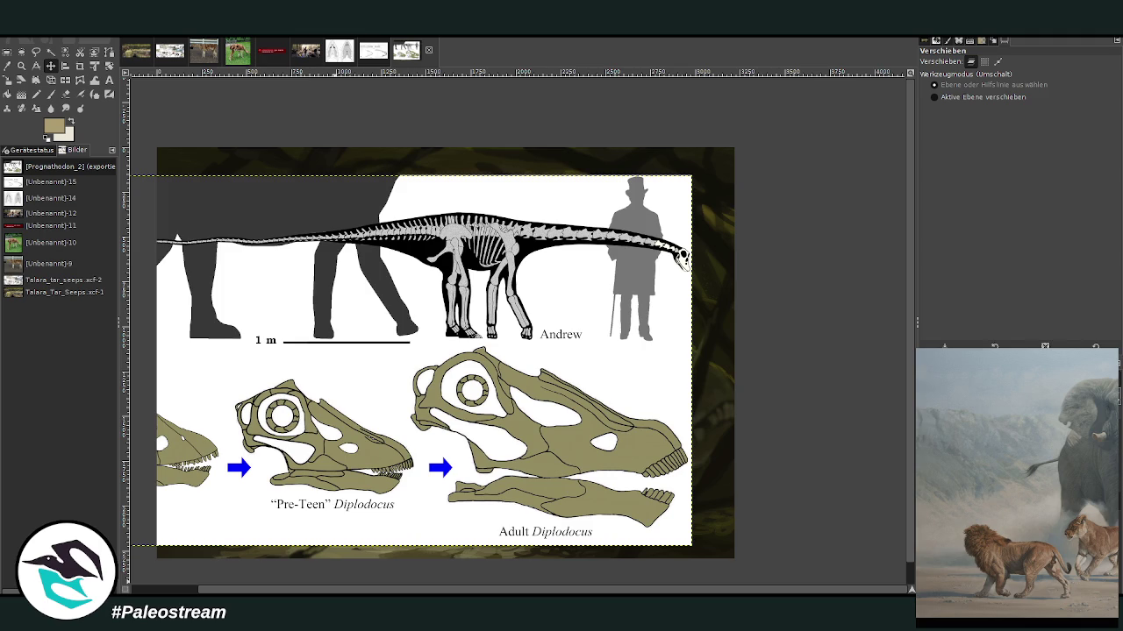
key("Escape")
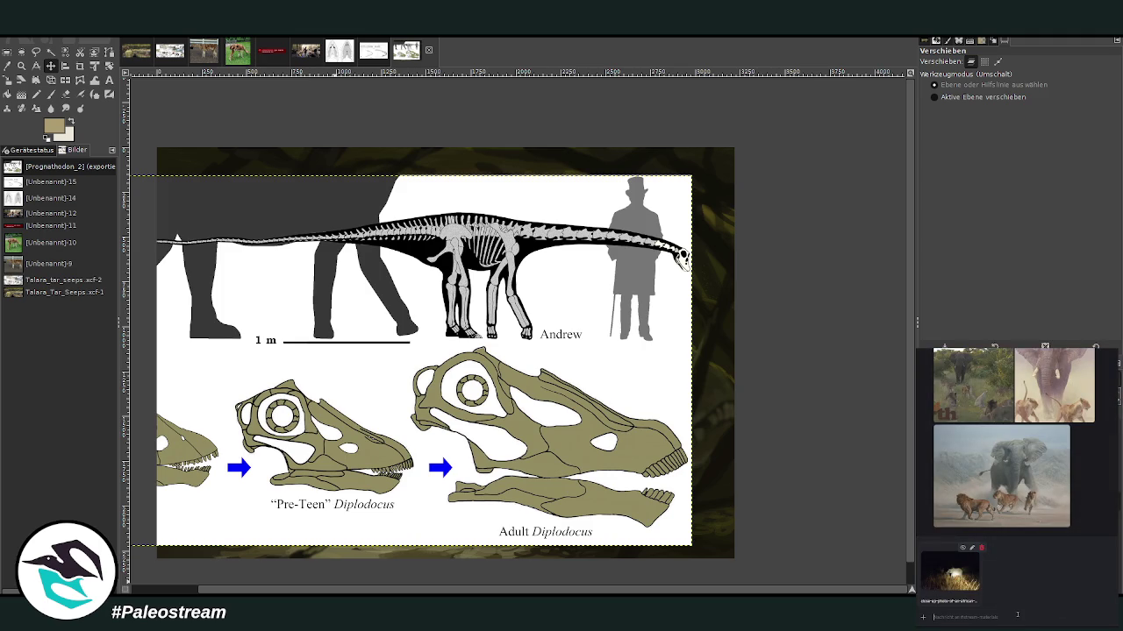
key("Return")
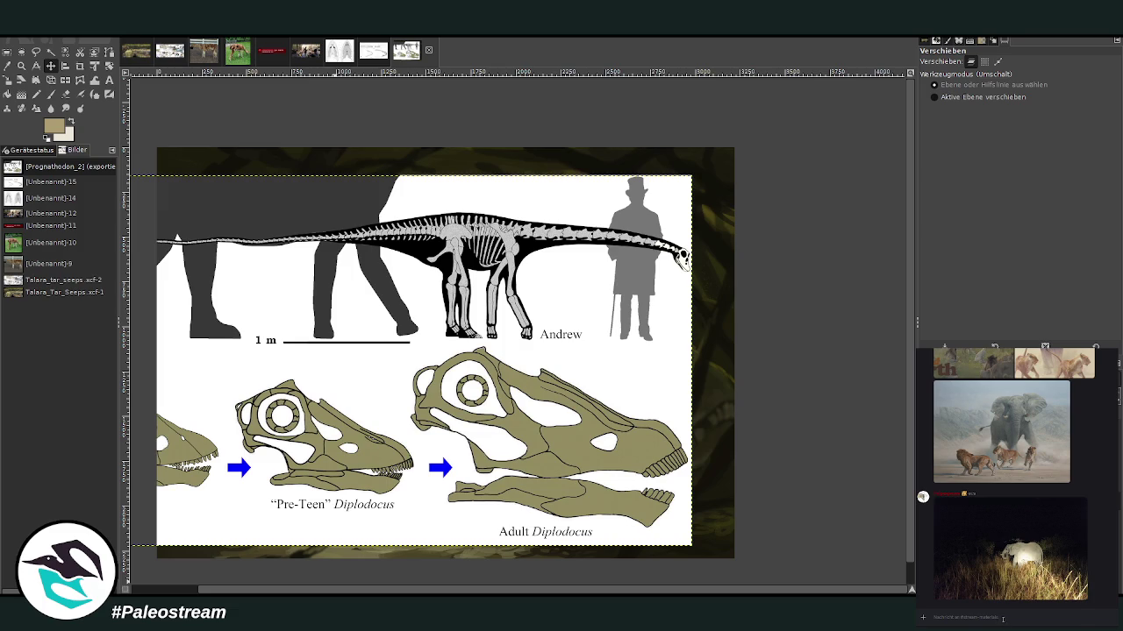
key("ctrl+v")
key("Return")
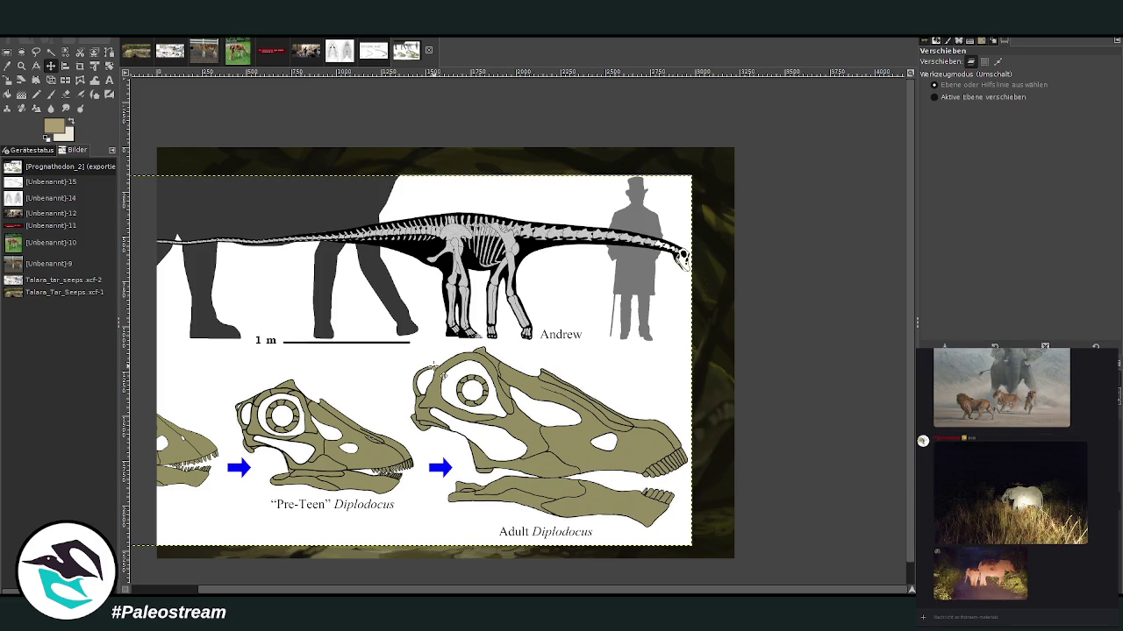
Step: Shrink the pasted Diplodocus chart with the Scale tool and move it up into the upper left
left_click(7, 79)
left_click(256, 262)
left_click_drag(260, 265, 343, 258)
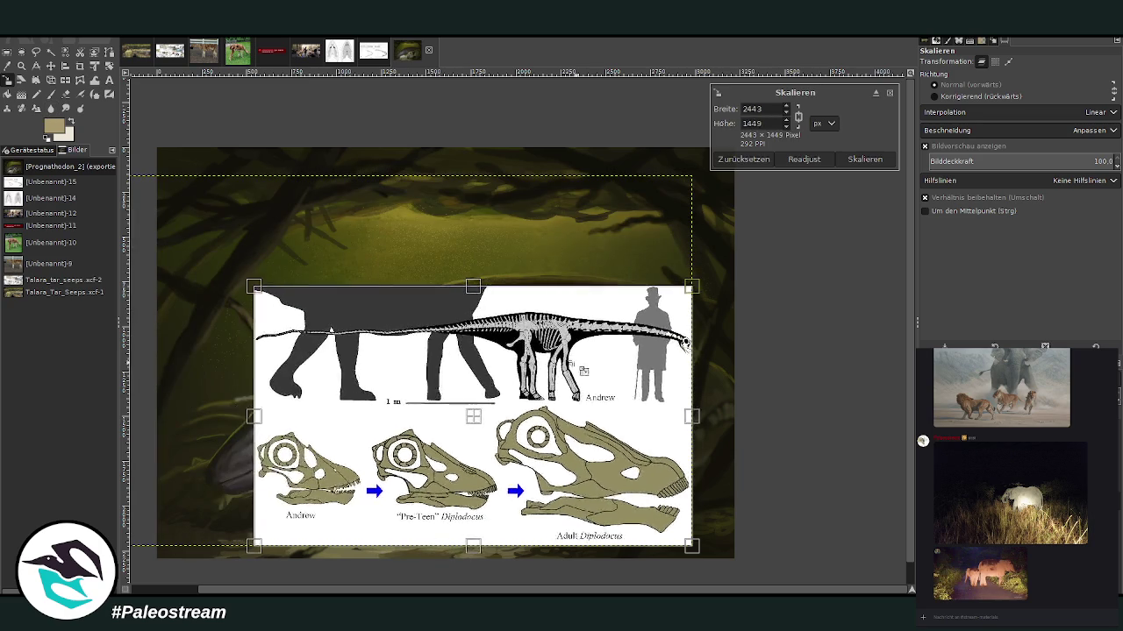
mouse_move(428, 456)
left_mouse_down()
mouse_move(466, 235)
mouse_move(347, 277)
left_mouse_up()
key("Return")
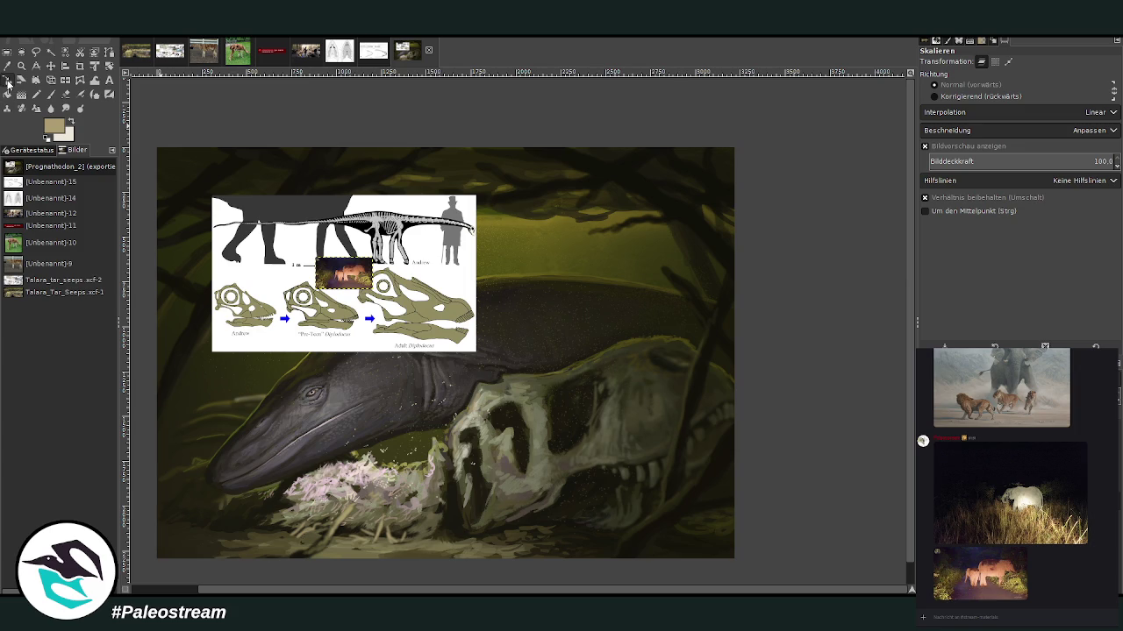
Step: Scale the pasted night photo to 691×389 and sample a dark painting colour from the image
left_click(351, 281)
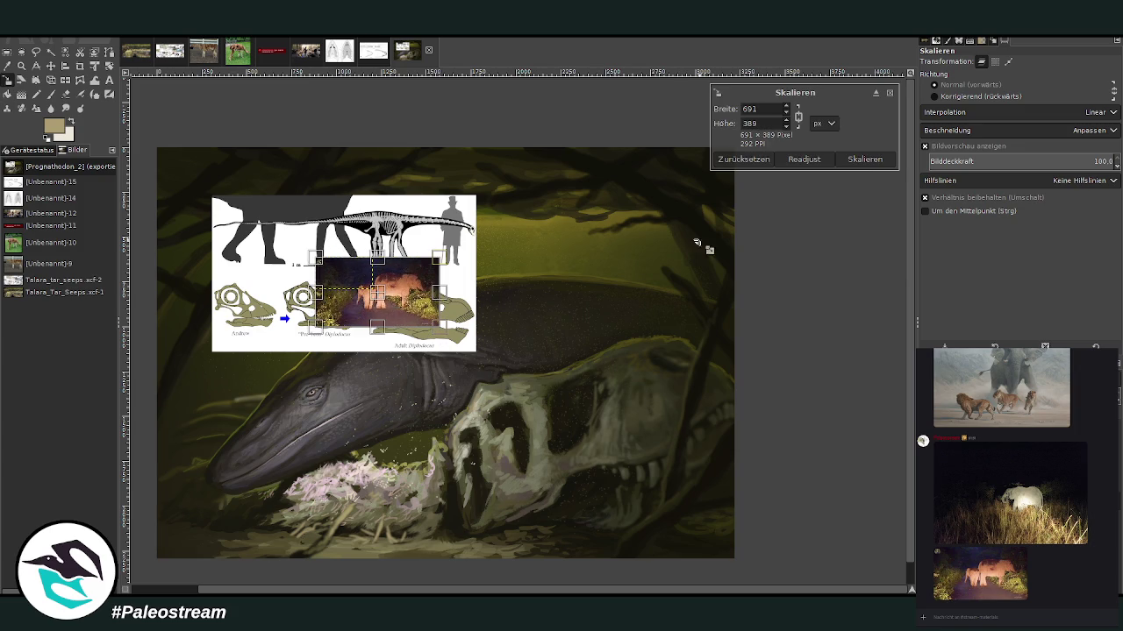
left_click(865, 159)
left_click(8, 66)
left_click(357, 263)
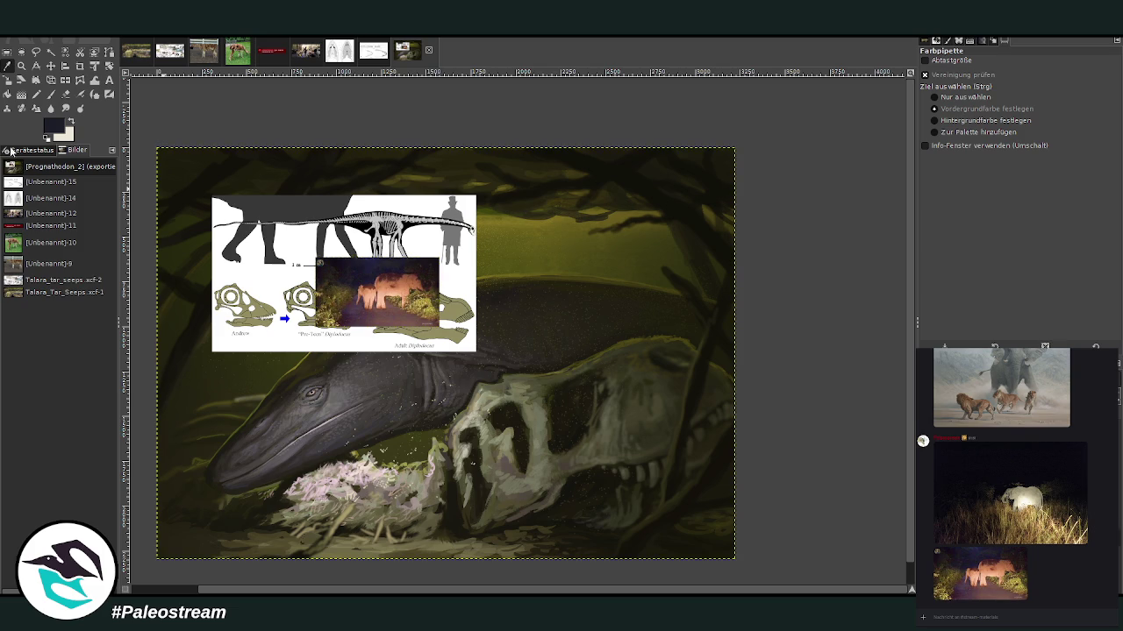
Step: Paint dark navy over the old painting with a size 1514, opacity 100 brush, then view a new chat image
left_click(50, 94)
left_click_drag(995, 124, 1051, 124)
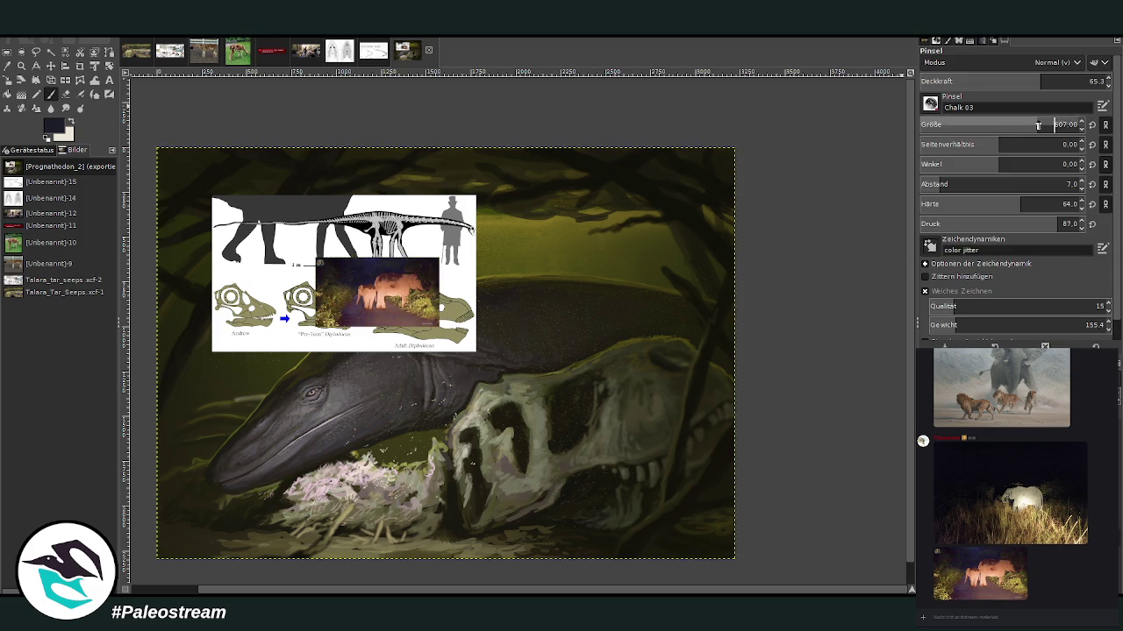
left_click_drag(1079, 81, 1120, 81)
left_click_drag(1026, 125, 1043, 125)
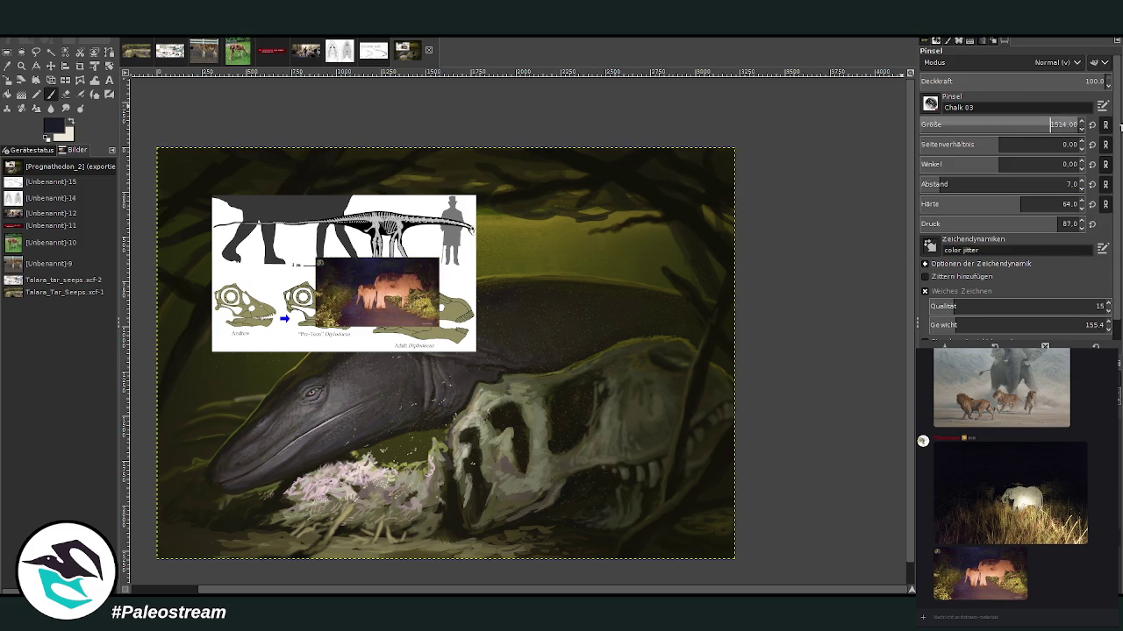
mouse_move(619, 193)
left_mouse_down()
mouse_move(558, 217)
mouse_move(268, 185)
mouse_move(213, 168)
mouse_move(143, 439)
mouse_move(289, 528)
mouse_move(724, 531)
mouse_move(721, 205)
mouse_move(622, 421)
mouse_move(335, 367)
mouse_move(255, 386)
left_mouse_up()
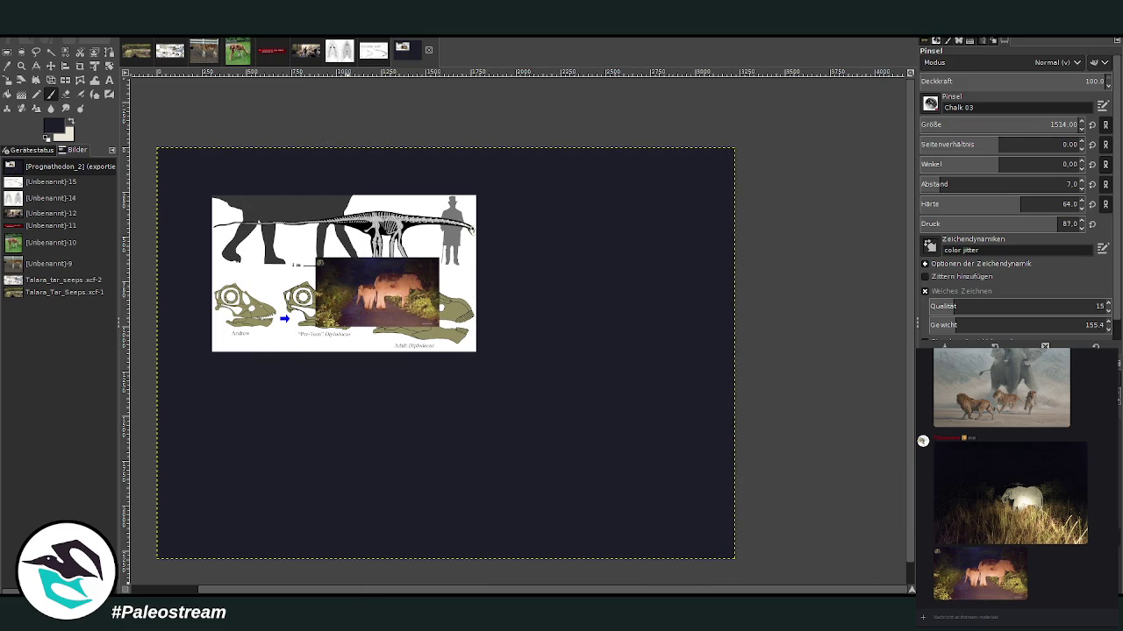
left_click(1017, 555)
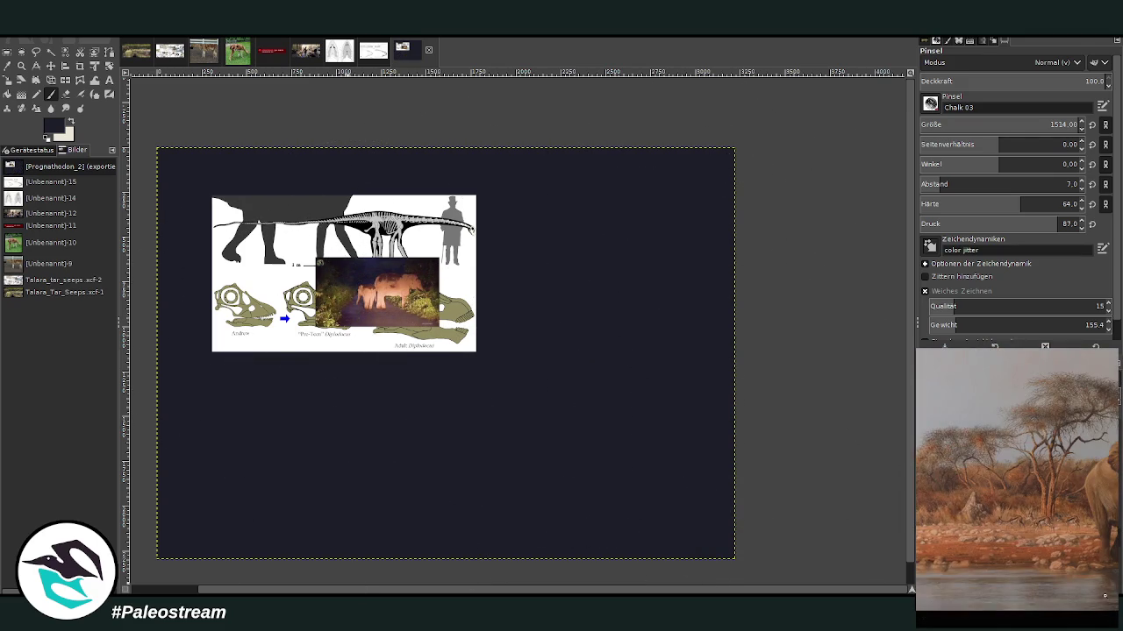
key("Escape")
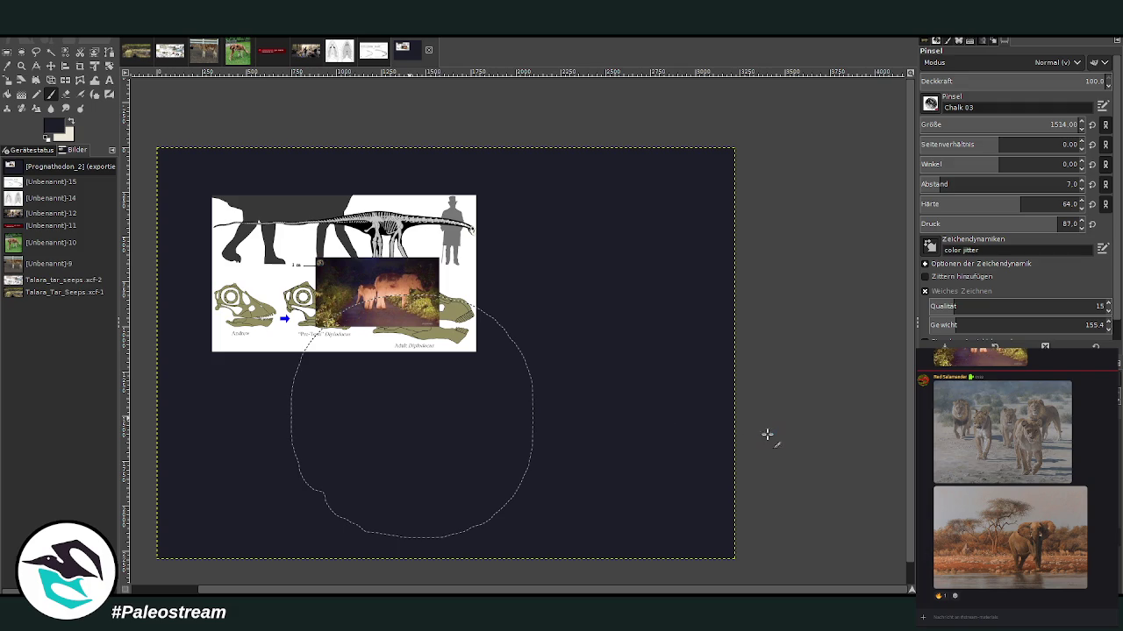
Step: Paste the Kaatedocus siberi skull drawing and scale it down as a smaller reference
key("ctrl+v")
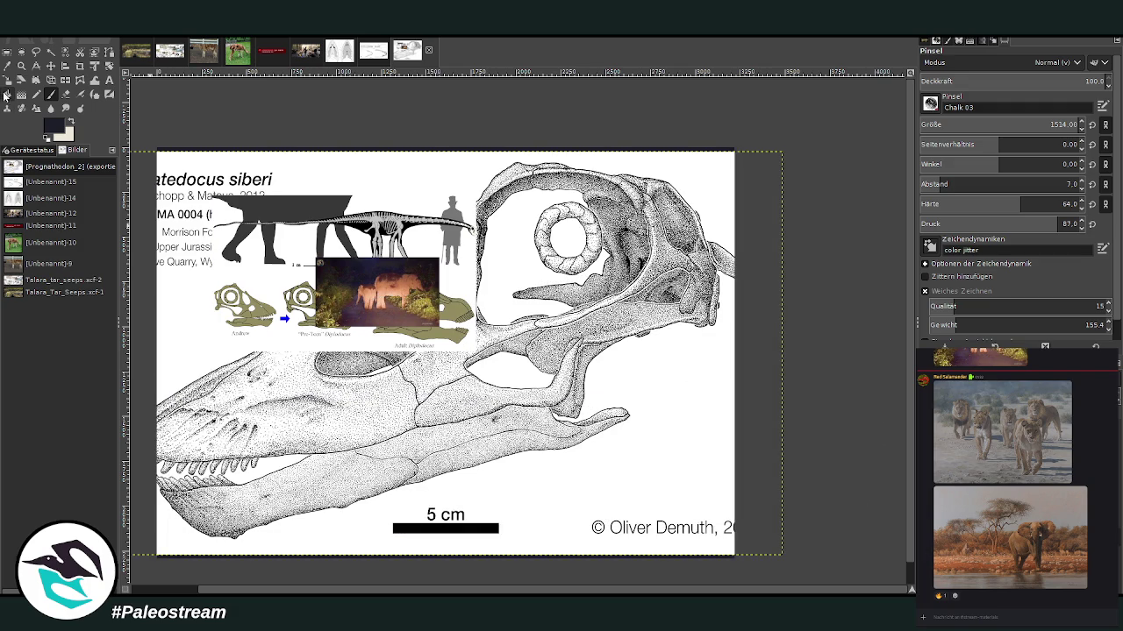
left_click(7, 79)
left_click_drag(733, 552, 615, 456)
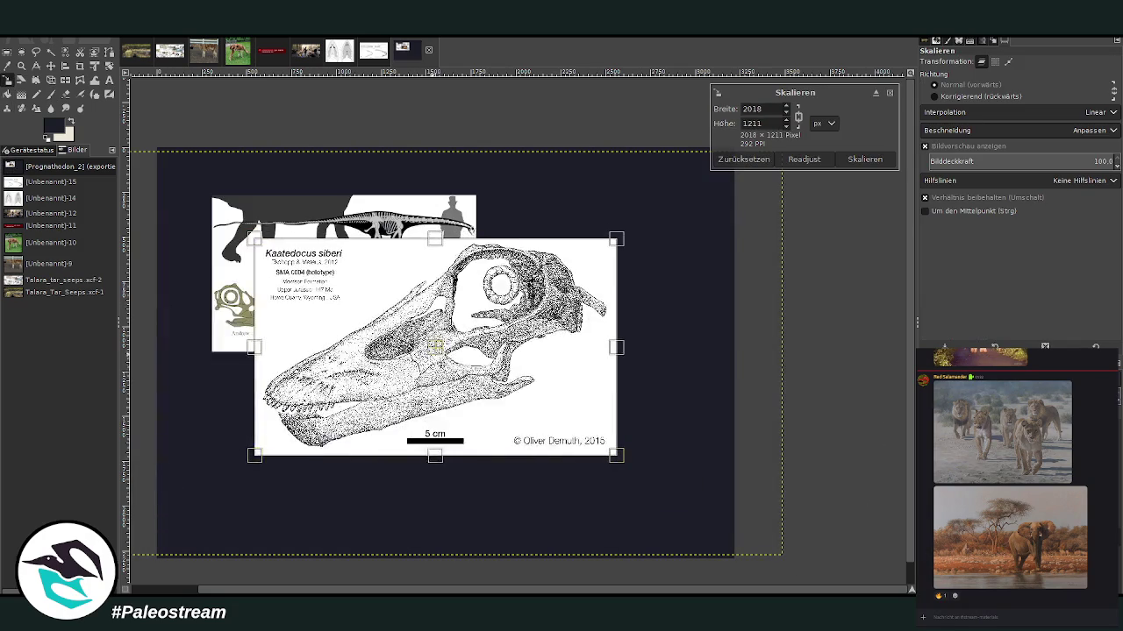
left_click(864, 160)
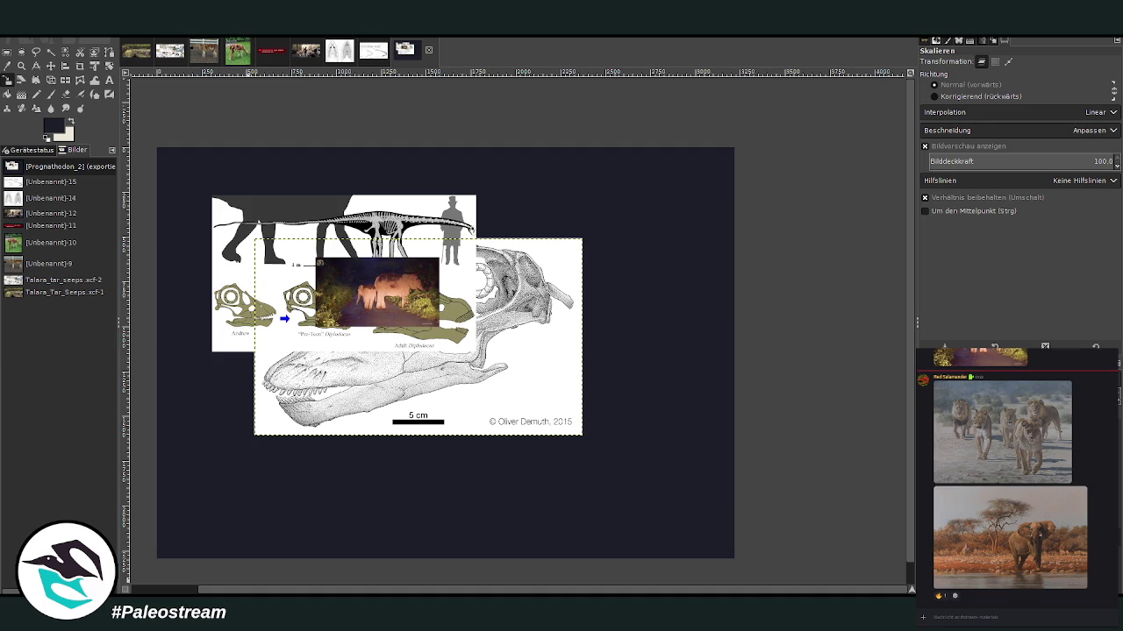
Step: Zoom in on the reference images
left_click(21, 65)
left_click_drag(149, 144, 719, 535)
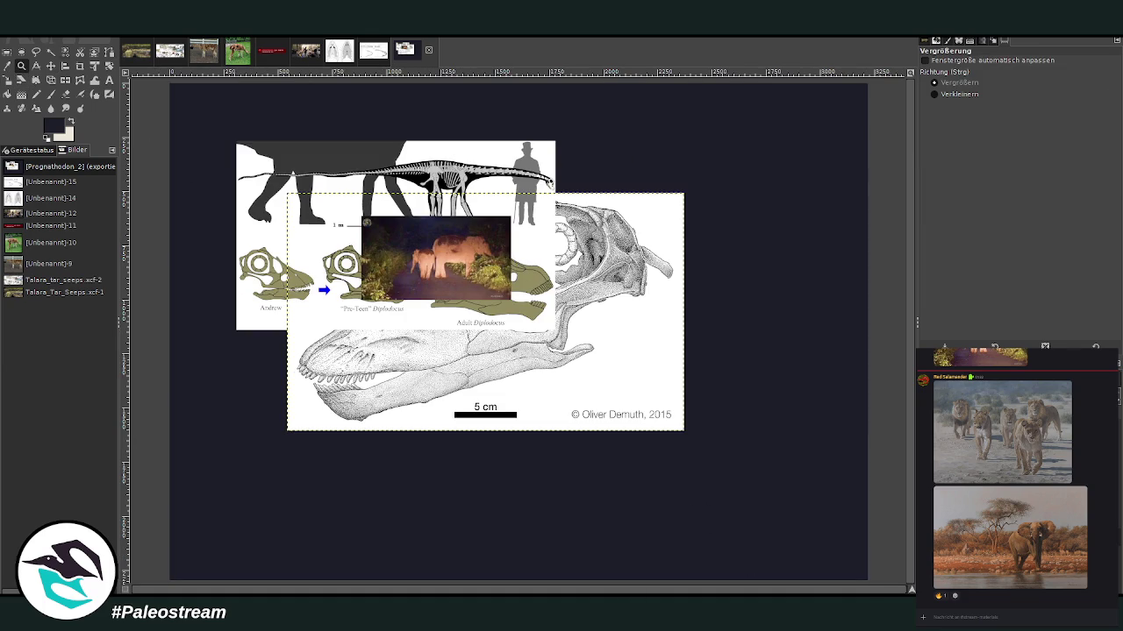
left_click(50, 66)
Step: Move the night photo to the right and the chart and skull to the top, then sample dark brown
left_click_drag(446, 239, 789, 248)
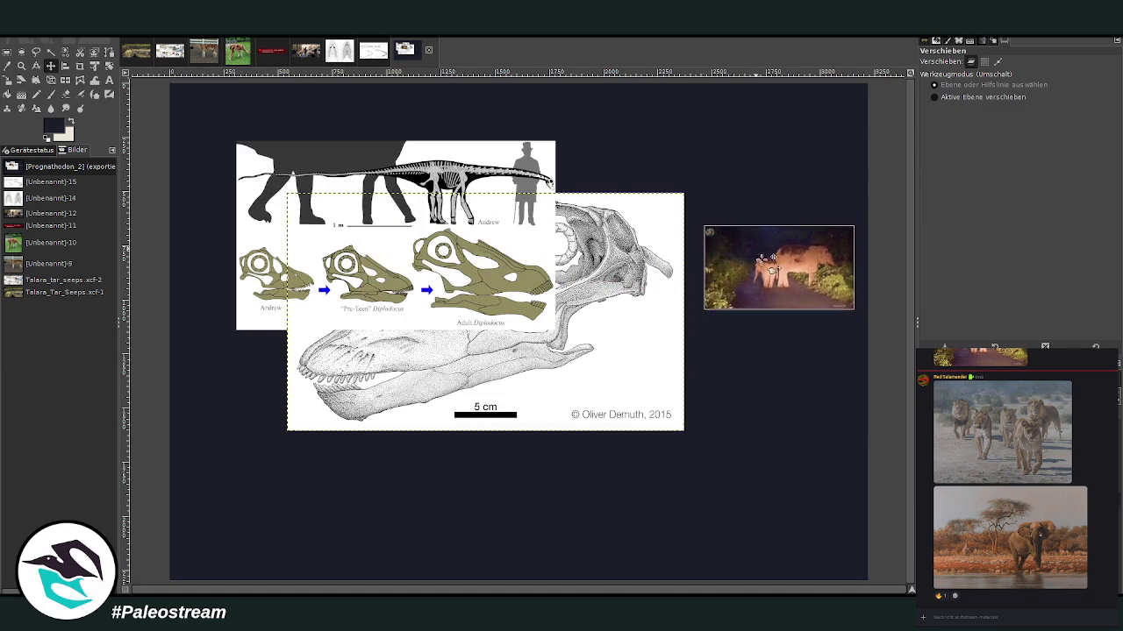
mouse_move(414, 201)
left_mouse_down()
mouse_move(769, 175)
mouse_move(564, 124)
left_mouse_up()
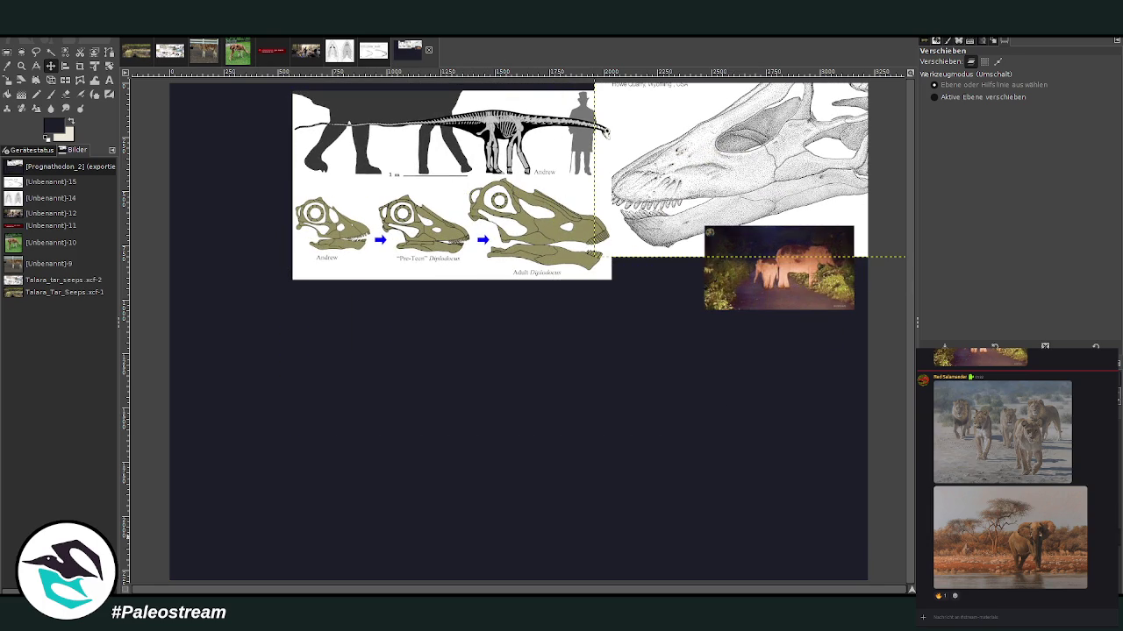
left_click(7, 65)
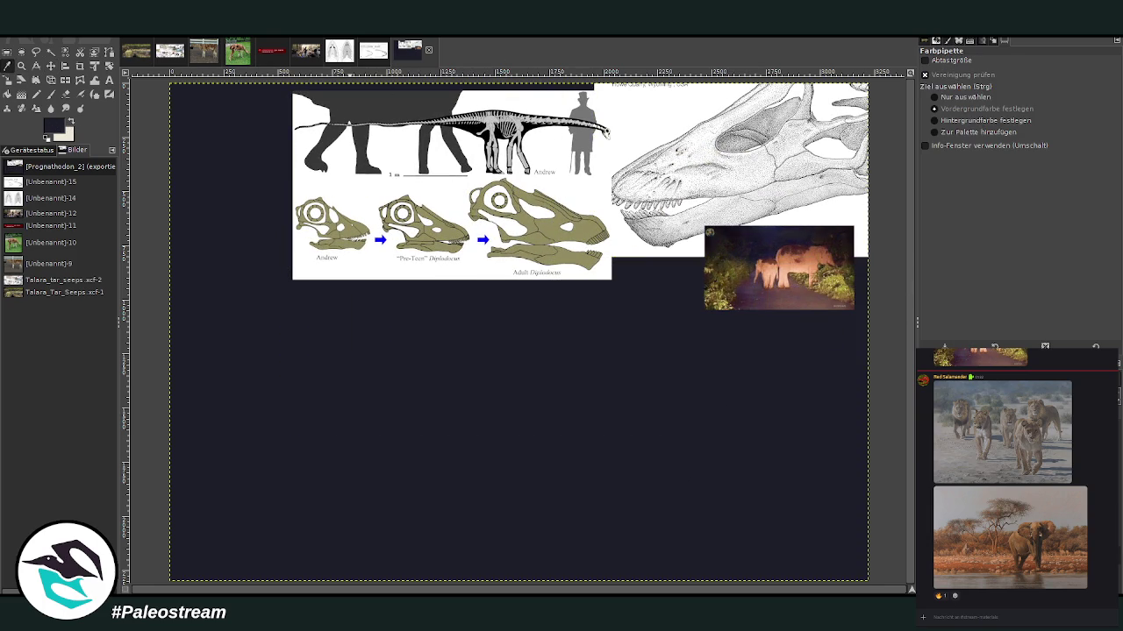
left_click(895, 384)
left_click(51, 93)
Step: Paint faint, low-opacity brown strokes along the bottom of the canvas with a fully hard brush
left_click_drag(1054, 82, 1037, 82)
left_click_drag(702, 560, 451, 571)
left_click_drag(1016, 81, 1006, 80)
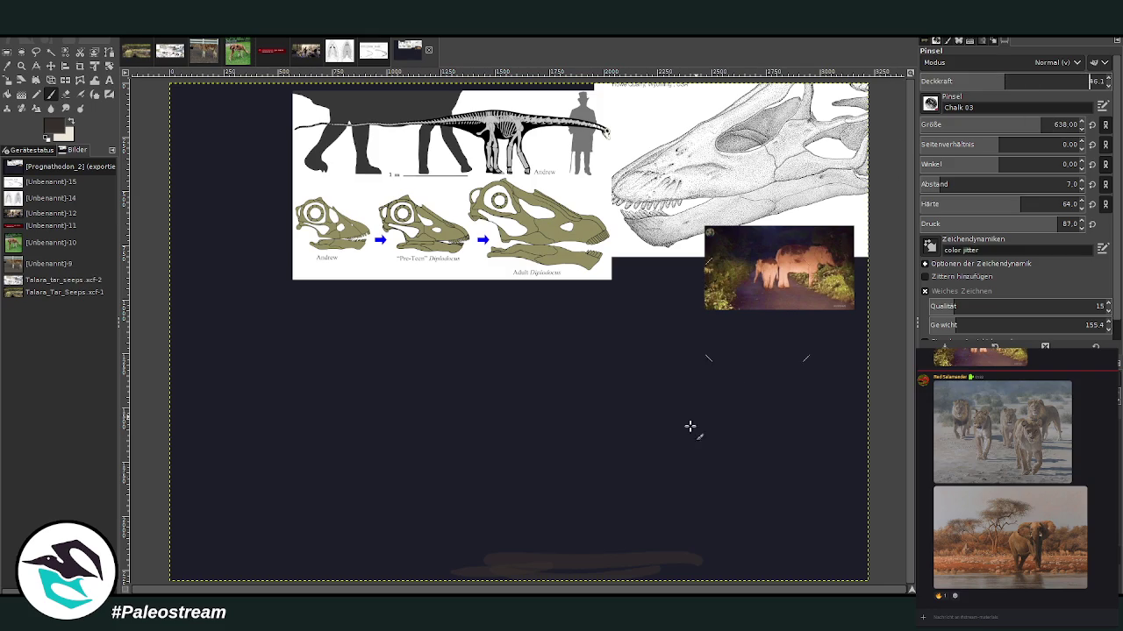
mouse_move(710, 539)
left_mouse_down()
mouse_move(795, 571)
mouse_move(473, 546)
mouse_move(709, 547)
mouse_move(602, 541)
mouse_move(385, 568)
mouse_move(626, 527)
mouse_move(807, 546)
mouse_move(454, 496)
left_mouse_up()
left_click_drag(1032, 204, 1087, 203)
left_click_drag(707, 526, 471, 529)
Step: Switch to the Charcoal 01 brush, raise opacity and size, and add lighter brown across the ground band
key("period")
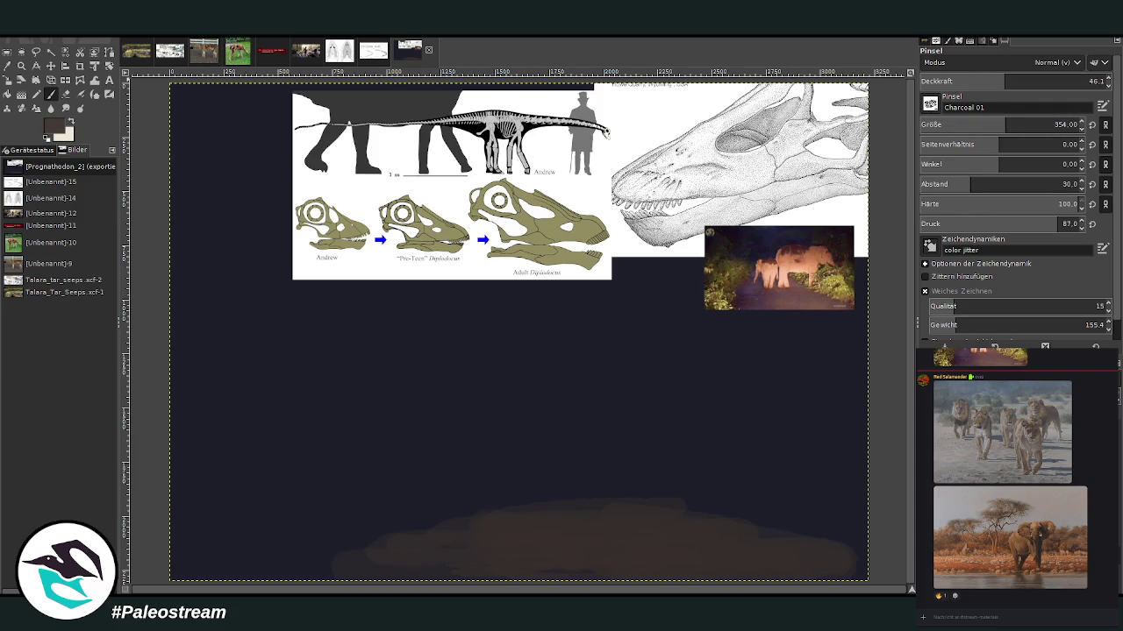
left_click_drag(1006, 125, 1027, 124)
left_click_drag(1004, 81, 1042, 81)
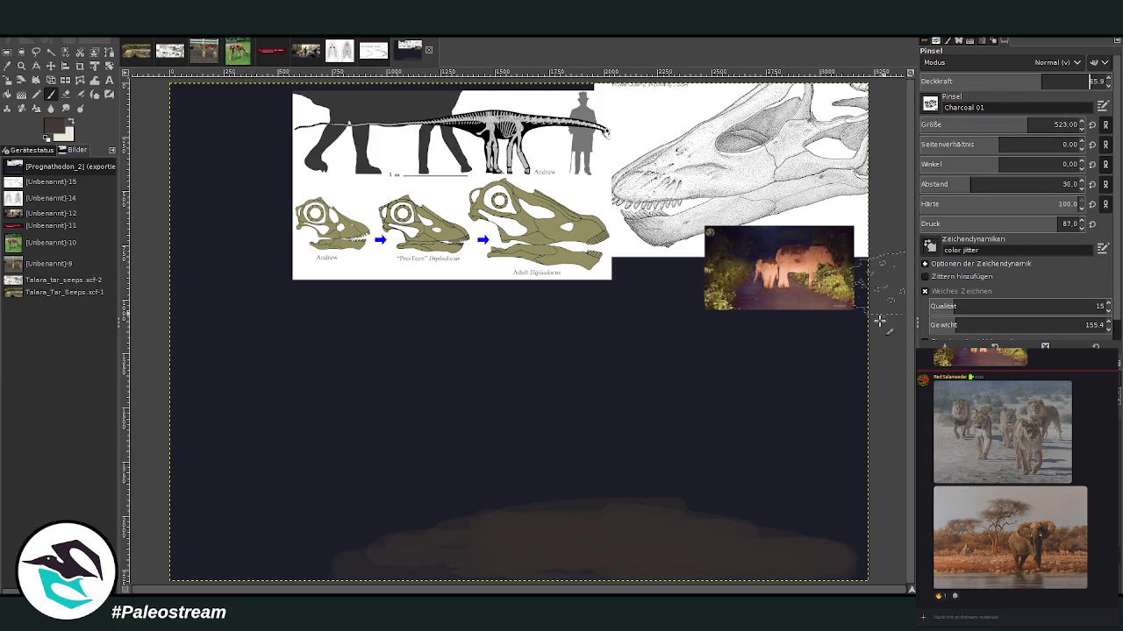
mouse_move(653, 546)
left_mouse_down()
mouse_move(735, 566)
mouse_move(465, 562)
left_mouse_up()
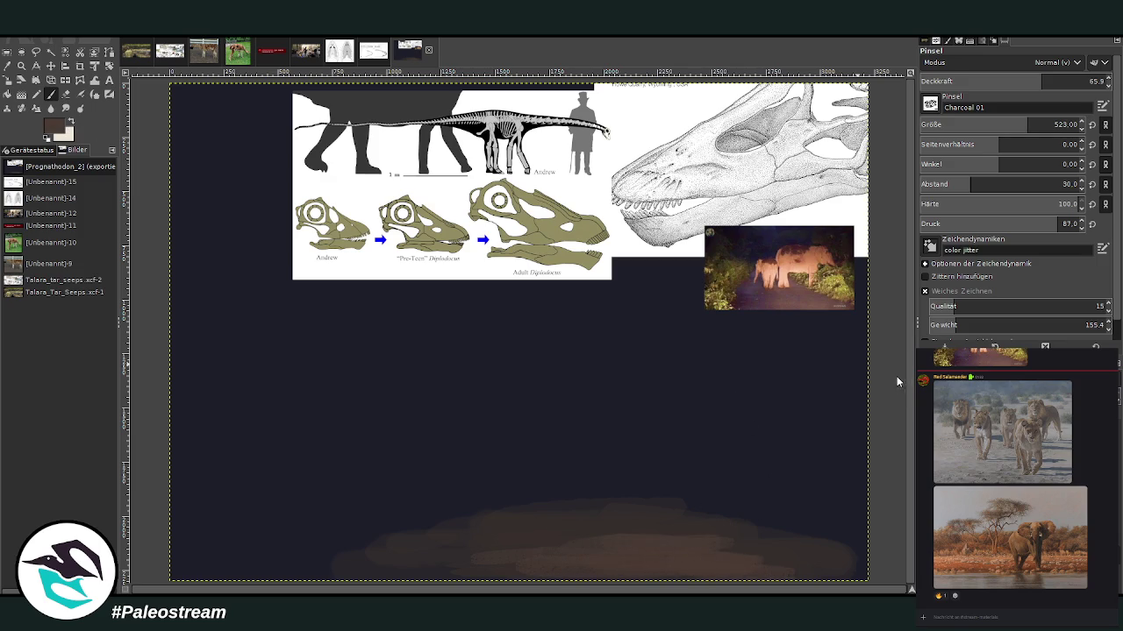
mouse_move(590, 539)
left_mouse_down()
mouse_move(770, 546)
mouse_move(777, 569)
mouse_move(444, 556)
mouse_move(412, 530)
mouse_move(613, 514)
mouse_move(389, 527)
mouse_move(593, 521)
mouse_move(538, 513)
left_mouse_up()
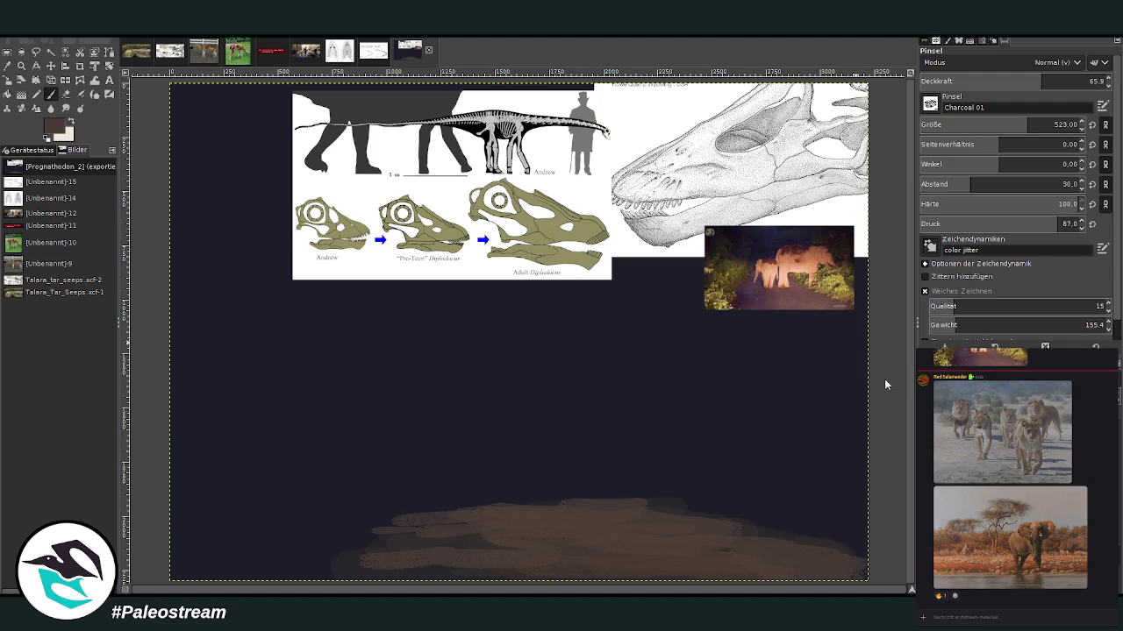
mouse_move(409, 552)
left_mouse_down()
mouse_move(339, 567)
mouse_move(412, 568)
mouse_move(381, 541)
mouse_move(401, 523)
mouse_move(421, 552)
mouse_move(305, 521)
mouse_move(517, 486)
mouse_move(421, 492)
left_mouse_up()
Step: Sample a lighter brown and paint the band's right side and middle at opacity 41 then 48.6, then shrink brush to 237
key("x")
left_click(996, 80)
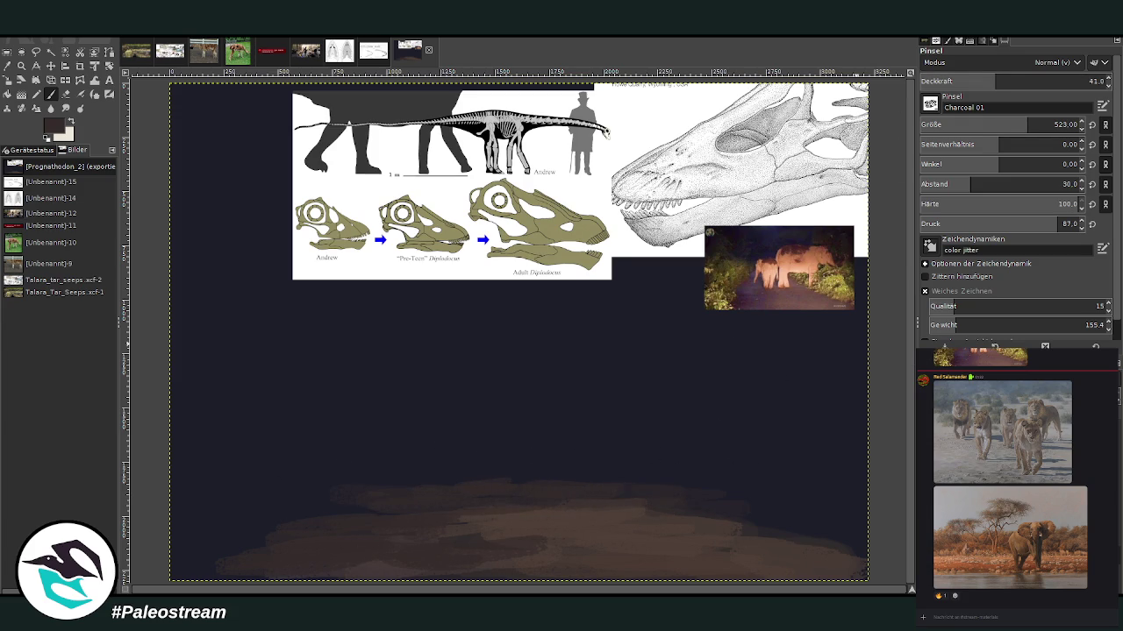
left_click(543, 493, "ctrl")
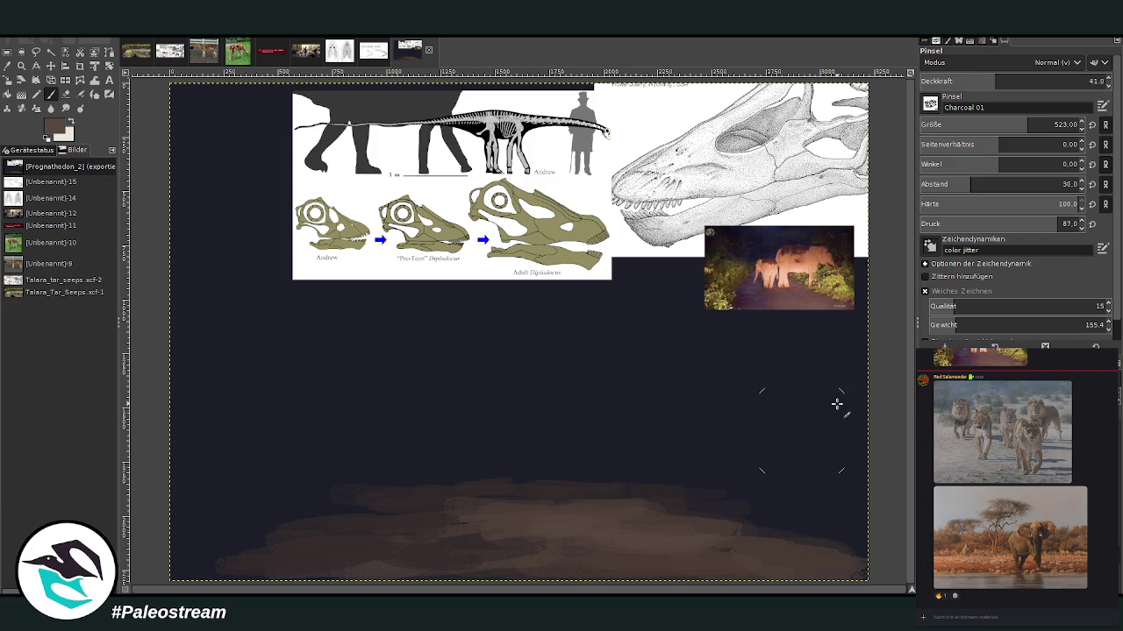
left_click(871, 276, "ctrl")
mouse_move(636, 526)
left_mouse_down()
mouse_move(519, 506)
mouse_move(571, 546)
mouse_move(515, 483)
mouse_move(464, 494)
mouse_move(727, 514)
mouse_move(759, 538)
left_mouse_up()
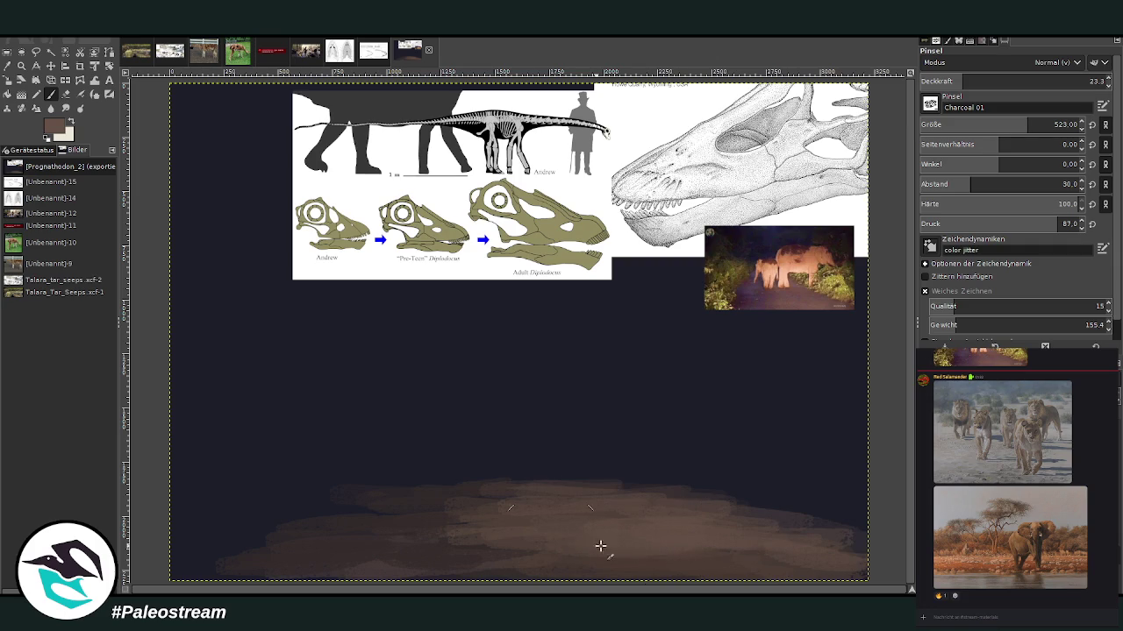
left_click_drag(962, 80, 1010, 80)
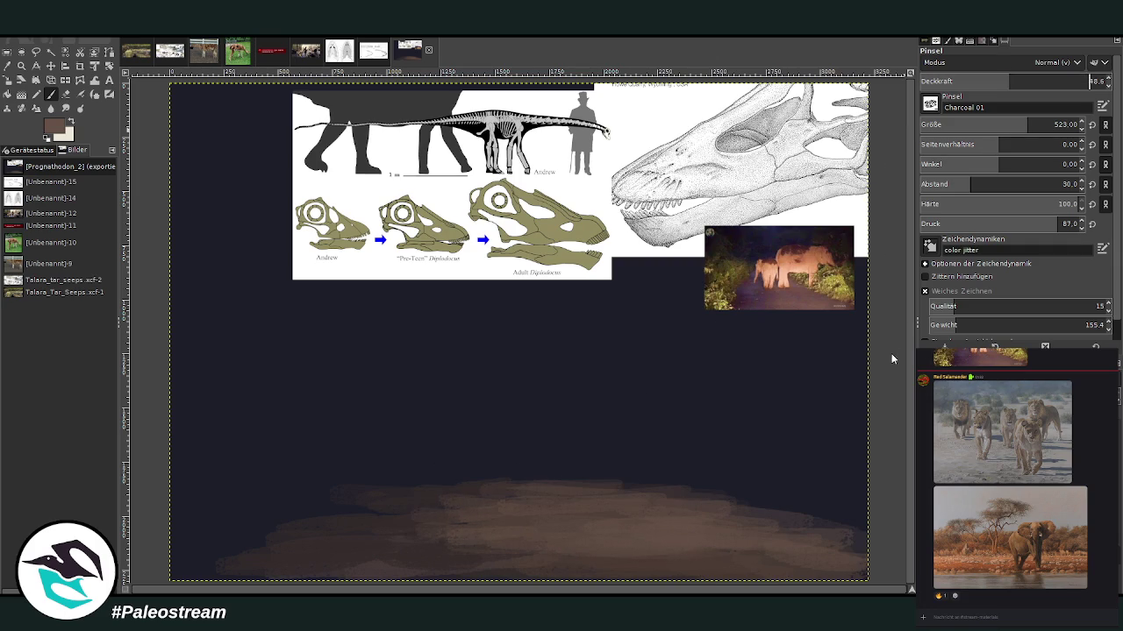
mouse_move(629, 509)
left_mouse_down()
mouse_move(571, 493)
mouse_move(664, 501)
mouse_move(525, 506)
left_mouse_up()
key("bracketleft")
key("bracketleft")
key("bracketleft")
key("bracketleft")
key("bracketleft")
key("bracketleft")
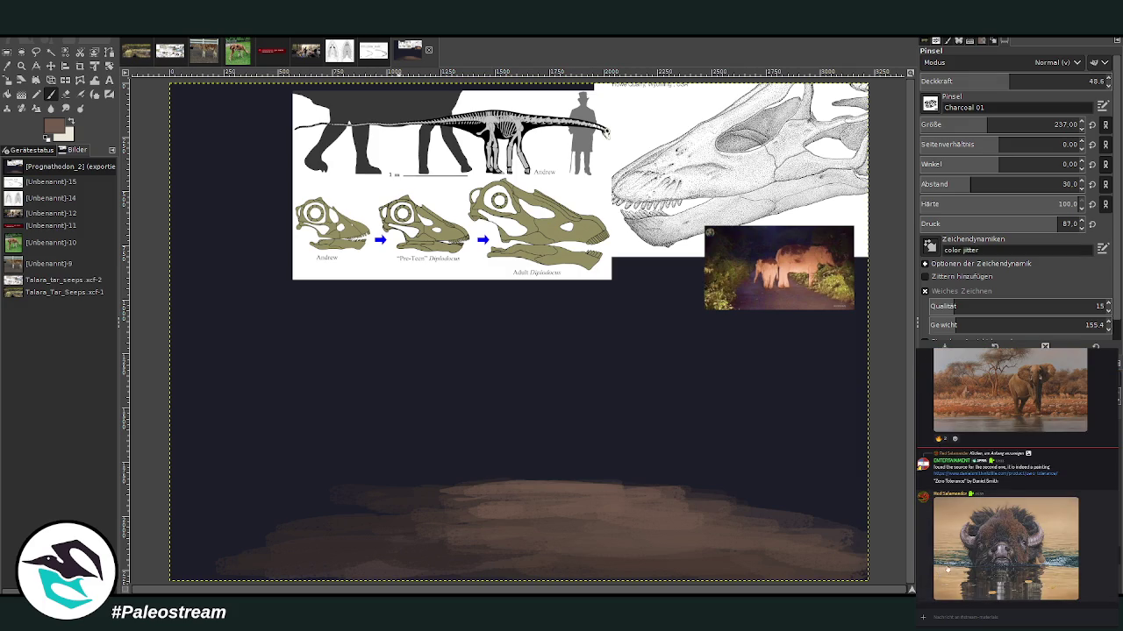
Step: Raise and lighten the ground's top edge with a size 366 brush at 33.4 opacity
left_click(951, 566)
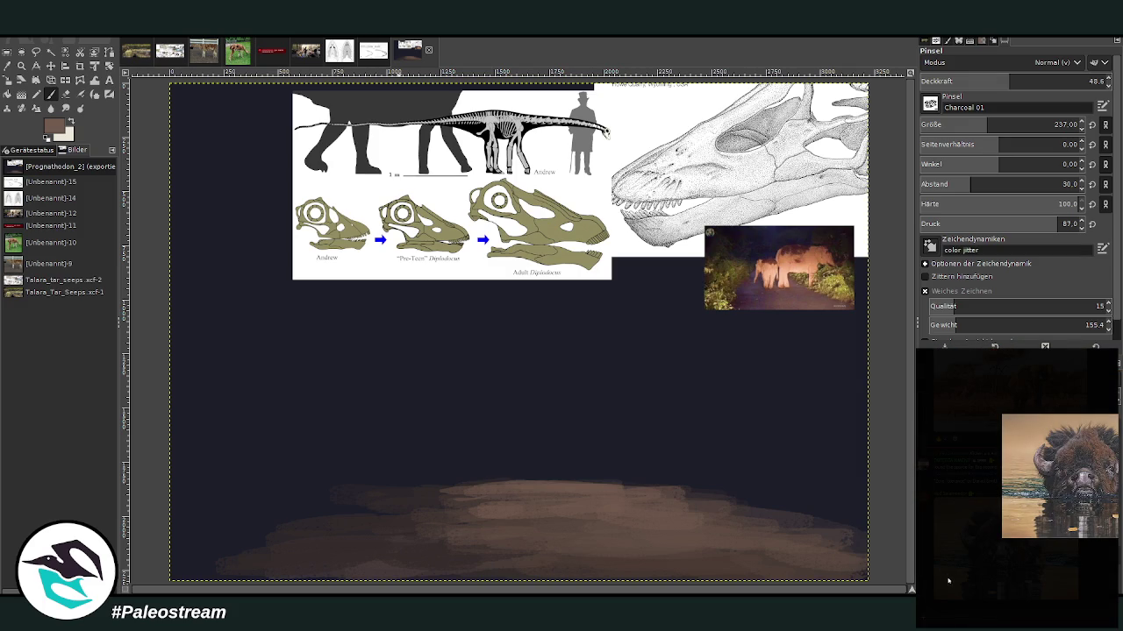
left_click(948, 581)
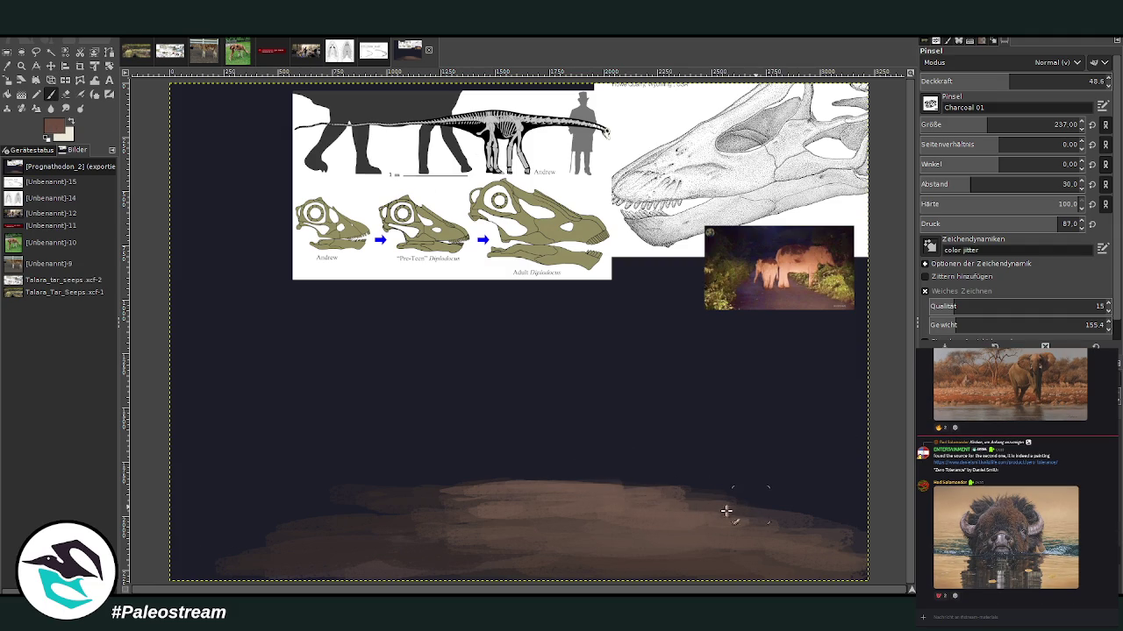
mouse_move(694, 499)
left_mouse_down()
mouse_move(550, 481)
mouse_move(409, 483)
mouse_move(494, 489)
mouse_move(427, 505)
left_mouse_up()
left_click_drag(989, 124, 1006, 125)
left_click(980, 80)
mouse_move(514, 490)
left_mouse_down()
mouse_move(456, 471)
mouse_move(453, 481)
mouse_move(421, 479)
left_mouse_up()
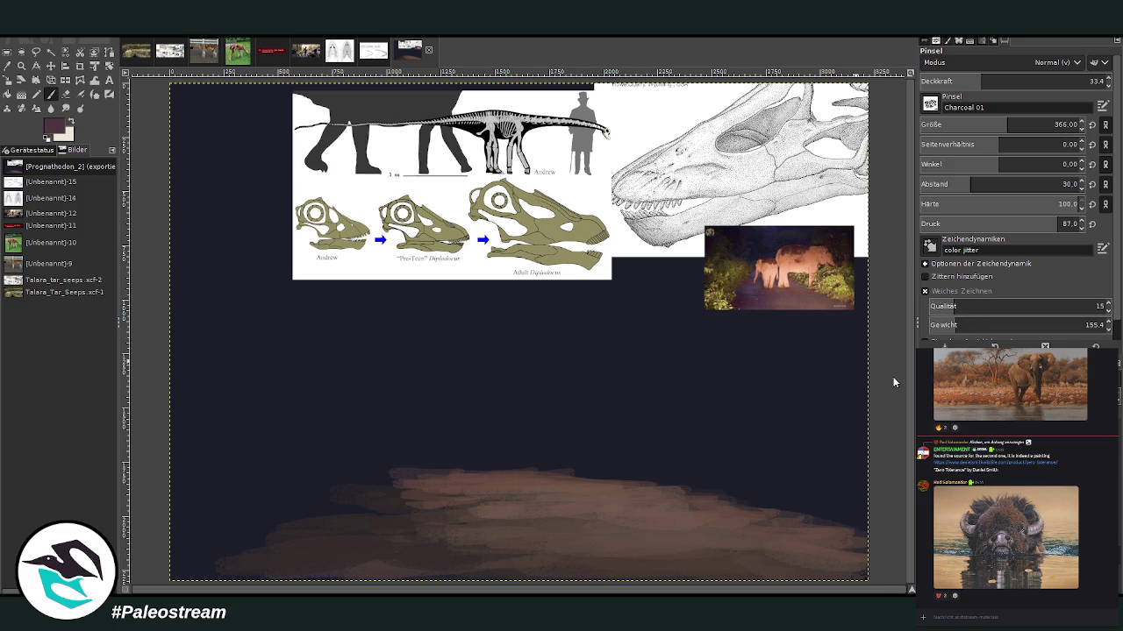
mouse_move(416, 473)
left_mouse_down()
mouse_move(622, 471)
mouse_move(471, 481)
left_mouse_up()
mouse_move(384, 514)
left_mouse_down()
mouse_move(458, 468)
mouse_move(514, 458)
mouse_move(664, 483)
mouse_move(323, 500)
mouse_move(363, 471)
mouse_move(359, 458)
left_mouse_up()
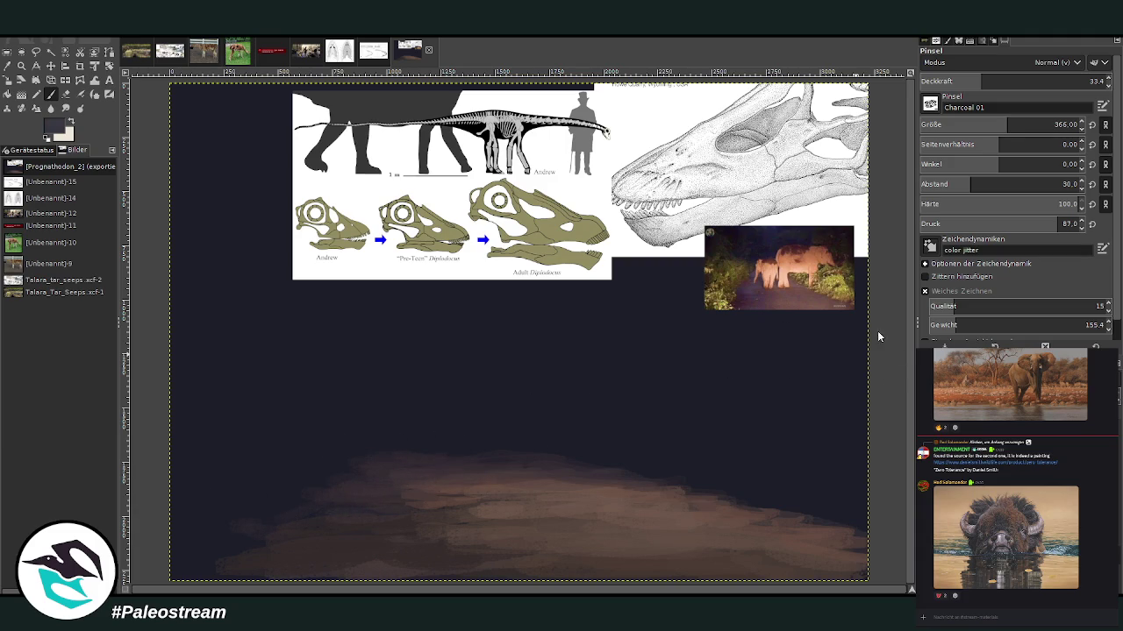
Step: Paint grey-brown highlight lines along the ground's edge at opacity 44.8 and size 191
left_click(1003, 83)
left_click(1053, 124)
mouse_move(471, 449)
left_mouse_down()
mouse_move(386, 456)
mouse_move(521, 459)
mouse_move(363, 461)
mouse_move(330, 449)
left_mouse_up()
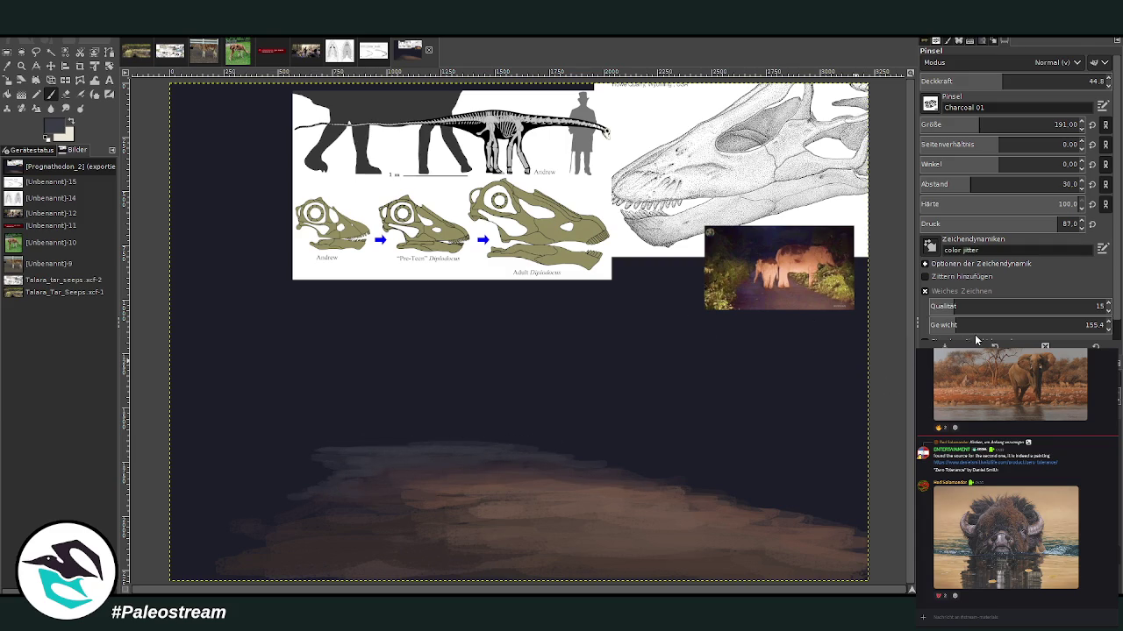
mouse_move(413, 446)
left_mouse_down()
mouse_move(533, 447)
mouse_move(305, 447)
left_mouse_up()
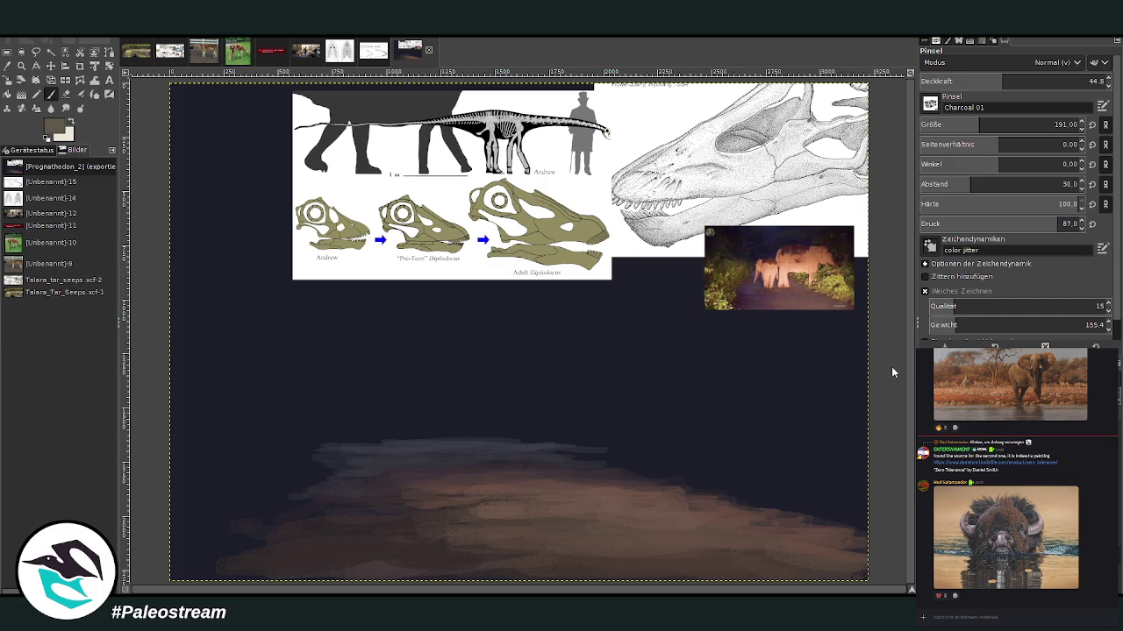
Step: Switch to a brighter colour and set the brush to opacity 76 and size 149
key("x")
left_click(1062, 81)
left_click(1057, 124)
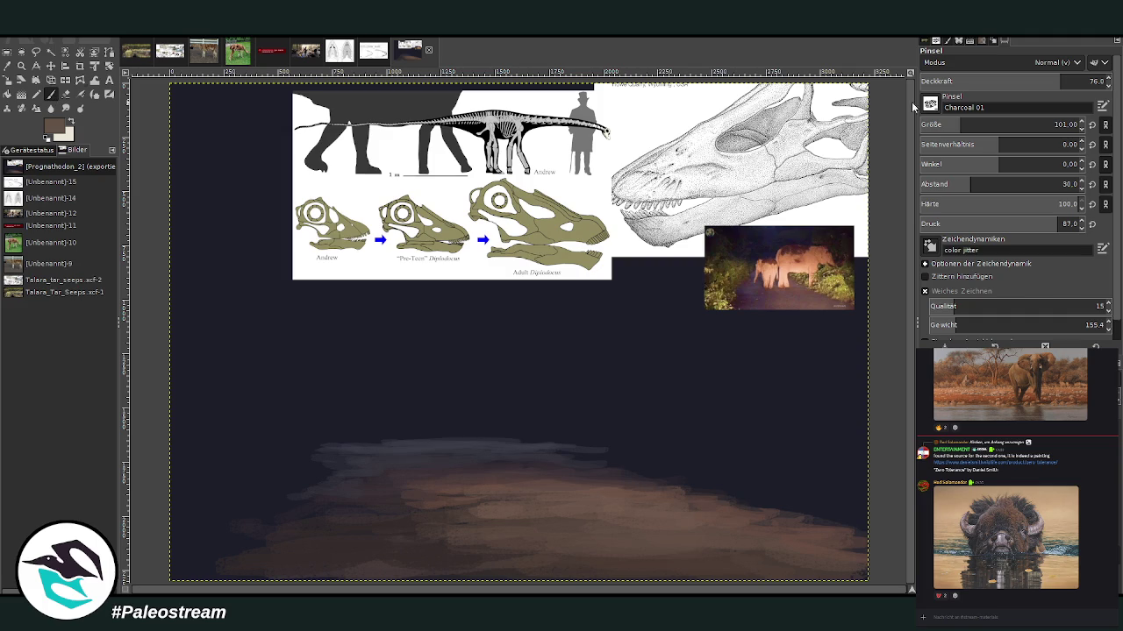
type("149")
key("Return")
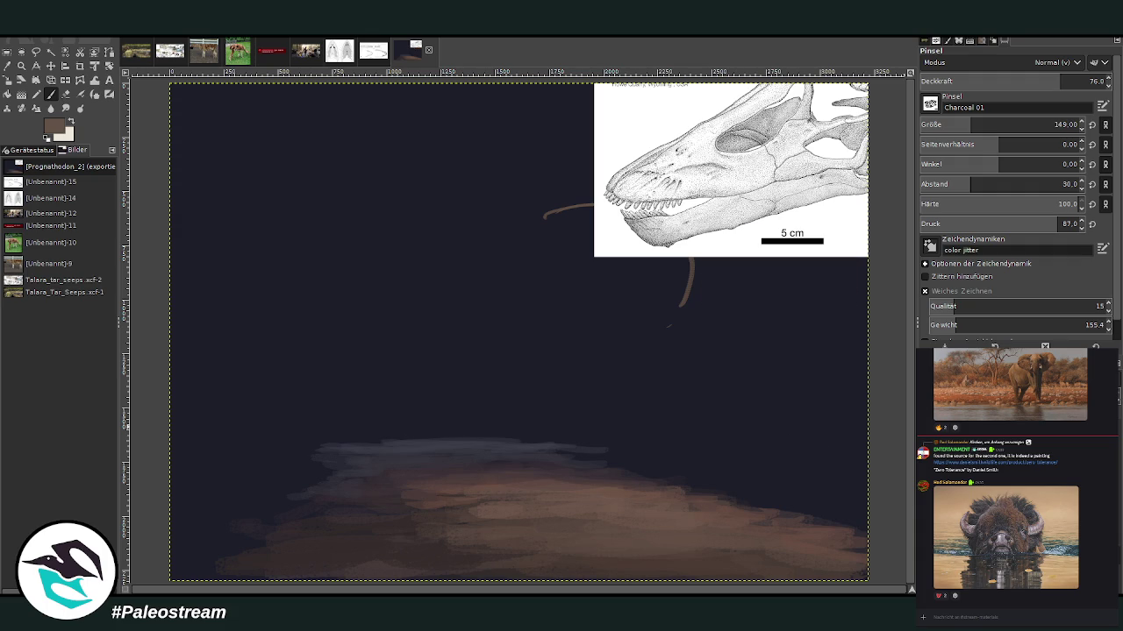
Step: Hide the skull reference, set opacity to 54.3, and draw an arc for the body's top
key("ctrl+z")
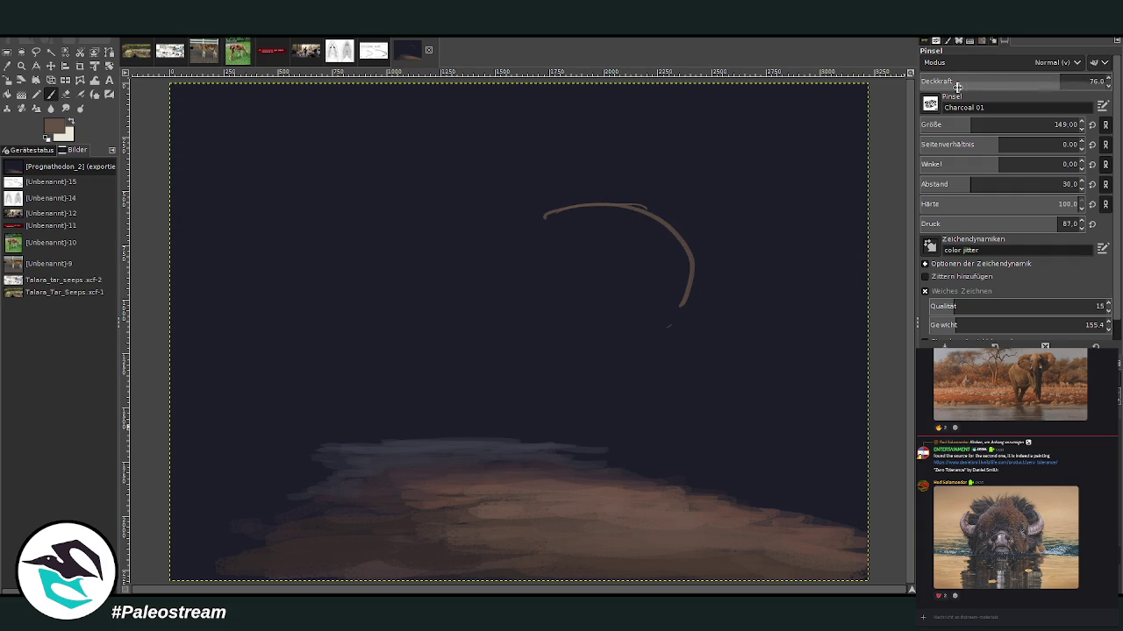
left_click(1019, 84)
mouse_move(555, 192)
left_mouse_down()
mouse_move(672, 210)
mouse_move(668, 337)
left_mouse_up()
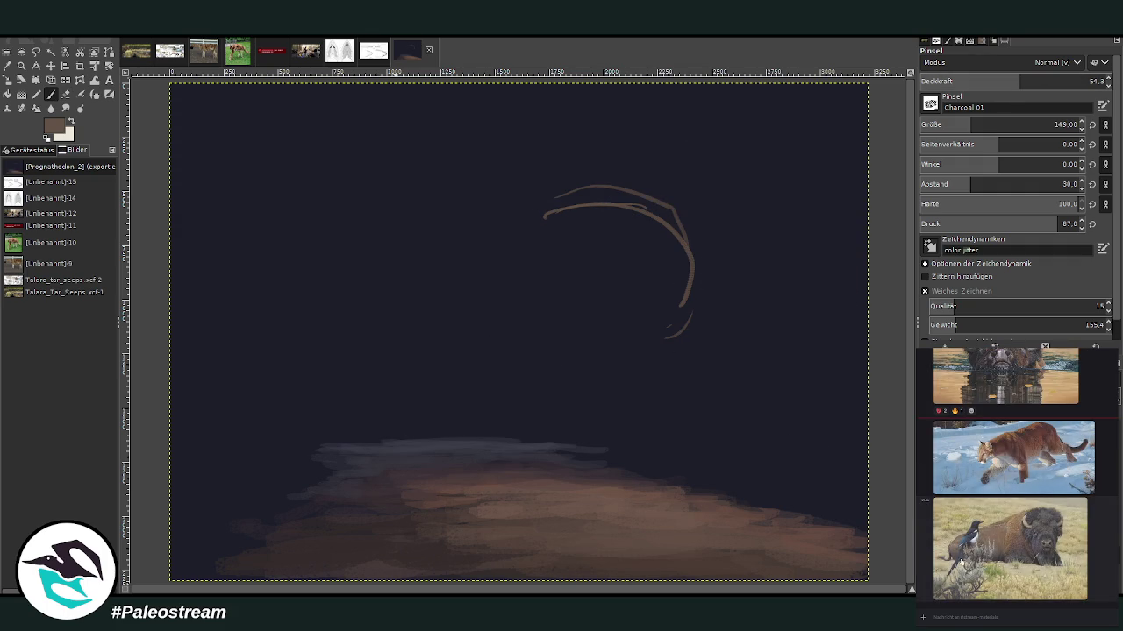
left_click(960, 561)
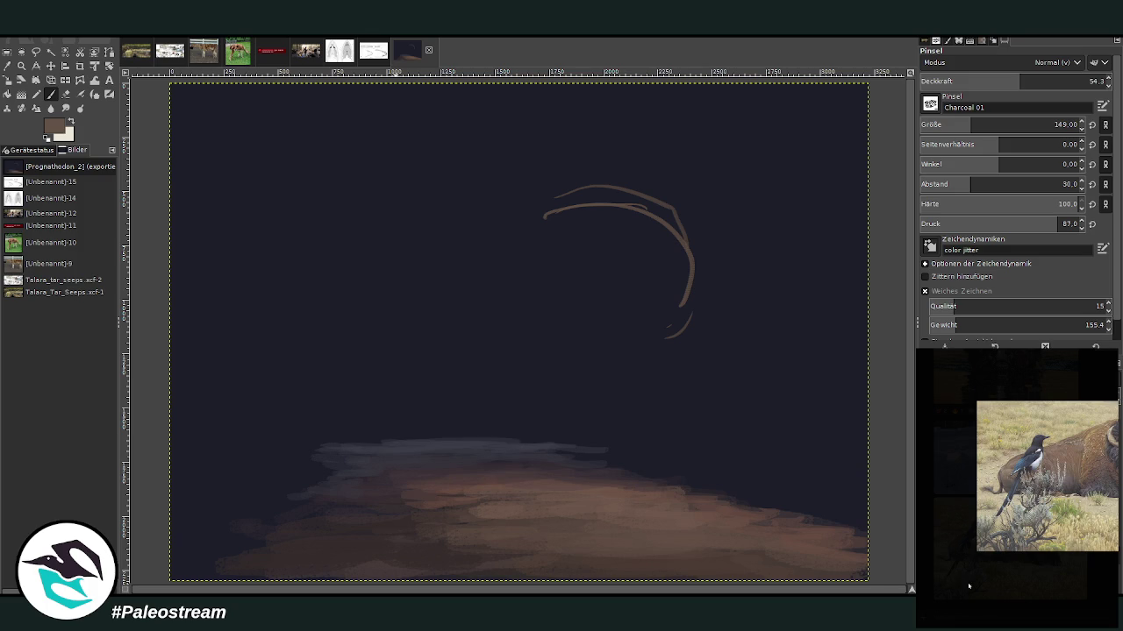
left_click(962, 587)
Step: Sketch the body sides, a back line to the canvas edge, and the tail's underside at opacity 41
left_click_drag(519, 202, 514, 306)
left_click_drag(642, 210, 632, 313)
mouse_move(737, 227)
left_mouse_down()
mouse_move(719, 330)
mouse_move(677, 343)
left_mouse_up()
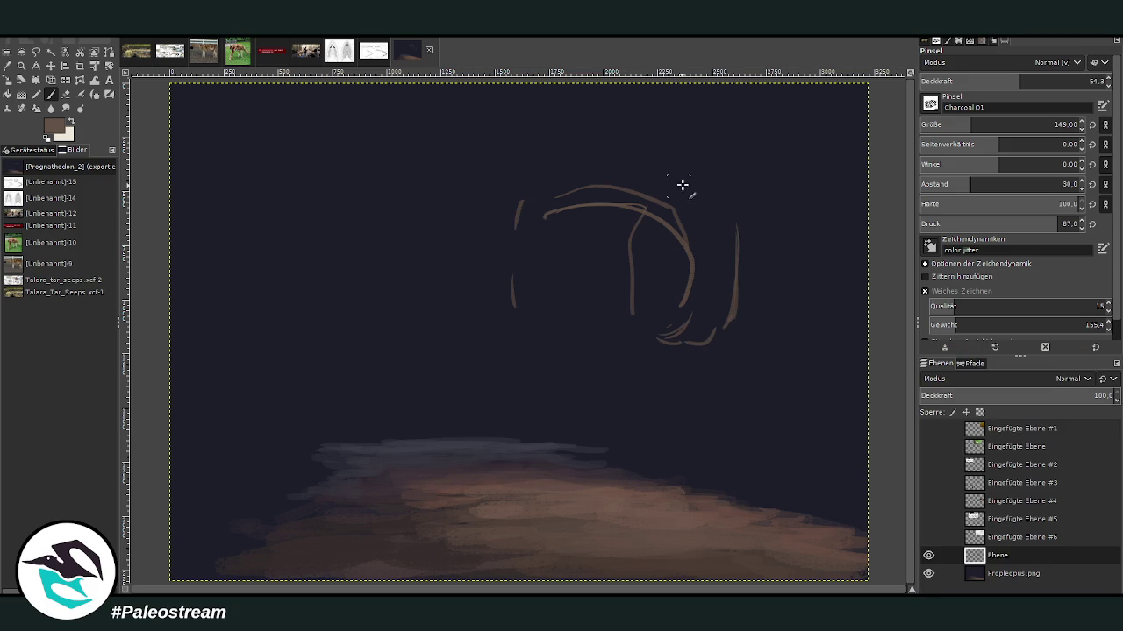
left_click_drag(675, 164, 541, 184)
left_click(996, 81)
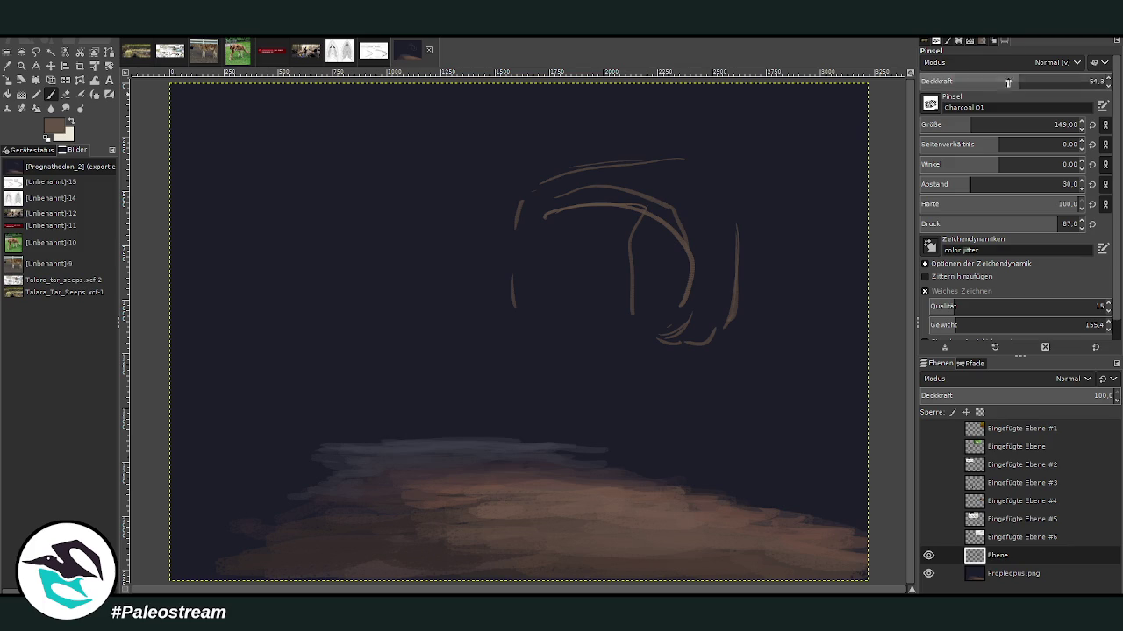
left_click_drag(689, 164, 882, 96)
mouse_move(882, 165)
left_mouse_down()
mouse_move(714, 256)
mouse_move(719, 328)
mouse_move(644, 351)
left_mouse_up()
mouse_move(631, 324)
left_mouse_down()
mouse_move(632, 300)
mouse_move(612, 378)
mouse_move(642, 365)
left_mouse_up()
Step: Sketch the hind limb and the right-hand legs down to their feet on the ground
mouse_move(671, 293)
left_mouse_down()
mouse_move(638, 313)
mouse_move(676, 333)
left_mouse_up()
left_click_drag(735, 314, 729, 390)
left_click_drag(746, 281, 742, 323)
mouse_move(672, 323)
left_mouse_down()
mouse_move(733, 342)
mouse_move(715, 410)
left_mouse_up()
left_click_drag(744, 319, 742, 385)
left_click_drag(708, 344, 728, 460)
mouse_move(742, 386)
left_mouse_down()
mouse_move(756, 469)
mouse_move(729, 491)
mouse_move(757, 505)
mouse_move(758, 472)
left_mouse_up()
left_click_drag(726, 478, 756, 470)
Step: Sketch the forelimb and its front foot reaching the ground
mouse_move(626, 363)
left_mouse_down()
mouse_move(649, 379)
mouse_move(702, 320)
left_mouse_up()
mouse_move(631, 314)
left_mouse_down()
mouse_move(604, 379)
mouse_move(628, 411)
left_mouse_up()
left_click_drag(644, 373, 660, 434)
mouse_move(600, 394)
left_mouse_down()
mouse_move(632, 464)
mouse_move(619, 456)
mouse_move(646, 471)
mouse_move(660, 450)
left_mouse_up()
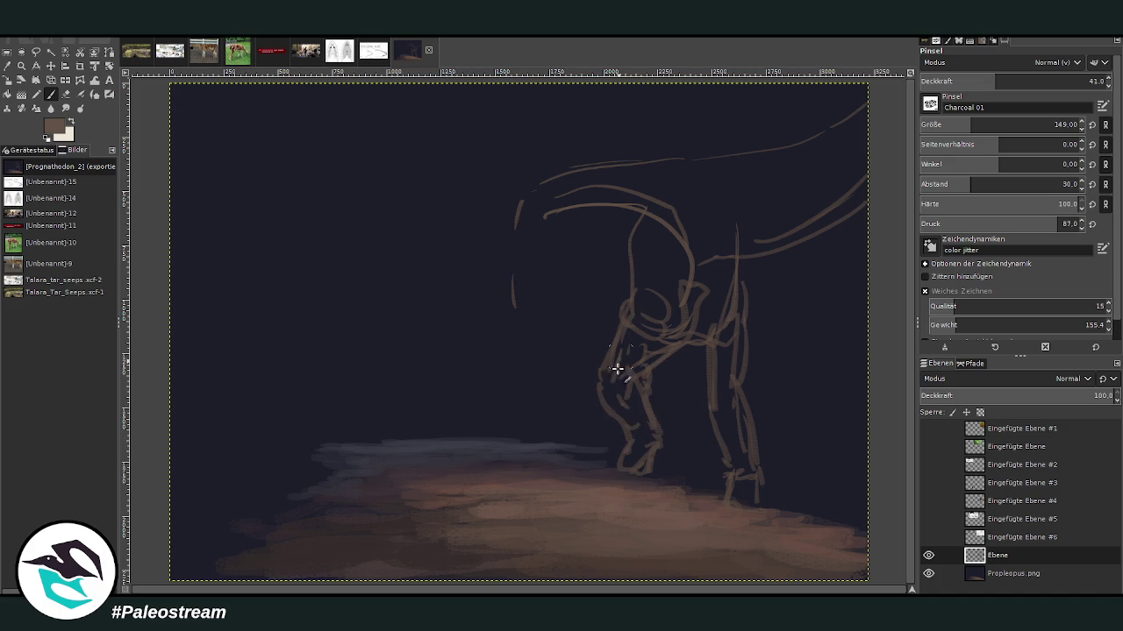
Step: Draw the belly curve, the chest and front body outline, and both front legs to the ground
mouse_move(617, 326)
left_mouse_down()
mouse_move(548, 334)
mouse_move(501, 283)
mouse_move(496, 217)
left_mouse_up()
left_click_drag(497, 264, 523, 361)
mouse_move(509, 278)
left_mouse_down()
mouse_move(514, 190)
mouse_move(488, 266)
left_mouse_up()
left_click_drag(478, 220, 465, 331)
left_click_drag(507, 241, 483, 356)
left_click_drag(473, 274, 450, 414)
left_click_drag(498, 354, 453, 441)
left_click_drag(452, 354, 429, 441)
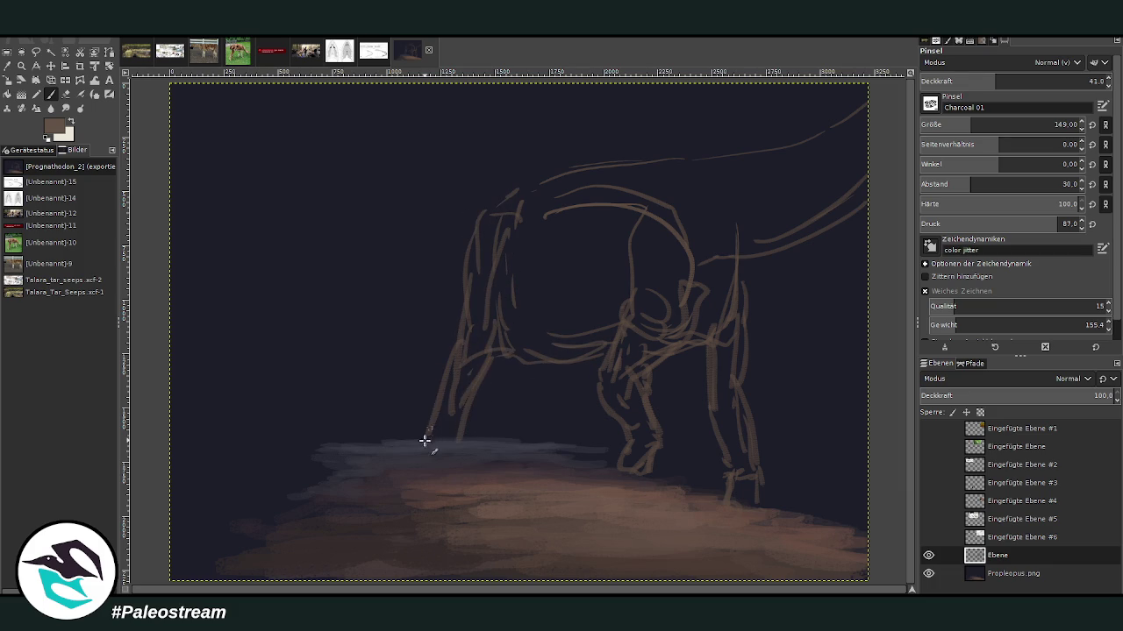
Step: Add the far legs and a belly line to the hind leg, and strengthen the top back line
mouse_move(557, 379)
left_mouse_down()
mouse_move(570, 451)
mouse_move(596, 461)
left_mouse_up()
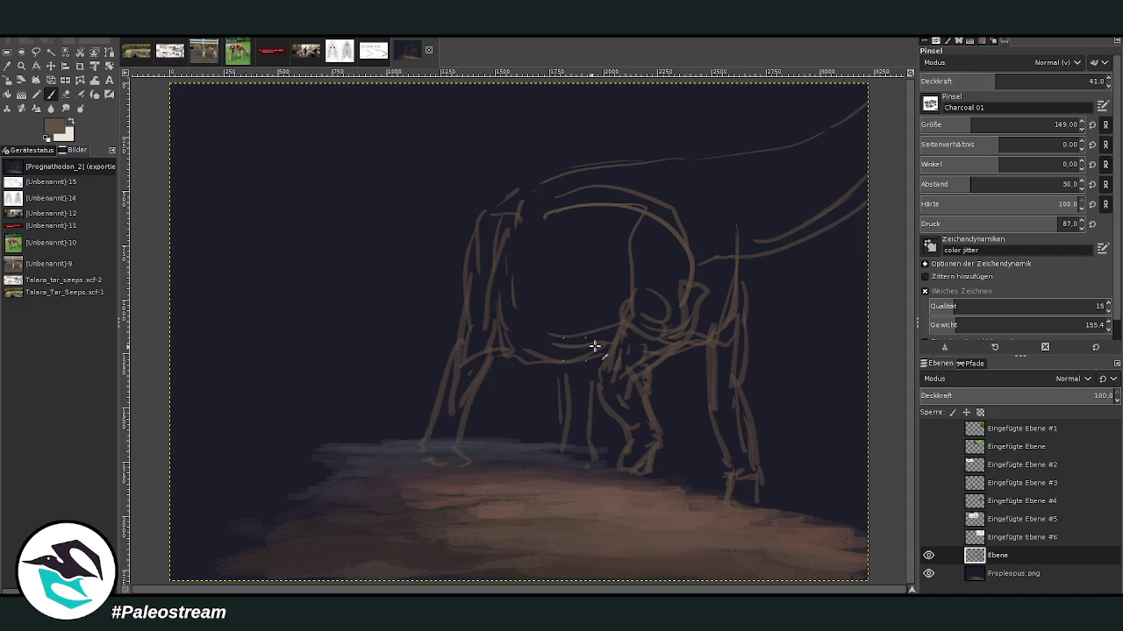
mouse_move(506, 356)
left_mouse_down()
mouse_move(640, 363)
mouse_move(751, 297)
mouse_move(733, 353)
left_mouse_up()
left_click_drag(686, 266, 658, 256)
left_click_drag(628, 195, 677, 190)
mouse_move(605, 165)
left_mouse_down()
mouse_move(714, 158)
mouse_move(537, 176)
mouse_move(460, 204)
left_mouse_up()
Step: Set opacity to 92.2, show the night elephant photo layer, and move it to the bottom centre
left_click(1089, 81)
left_click(927, 538)
left_click(928, 537)
left_click(928, 502)
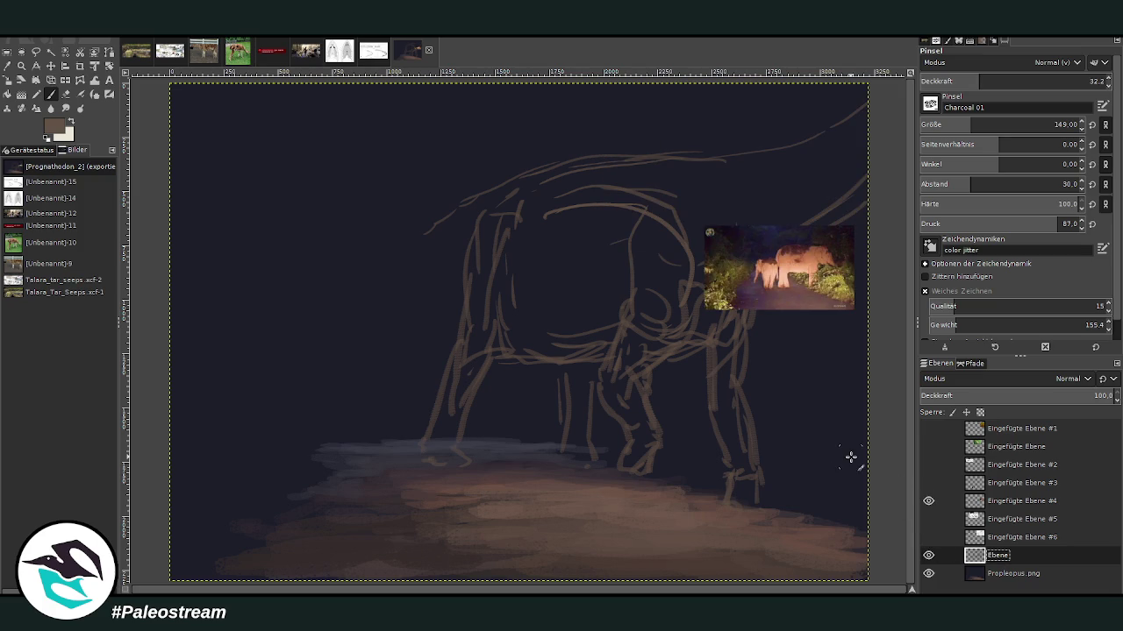
left_click(50, 66)
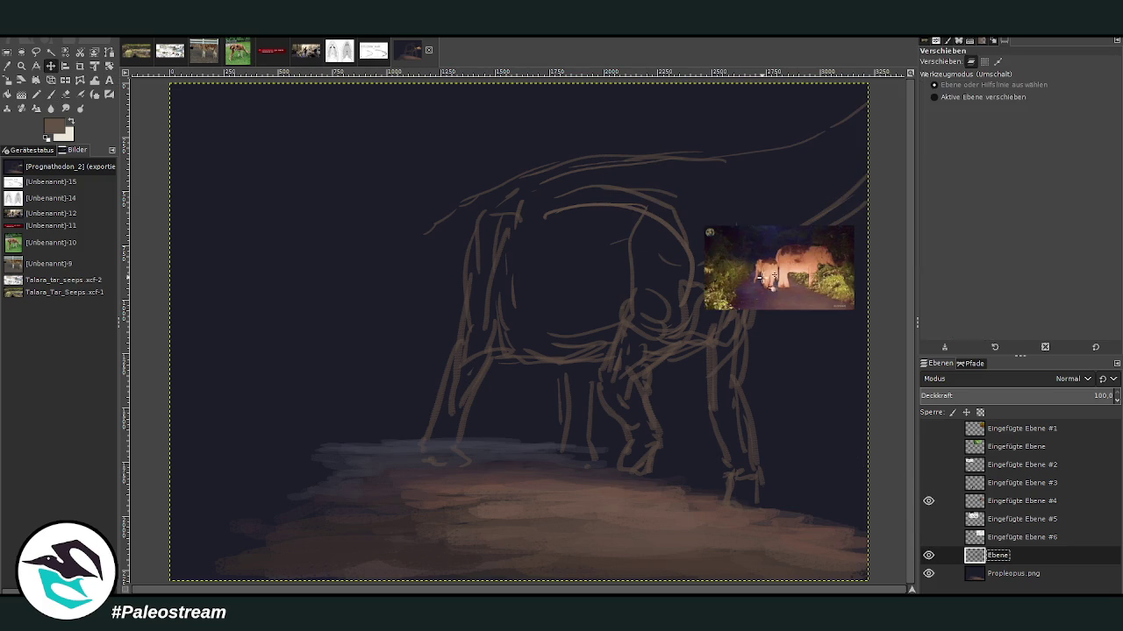
left_click_drag(762, 283, 617, 541)
Step: Redraw the upper back stroke and paint a long faint back line to the canvas edge at opacity 21.8
left_click(50, 93)
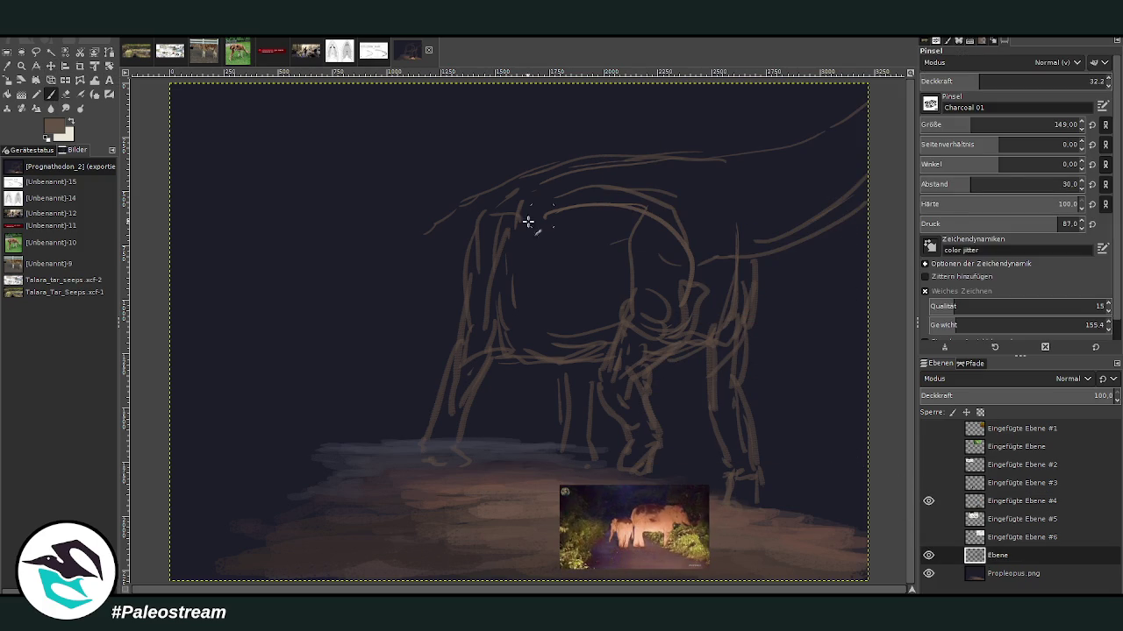
key("ctrl+z")
left_click_drag(478, 193, 423, 217)
left_click(961, 77)
mouse_move(506, 191)
left_mouse_down()
mouse_move(536, 170)
mouse_move(769, 146)
mouse_move(885, 91)
left_mouse_up()
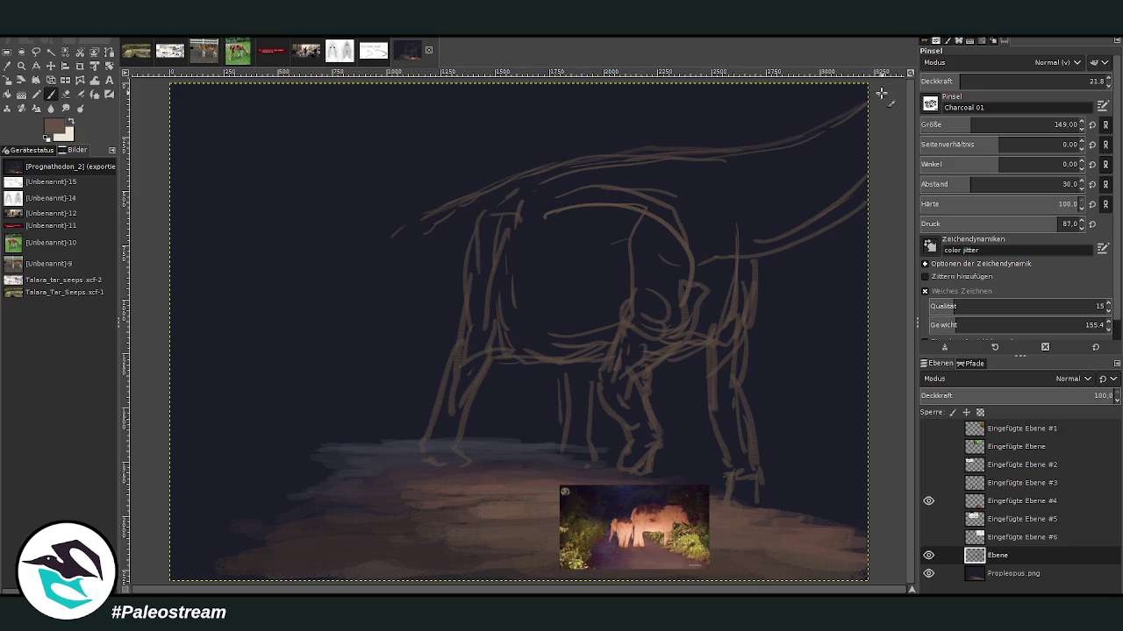
left_click_drag(687, 152, 592, 166)
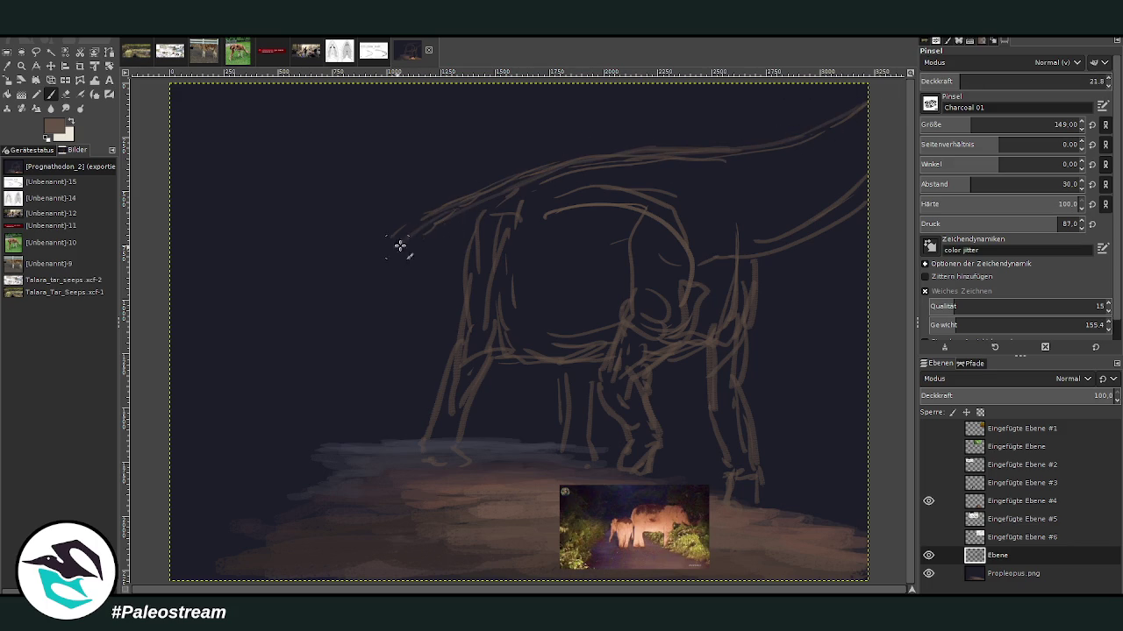
Step: Extend the back line into the neck, draw the neck's underside, and hatch shading across the belly
left_click_drag(411, 216, 305, 290)
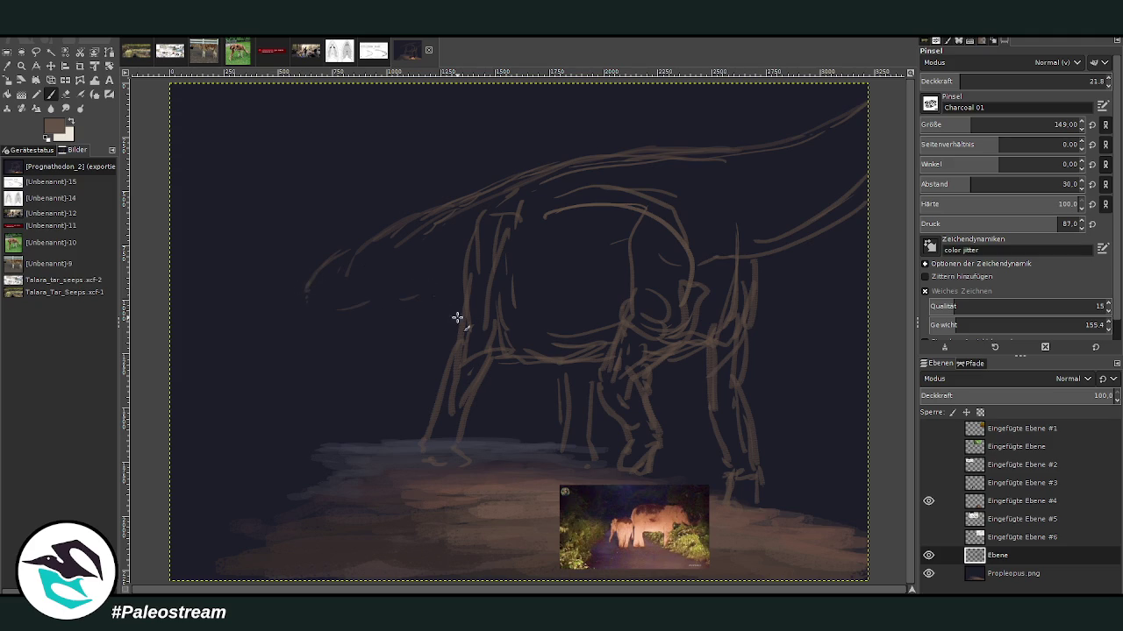
left_click_drag(459, 325, 408, 286)
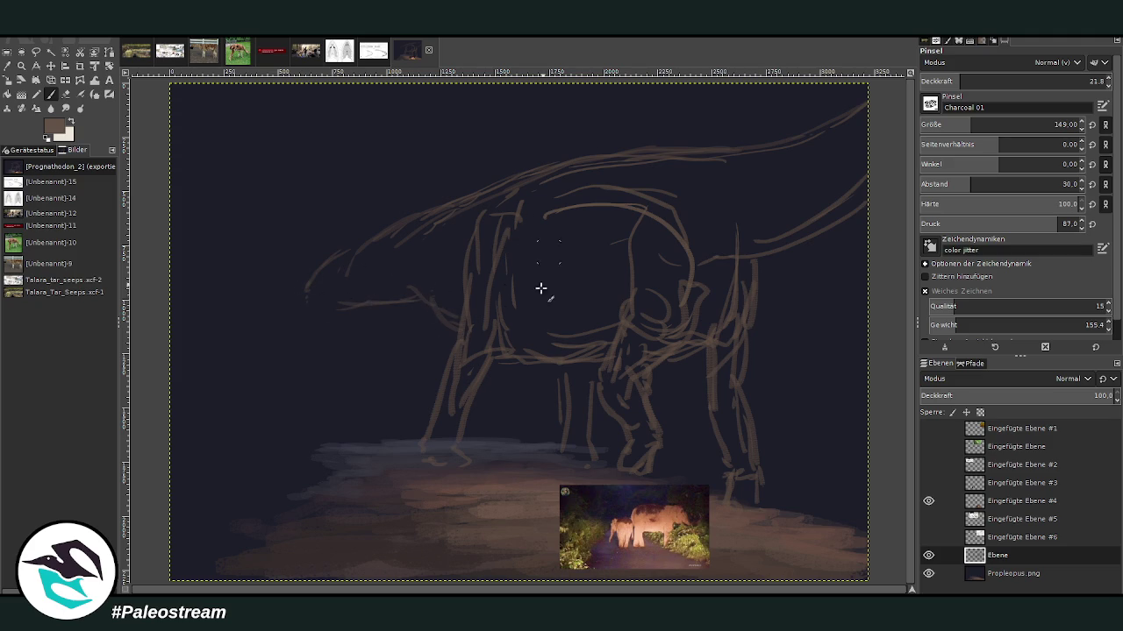
mouse_move(528, 310)
left_mouse_down()
mouse_move(518, 331)
mouse_move(551, 325)
mouse_move(561, 288)
mouse_move(606, 300)
mouse_move(584, 343)
mouse_move(571, 311)
mouse_move(672, 321)
mouse_move(650, 328)
mouse_move(686, 271)
mouse_move(719, 300)
mouse_move(702, 333)
mouse_move(718, 354)
mouse_move(714, 388)
mouse_move(676, 290)
mouse_move(596, 335)
mouse_move(570, 318)
mouse_move(511, 311)
mouse_move(601, 284)
mouse_move(498, 263)
mouse_move(446, 313)
mouse_move(446, 269)
mouse_move(335, 282)
left_mouse_up()
Step: At brush opacity 16.7, sketch faint lines along the snout and head outline
left_click(951, 79)
left_click_drag(369, 221, 288, 293)
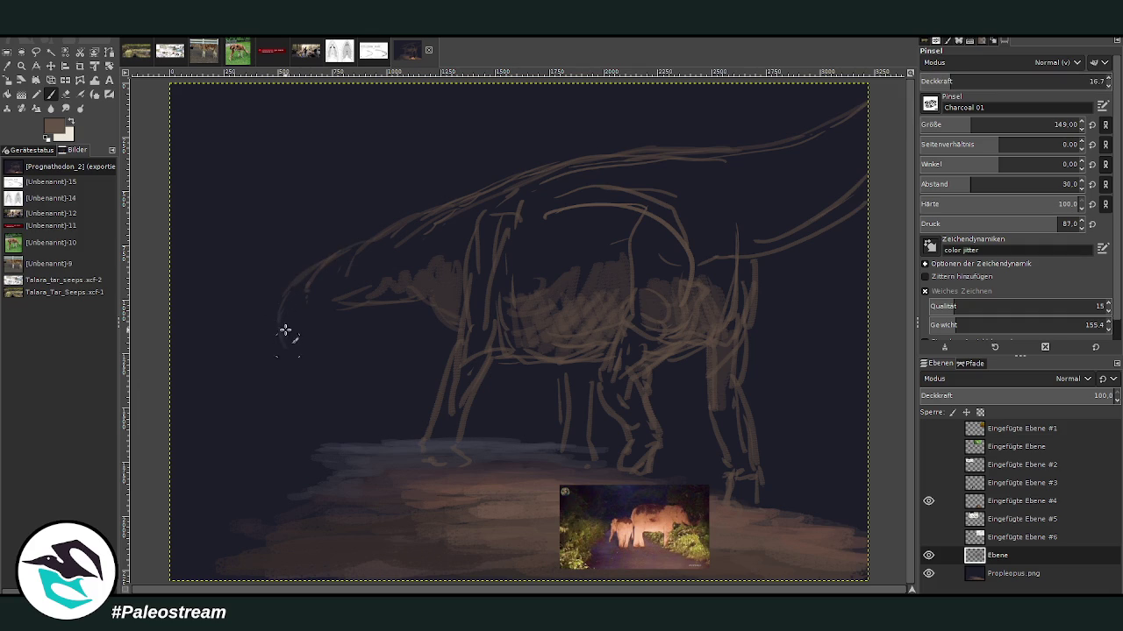
left_click_drag(374, 315, 327, 348)
left_click_drag(268, 226, 302, 258)
left_click_drag(345, 332, 399, 342)
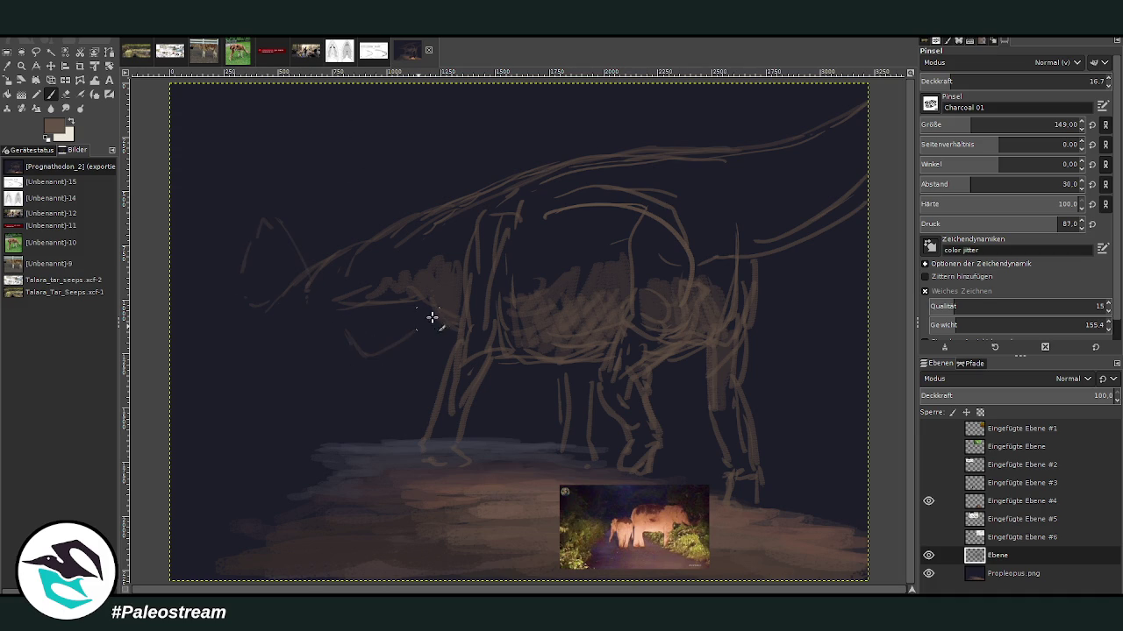
left_click_drag(239, 256, 234, 284)
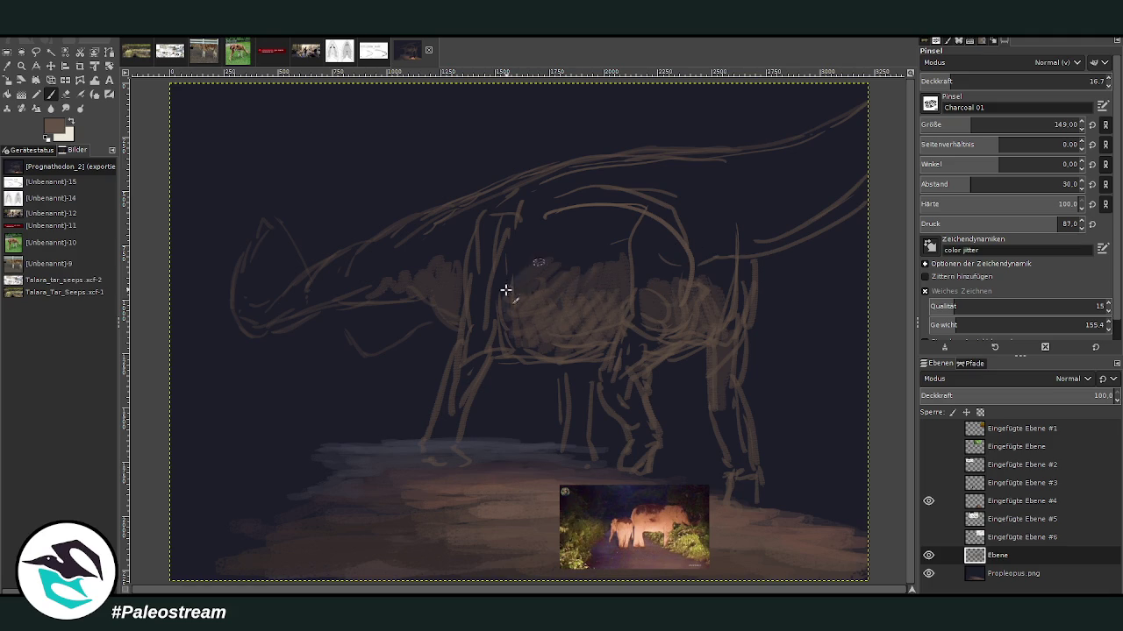
Step: Hatch brown over the body and shoulder, raising brush size to 314 and opacity to 61.5
mouse_move(642, 243)
left_mouse_down()
mouse_move(669, 316)
mouse_move(714, 306)
mouse_move(745, 223)
left_mouse_up()
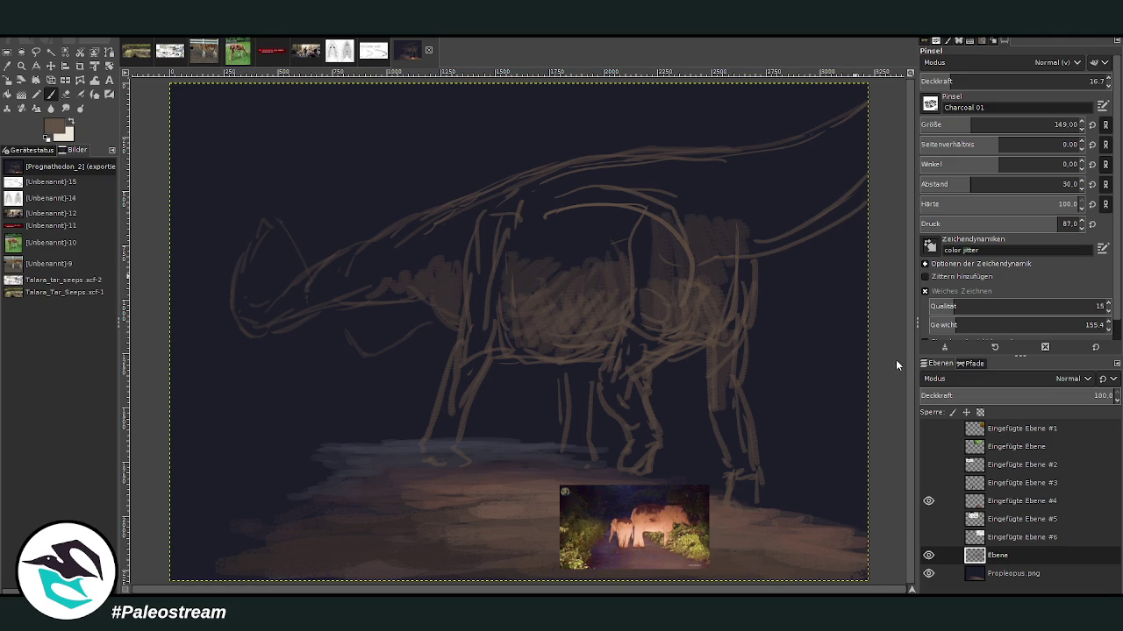
left_click_drag(970, 124, 999, 125)
left_click_drag(951, 80, 1033, 80)
mouse_move(657, 224)
left_mouse_down()
mouse_move(714, 243)
mouse_move(697, 206)
mouse_move(704, 168)
left_mouse_up()
left_click(959, 184)
mouse_move(630, 182)
left_mouse_down()
mouse_move(582, 251)
mouse_move(570, 211)
left_mouse_up()
mouse_move(654, 307)
left_mouse_down()
mouse_move(649, 193)
mouse_move(727, 233)
mouse_move(770, 218)
mouse_move(614, 185)
mouse_move(625, 170)
left_mouse_up()
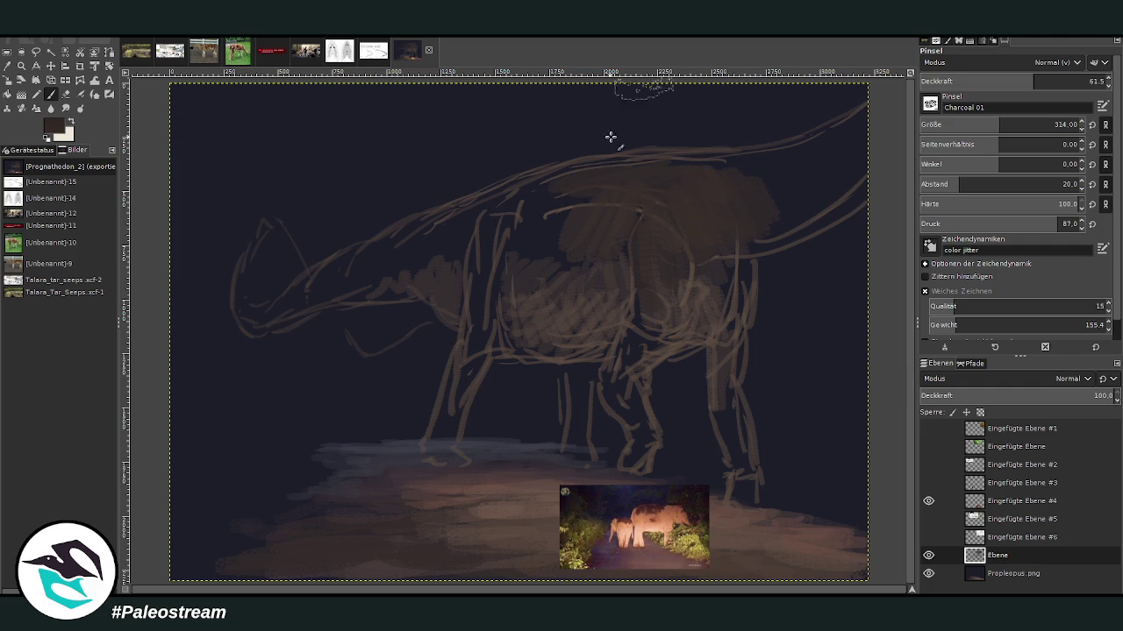
Step: Paint dark brown over the neck base, along the back and under the tail
mouse_move(544, 176)
left_mouse_down()
mouse_move(451, 258)
mouse_move(425, 249)
mouse_move(571, 188)
mouse_move(720, 184)
left_mouse_up()
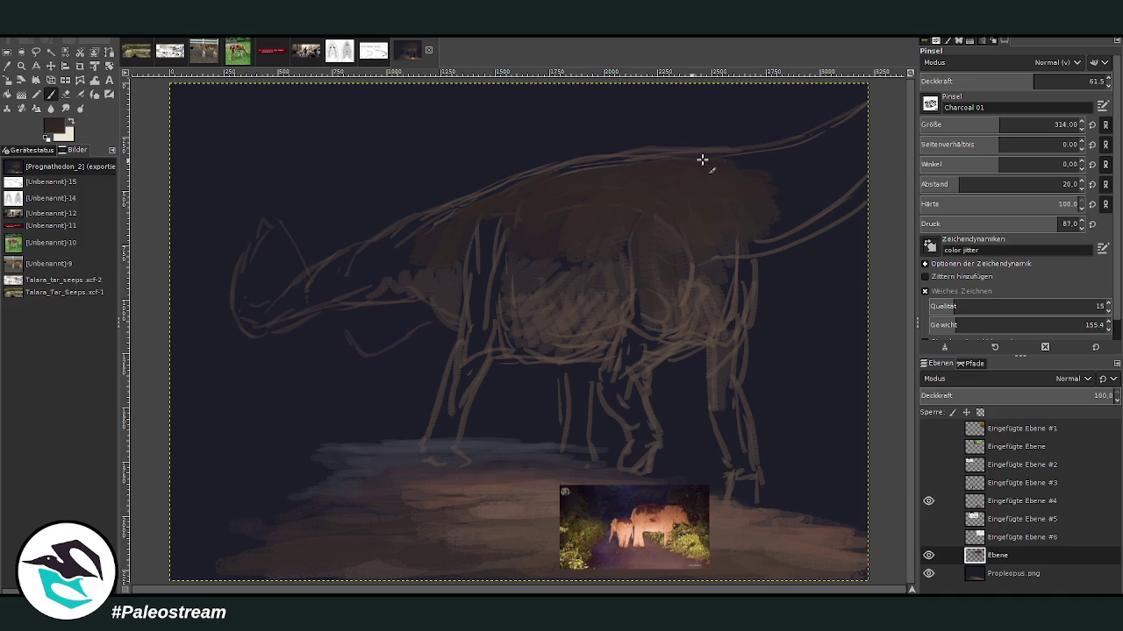
mouse_move(824, 132)
left_mouse_down()
mouse_move(451, 214)
mouse_move(433, 246)
left_mouse_up()
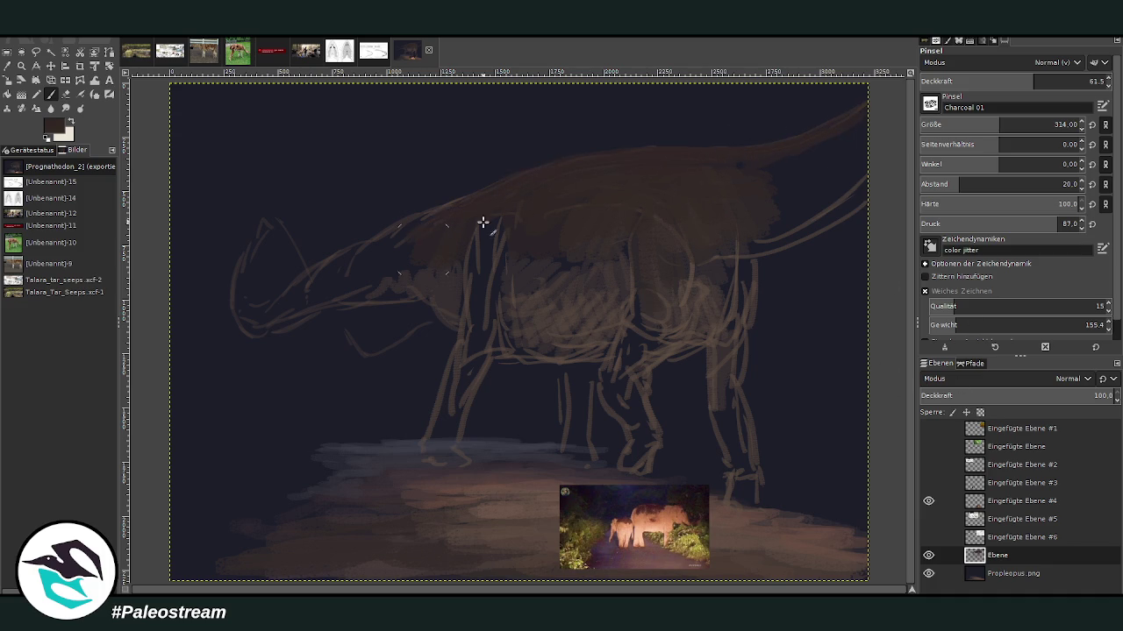
mouse_move(719, 204)
left_mouse_down()
mouse_move(777, 180)
mouse_move(727, 175)
mouse_move(777, 188)
left_mouse_up()
mouse_move(866, 139)
left_mouse_down()
mouse_move(859, 188)
mouse_move(807, 226)
mouse_move(834, 216)
mouse_move(756, 215)
left_mouse_up()
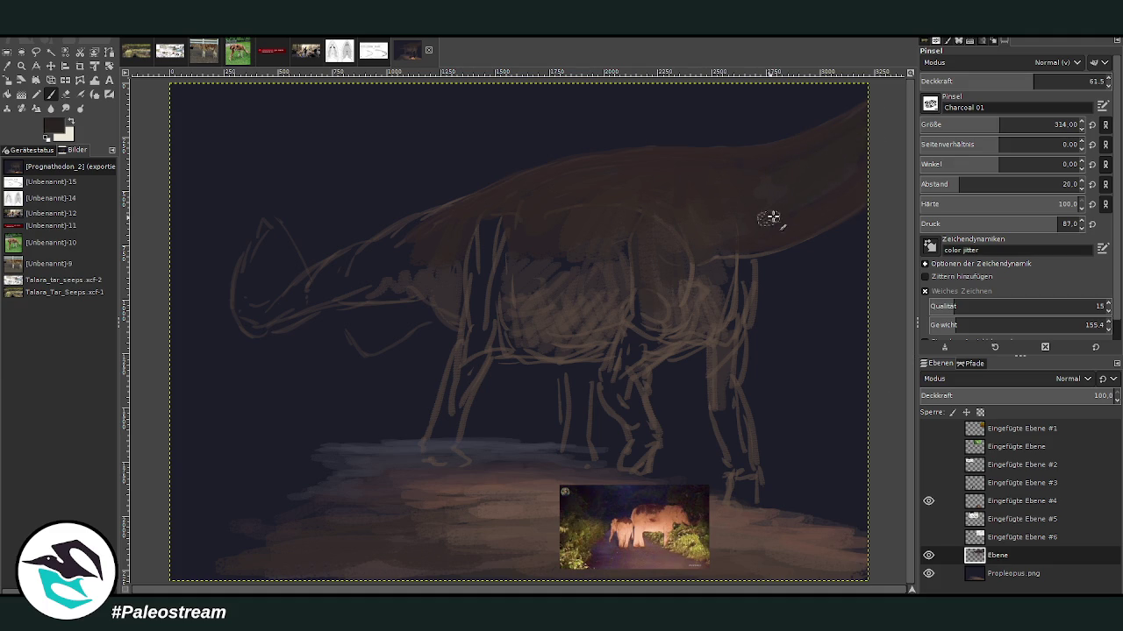
Step: With a smaller, more opaque brush, paint the snout and neck brown and fill under the neck
left_click(1063, 80)
left_click(985, 124)
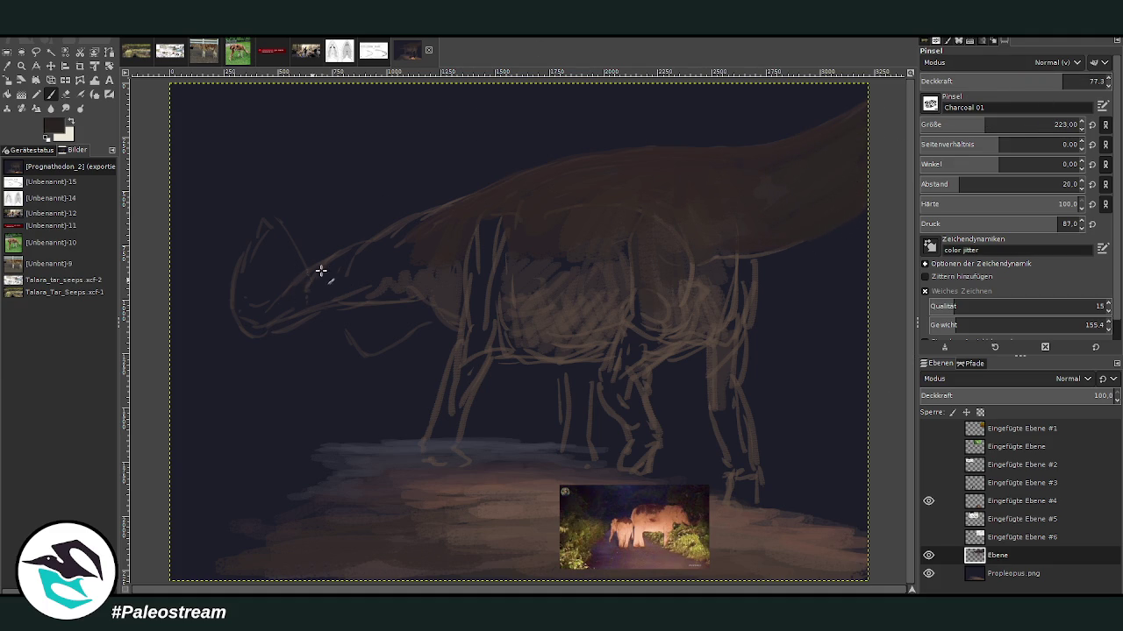
left_click_drag(243, 325, 521, 231)
mouse_move(426, 228)
left_mouse_down()
mouse_move(314, 281)
mouse_move(417, 224)
left_mouse_up()
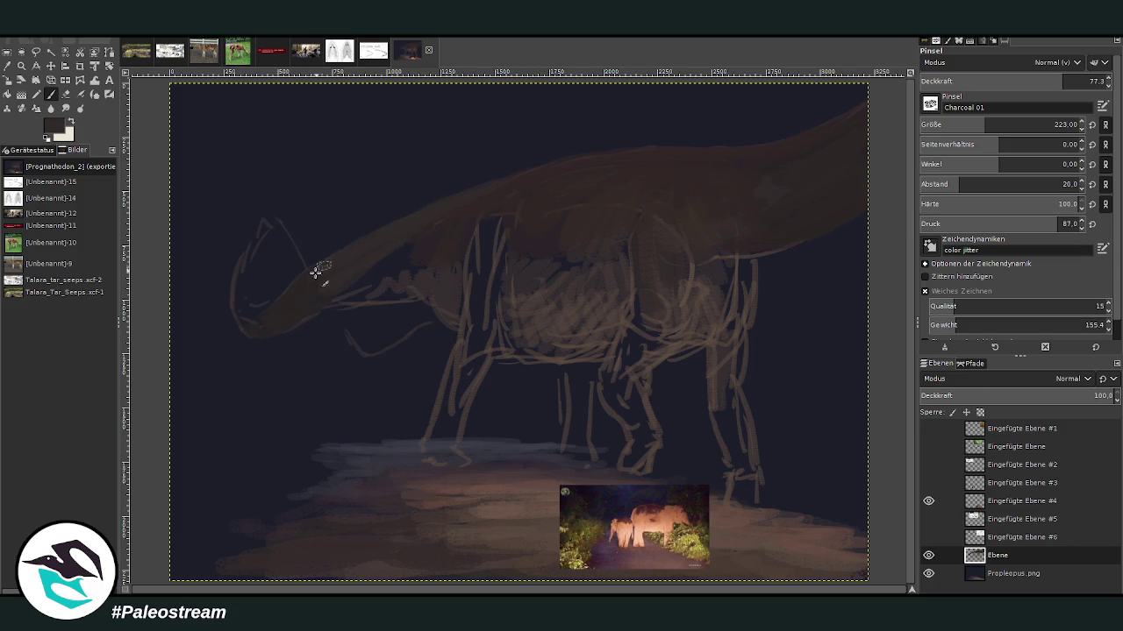
left_click_drag(544, 239, 501, 317)
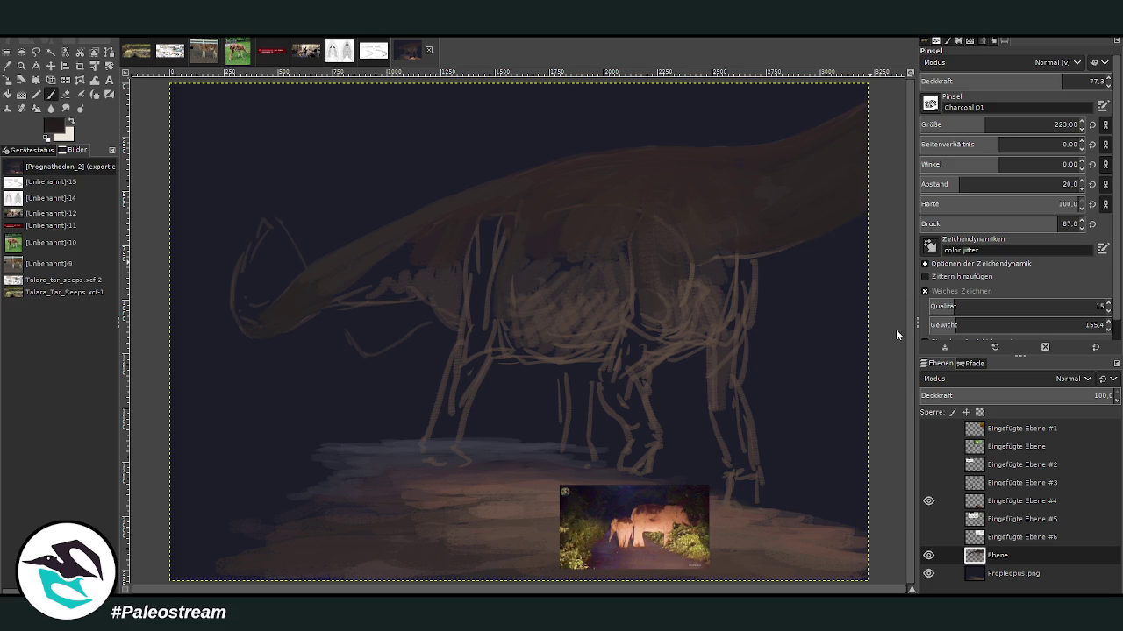
left_click(961, 125)
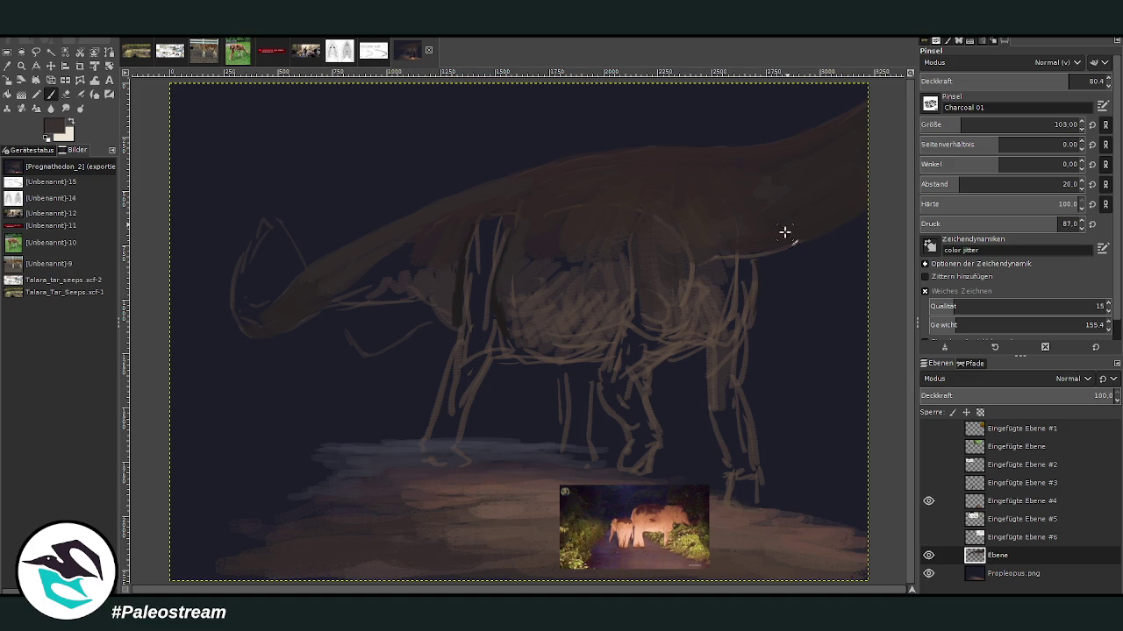
left_click(980, 125)
left_click(1034, 78)
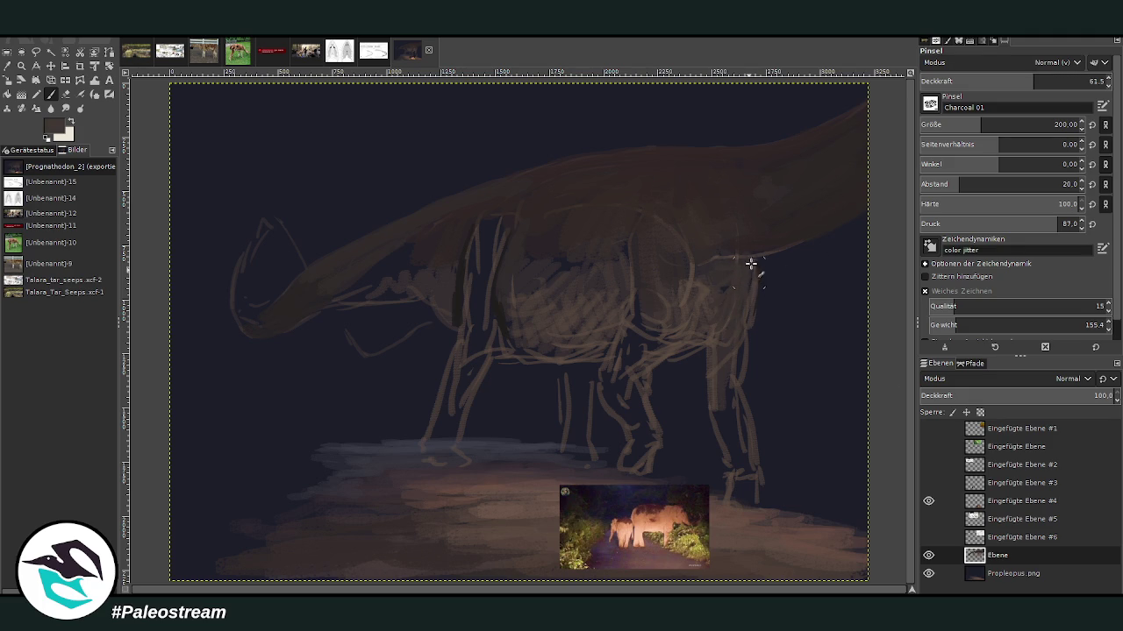
Step: Drop brush opacity to 39.7 and paint light brown up the hind leg into the thigh
left_click_drag(746, 325, 744, 255)
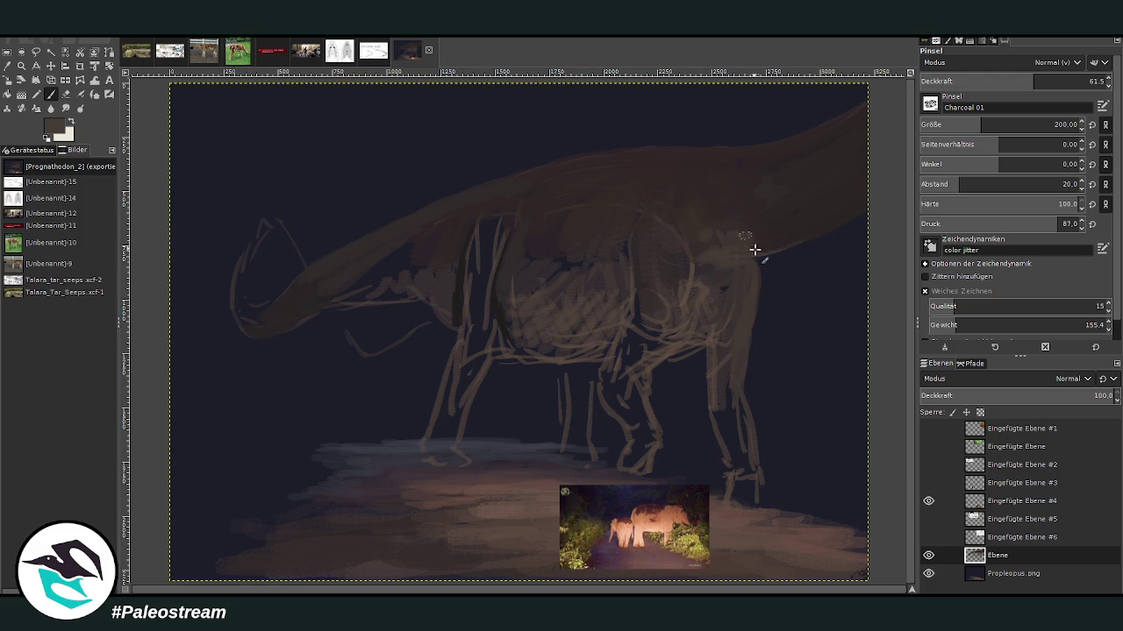
left_click_drag(1030, 81, 992, 80)
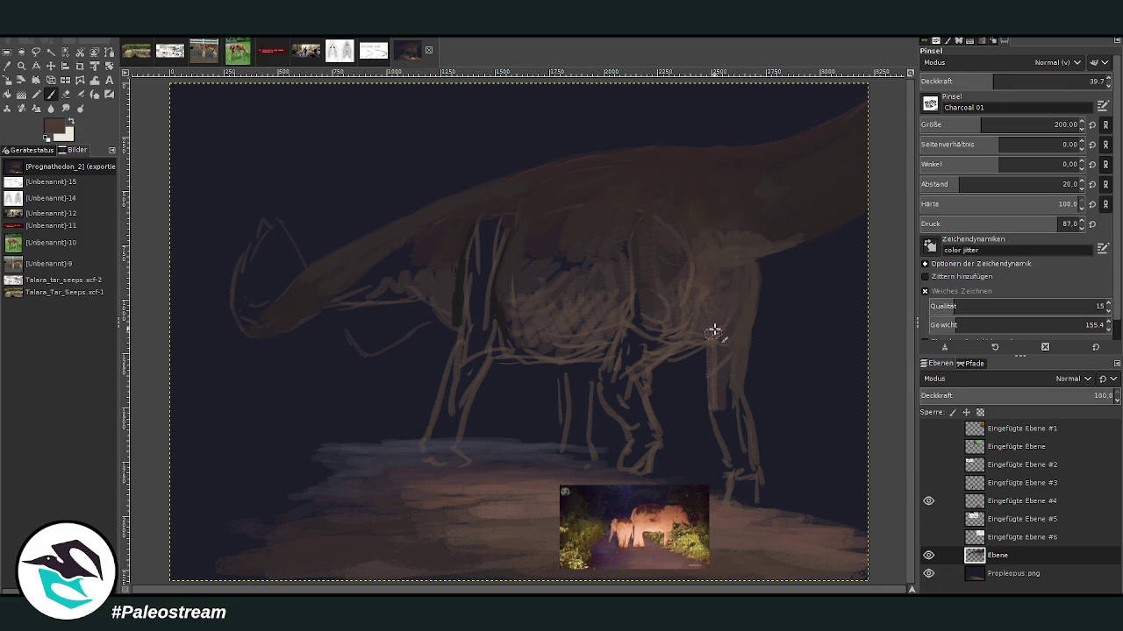
left_click_drag(729, 426, 742, 457)
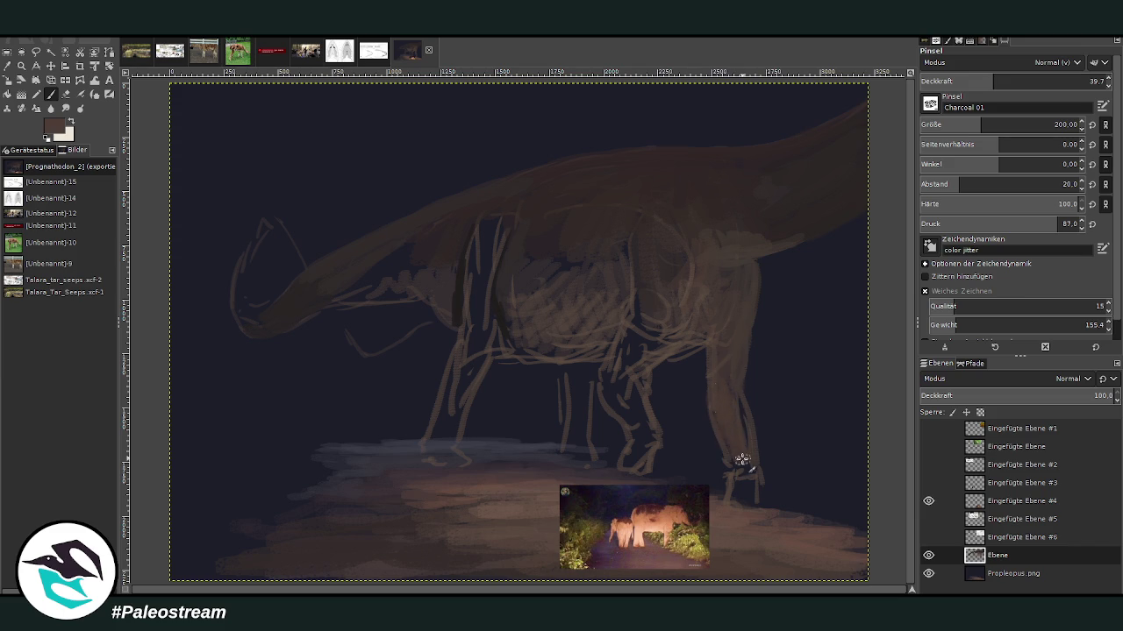
mouse_move(634, 425)
left_mouse_down()
mouse_move(628, 353)
mouse_move(681, 328)
left_mouse_up()
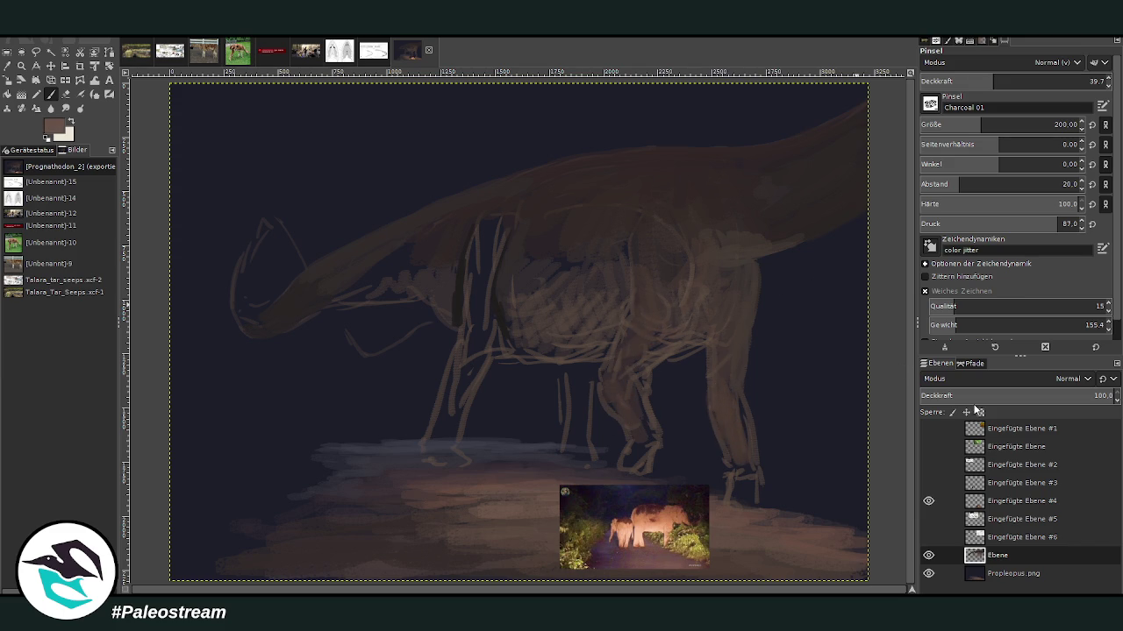
mouse_move(642, 338)
left_mouse_down()
mouse_move(637, 360)
mouse_move(654, 339)
mouse_move(619, 371)
mouse_move(642, 314)
mouse_move(641, 341)
mouse_move(664, 328)
mouse_move(658, 307)
mouse_move(646, 328)
mouse_move(657, 278)
mouse_move(731, 354)
mouse_move(722, 403)
mouse_move(734, 464)
mouse_move(714, 399)
mouse_move(737, 431)
mouse_move(739, 409)
mouse_move(721, 382)
mouse_move(739, 363)
mouse_move(744, 308)
mouse_move(714, 325)
mouse_move(737, 289)
mouse_move(696, 275)
mouse_move(722, 291)
mouse_move(688, 235)
left_mouse_up()
Step: Paint light brown across the shoulder, belly, flank and back, with a larger, more opaque brush
left_click_drag(687, 235, 722, 305)
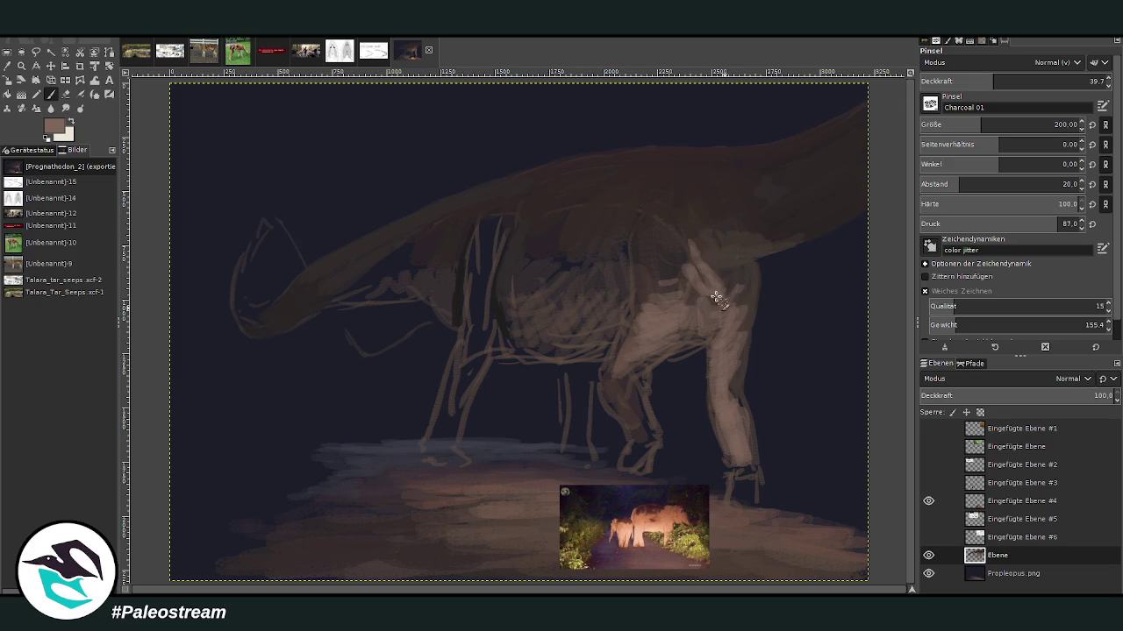
left_click(967, 122)
mouse_move(611, 326)
left_mouse_down()
mouse_move(614, 307)
mouse_move(601, 351)
mouse_move(584, 325)
mouse_move(602, 347)
mouse_move(618, 306)
mouse_move(538, 337)
left_mouse_up()
left_click_drag(601, 291, 544, 328)
left_click_drag(966, 124, 1000, 124)
left_click_drag(992, 81, 1016, 81)
mouse_move(602, 310)
left_mouse_down()
mouse_move(586, 269)
mouse_move(581, 343)
mouse_move(519, 324)
mouse_move(548, 279)
mouse_move(524, 296)
mouse_move(553, 258)
mouse_move(582, 286)
mouse_move(619, 261)
mouse_move(654, 304)
mouse_move(665, 259)
mouse_move(609, 359)
mouse_move(670, 256)
mouse_move(719, 255)
mouse_move(724, 226)
left_mouse_up()
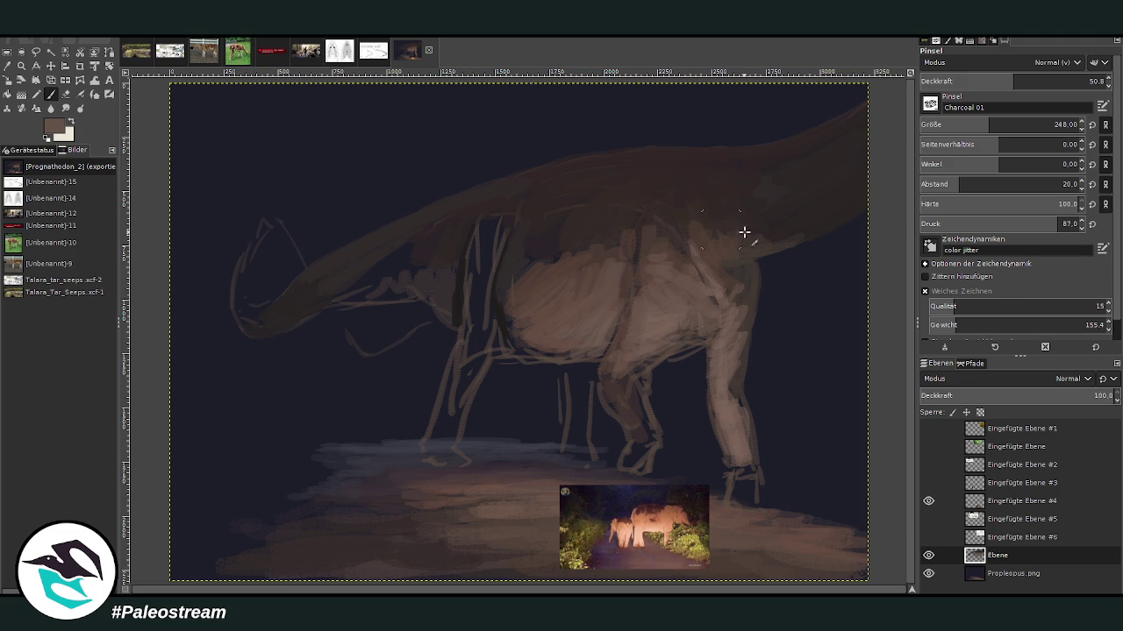
mouse_move(638, 224)
left_mouse_down()
mouse_move(605, 286)
mouse_move(576, 290)
left_mouse_up()
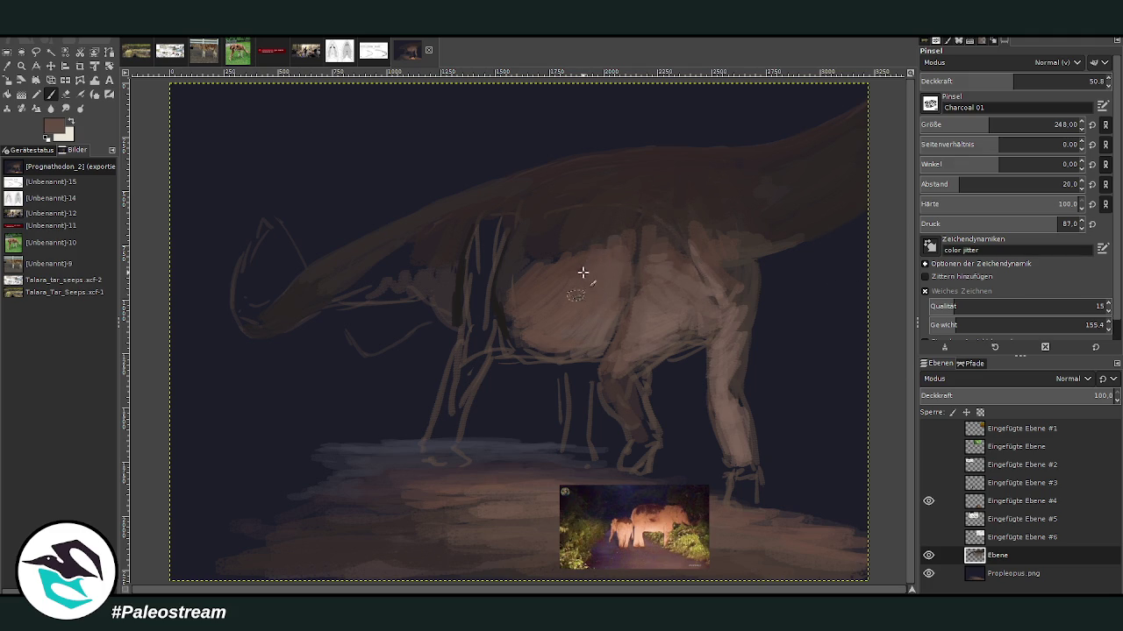
mouse_move(584, 238)
left_mouse_down()
mouse_move(639, 263)
mouse_move(632, 282)
left_mouse_up()
mouse_move(666, 237)
left_mouse_down()
mouse_move(747, 233)
mouse_move(733, 321)
left_mouse_up()
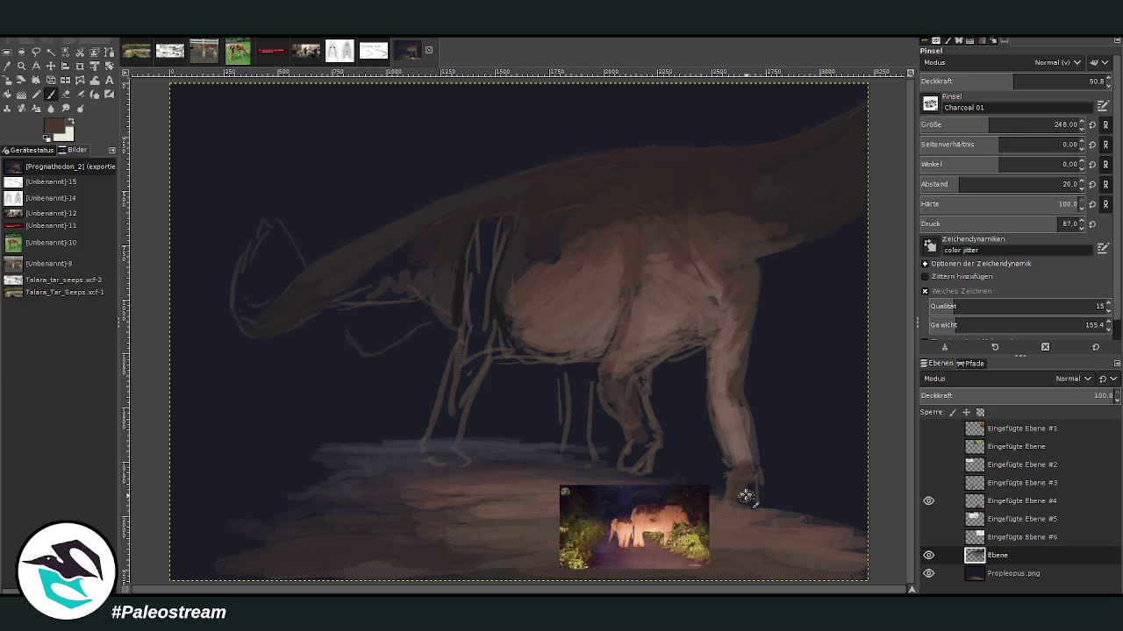
Step: Paint both hind feet and legs solidly with a smaller, more opaque brush
mouse_move(629, 458)
left_mouse_down()
mouse_move(640, 459)
mouse_move(628, 386)
left_mouse_up()
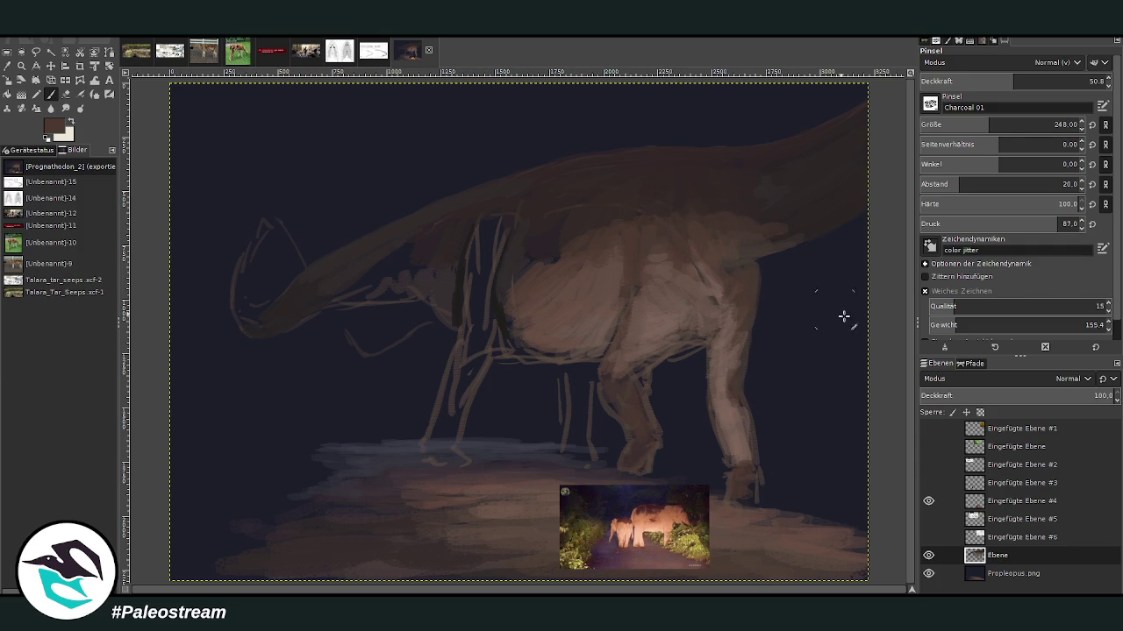
left_click_drag(747, 497, 739, 456)
left_click_drag(1013, 81, 1042, 81)
left_click_drag(990, 124, 976, 124)
mouse_move(727, 493)
left_mouse_down()
mouse_move(709, 408)
mouse_move(715, 362)
left_mouse_up()
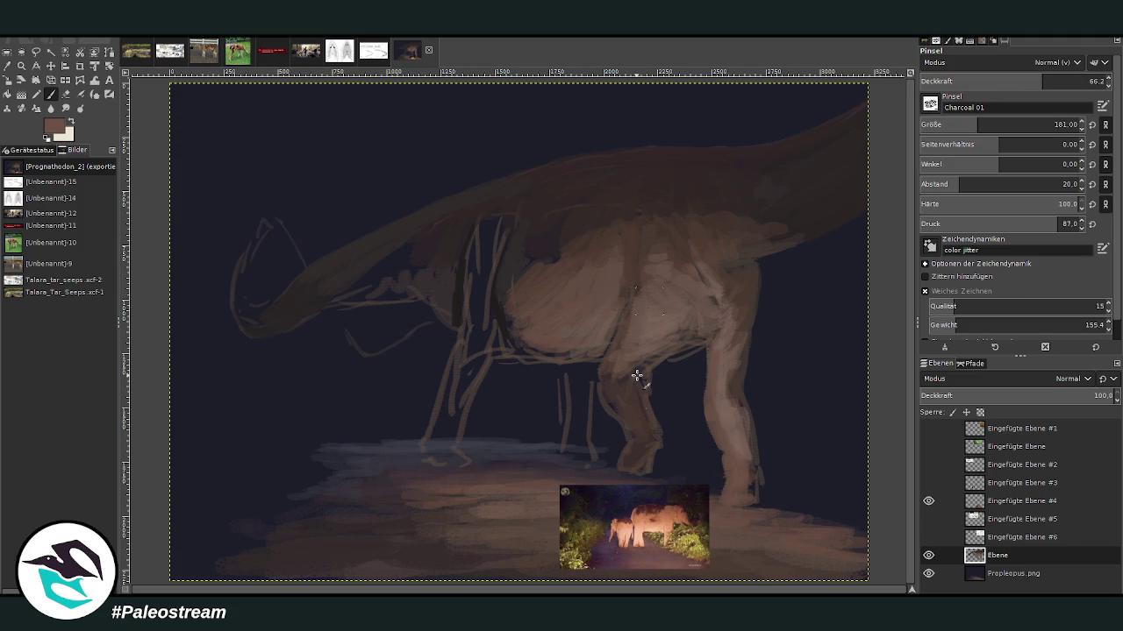
mouse_move(625, 463)
left_mouse_down()
mouse_move(647, 436)
mouse_move(625, 382)
mouse_move(606, 394)
mouse_move(622, 333)
mouse_move(614, 343)
left_mouse_up()
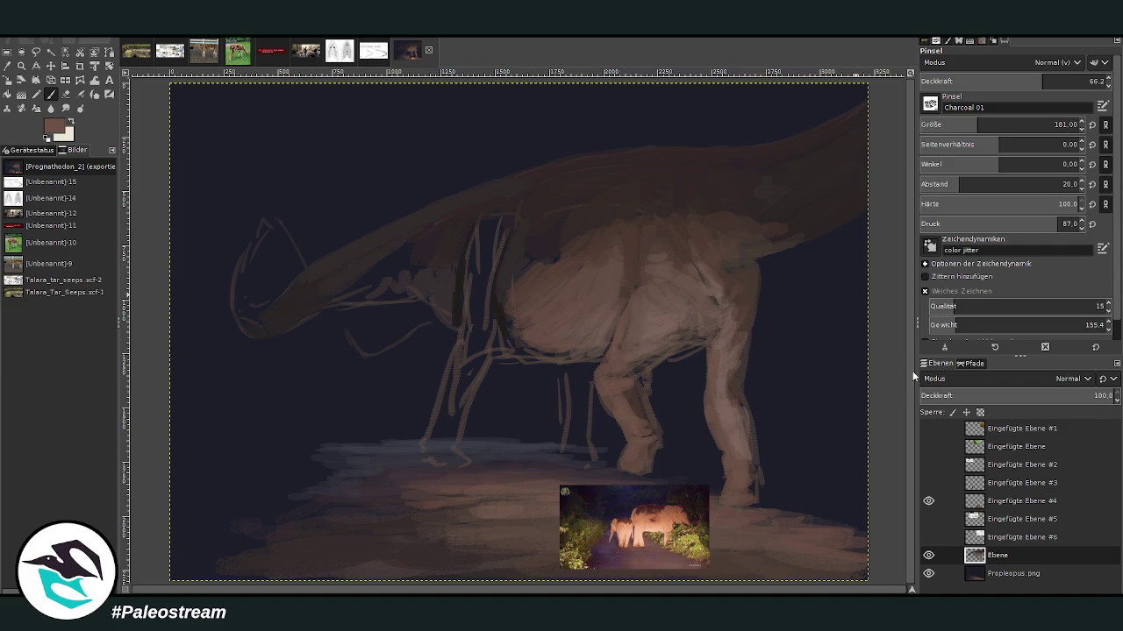
Step: Repaint the thigh and knee in darker brown, then edge the lower belly in lighter brown
left_click(852, 263, "ctrl")
mouse_move(617, 336)
left_mouse_down()
mouse_move(622, 313)
mouse_move(588, 359)
left_mouse_up()
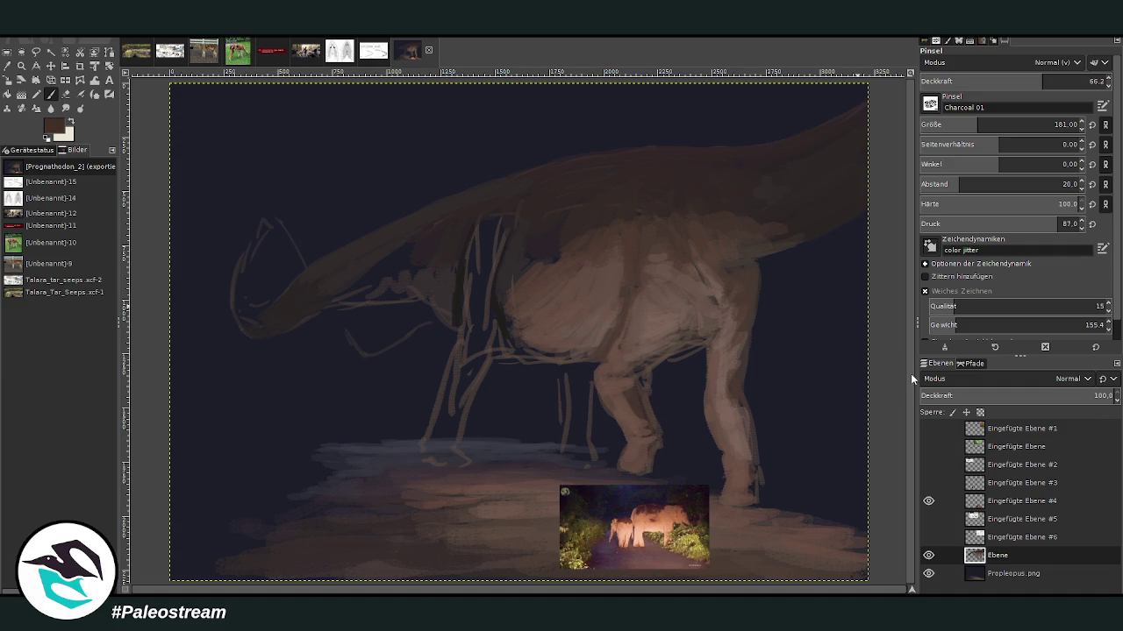
left_click_drag(1043, 81, 1069, 81)
left_click_drag(977, 124, 963, 124)
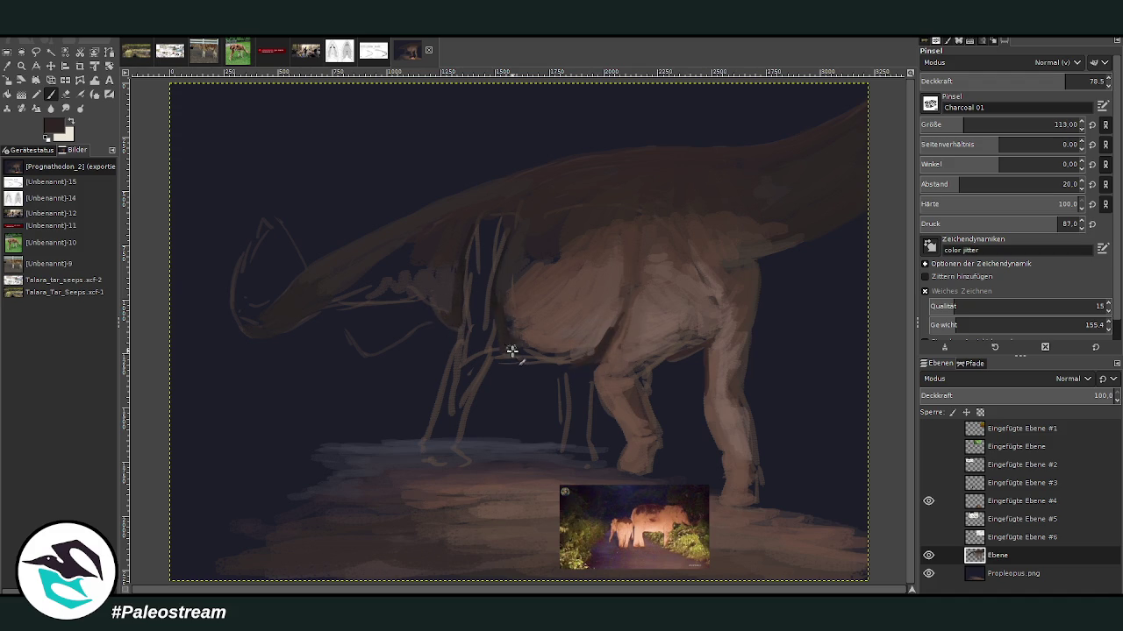
left_click_drag(496, 350, 526, 352)
left_click(565, 283, "ctrl")
mouse_move(517, 335)
left_mouse_down()
mouse_move(594, 325)
mouse_move(579, 344)
mouse_move(605, 328)
mouse_move(584, 325)
mouse_move(582, 311)
left_mouse_up()
mouse_move(653, 312)
left_mouse_down()
mouse_move(693, 337)
mouse_move(665, 289)
mouse_move(692, 327)
mouse_move(671, 281)
mouse_move(715, 307)
mouse_move(724, 276)
mouse_move(645, 276)
left_mouse_up()
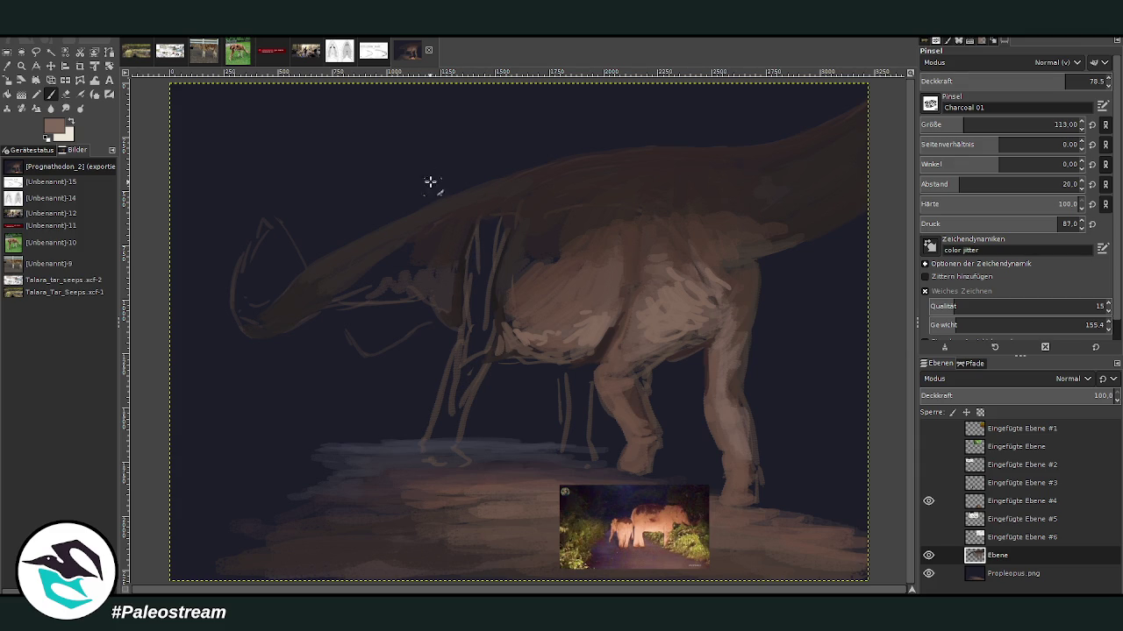
Step: Bring the lower part of the painting into view
left_click_drag(913, 589, 909, 592)
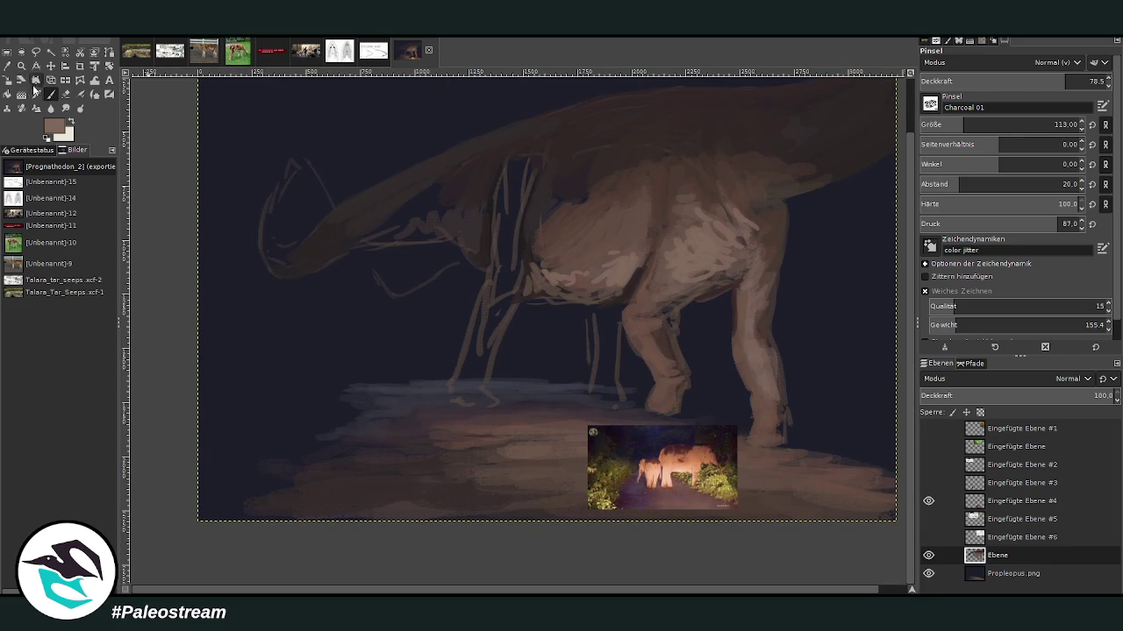
Step: Zoom in on the legs and, at brush size 61, add light strokes on the front foot
left_click(21, 65)
left_click_drag(437, 147, 781, 544)
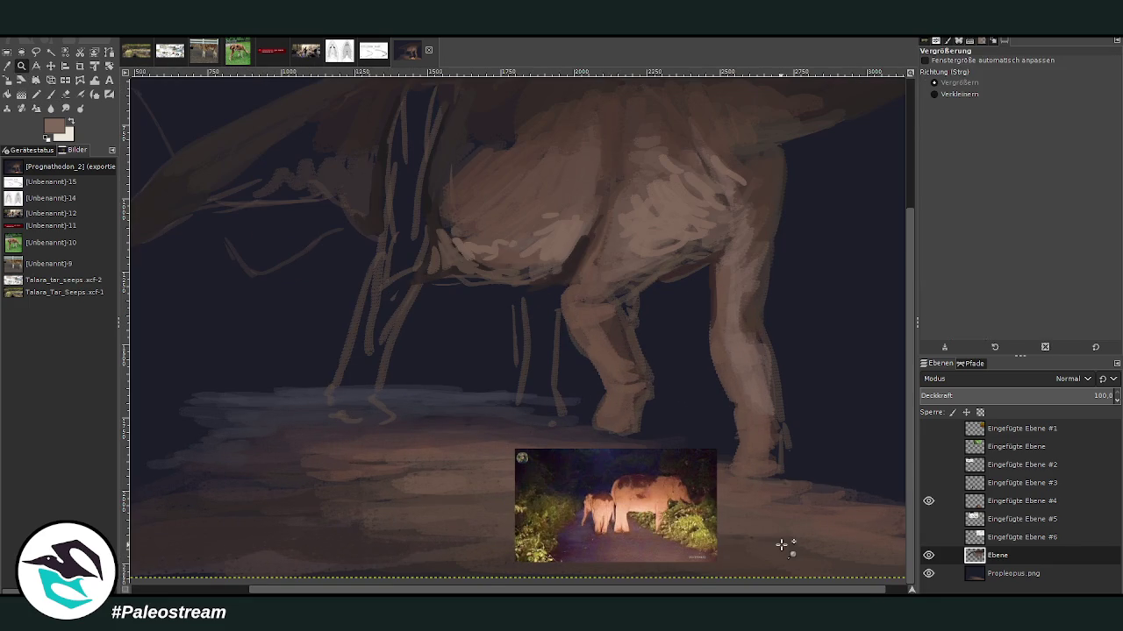
left_click(50, 93)
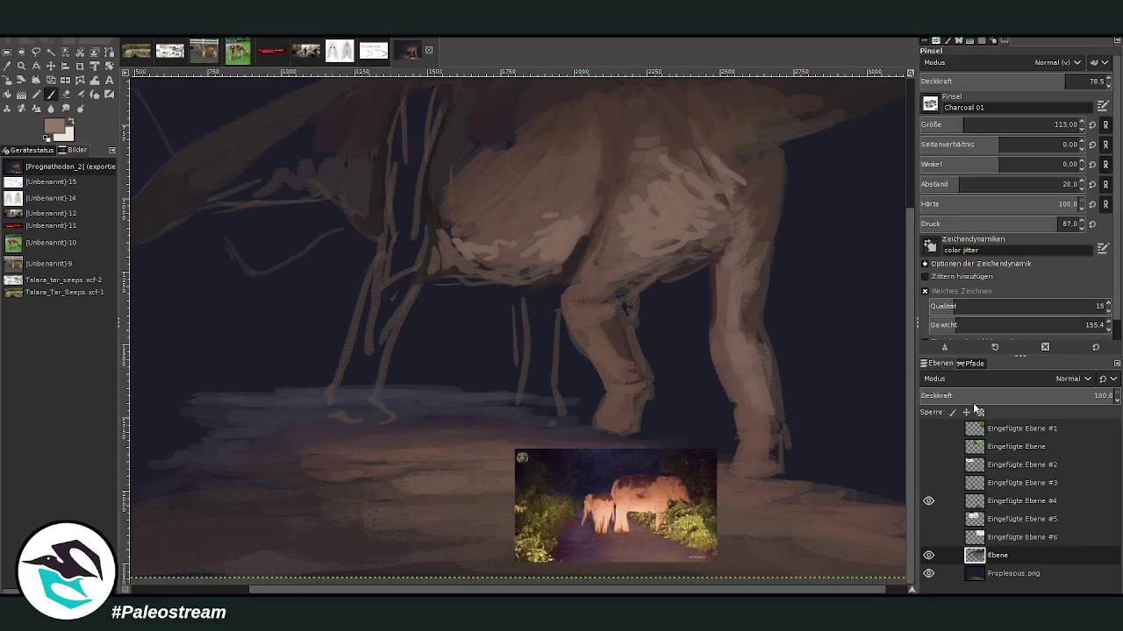
left_click(941, 120)
left_click_drag(637, 387, 614, 425)
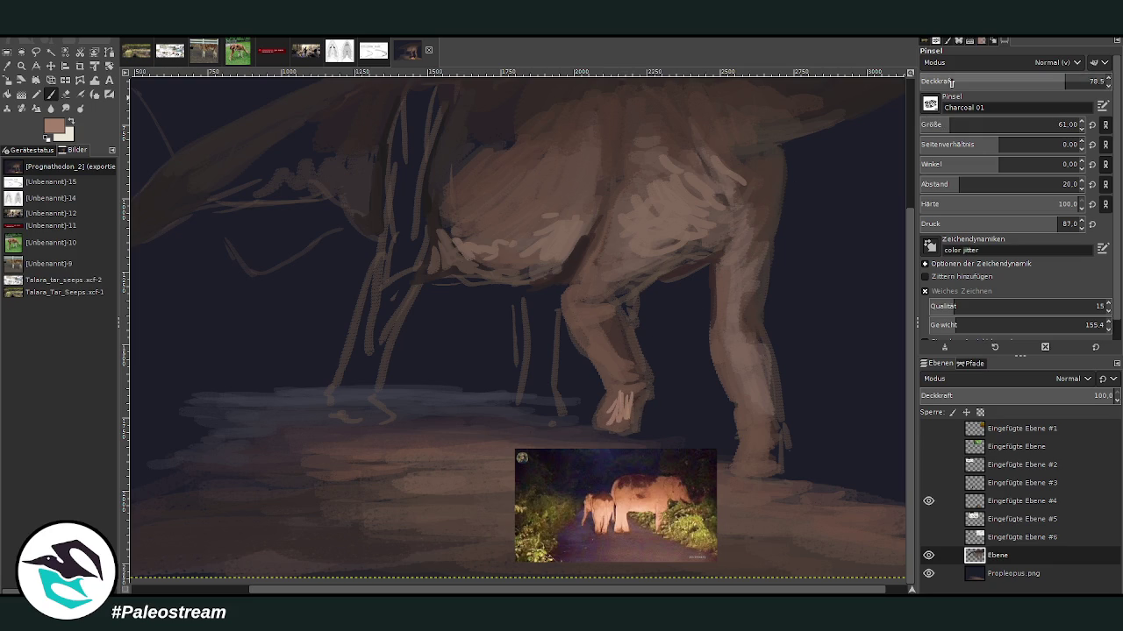
Step: At size 124 and opacity 64.4, hatch light strokes up the front leg, hind leg and belly
left_click_drag(941, 125, 957, 125)
left_click_drag(1065, 81, 1039, 80)
mouse_move(611, 393)
left_mouse_down()
mouse_move(616, 368)
mouse_move(588, 329)
mouse_move(605, 321)
mouse_move(577, 308)
mouse_move(619, 256)
mouse_move(709, 240)
mouse_move(666, 243)
left_mouse_up()
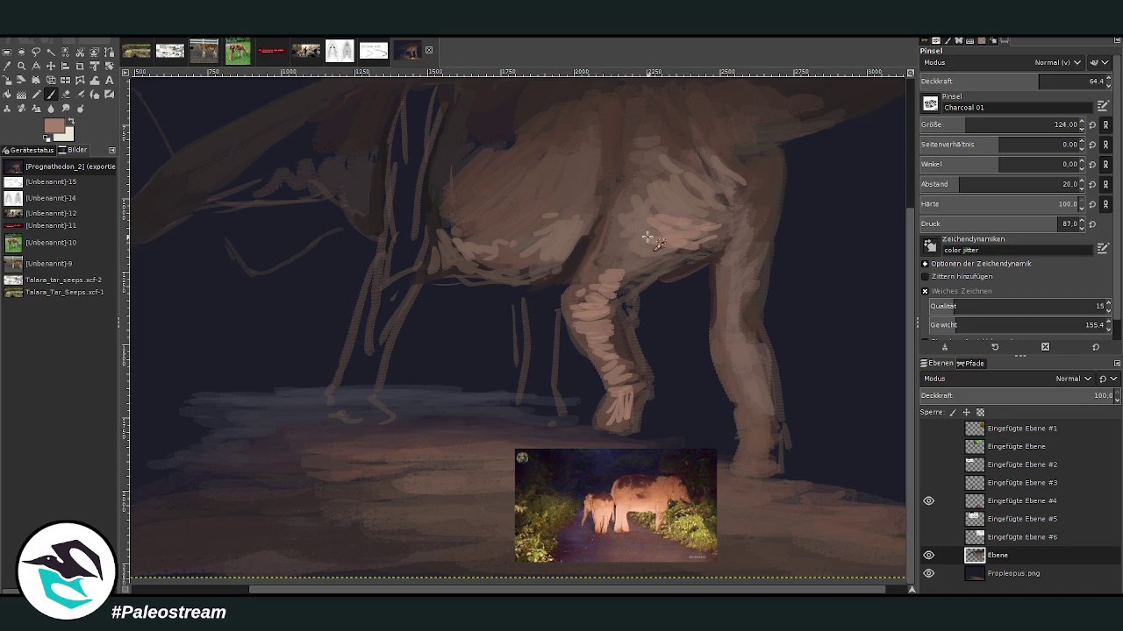
mouse_move(742, 260)
left_mouse_down()
mouse_move(727, 316)
mouse_move(759, 412)
left_mouse_up()
mouse_move(733, 467)
left_mouse_down()
mouse_move(746, 470)
mouse_move(741, 430)
mouse_move(756, 470)
mouse_move(763, 417)
mouse_move(740, 377)
left_mouse_up()
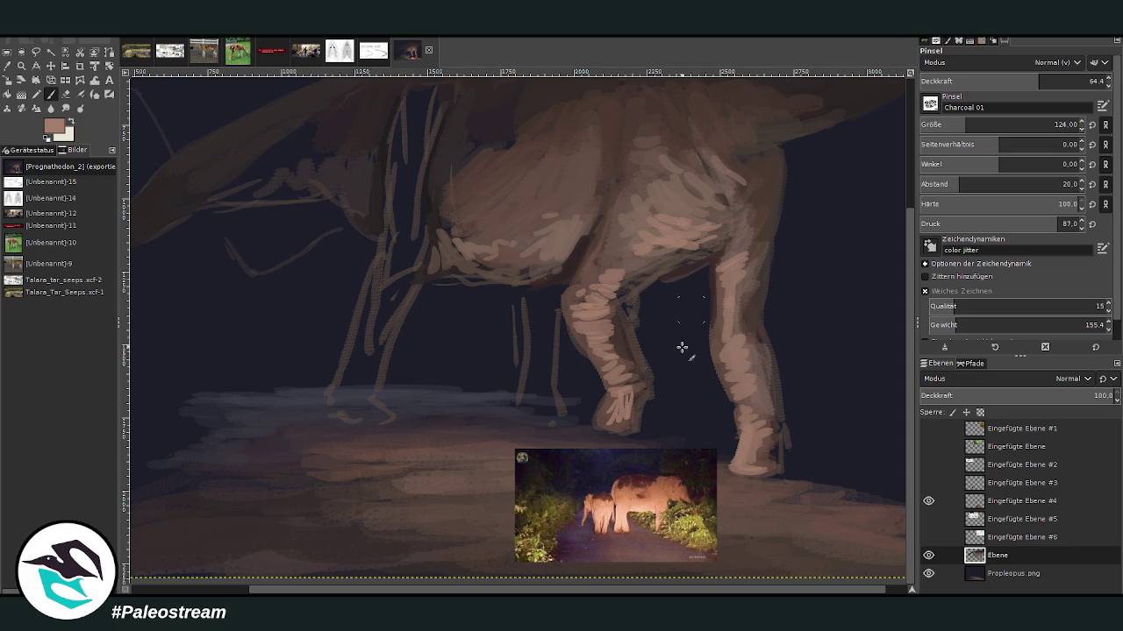
mouse_move(548, 256)
left_mouse_down()
mouse_move(526, 246)
mouse_move(565, 217)
mouse_move(501, 213)
left_mouse_up()
left_click(1054, 123)
Step: At opacity 45.1, dab light paint onto the flank and down the front leg
left_click_drag(1017, 79, 1003, 80)
mouse_move(412, 272)
left_mouse_down()
mouse_move(408, 245)
mouse_move(382, 349)
left_mouse_up()
mouse_move(395, 267)
left_mouse_down()
mouse_move(377, 413)
mouse_move(363, 383)
mouse_move(343, 393)
mouse_move(412, 295)
mouse_move(401, 236)
left_mouse_up()
mouse_move(430, 274)
left_mouse_down()
mouse_move(463, 263)
mouse_move(431, 226)
mouse_move(401, 276)
left_mouse_up()
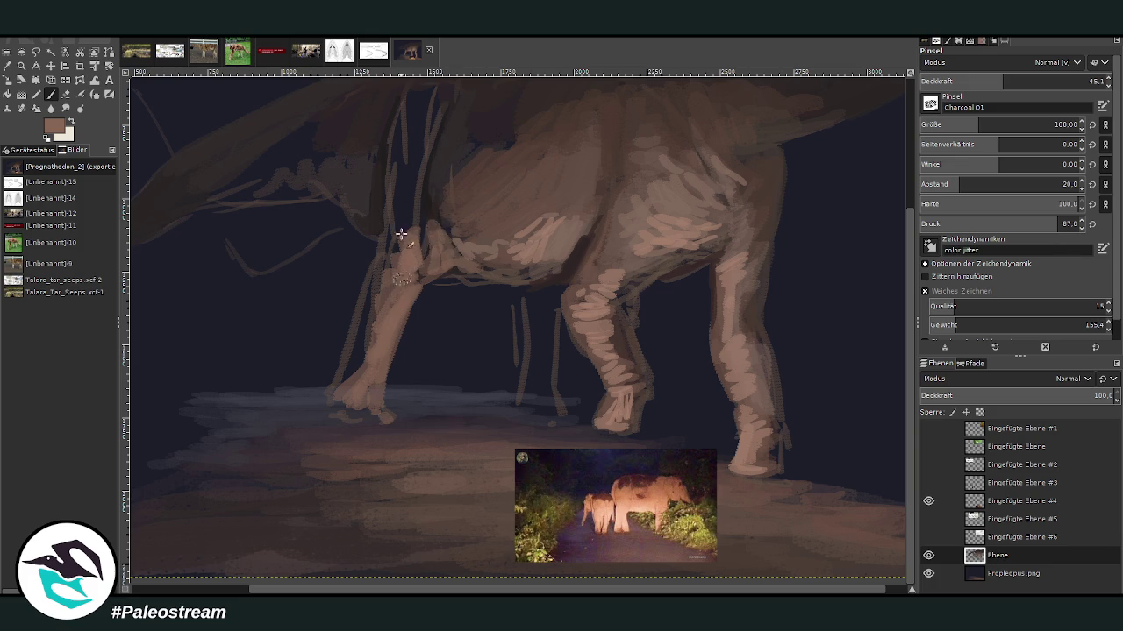
left_click_drag(413, 170, 412, 242)
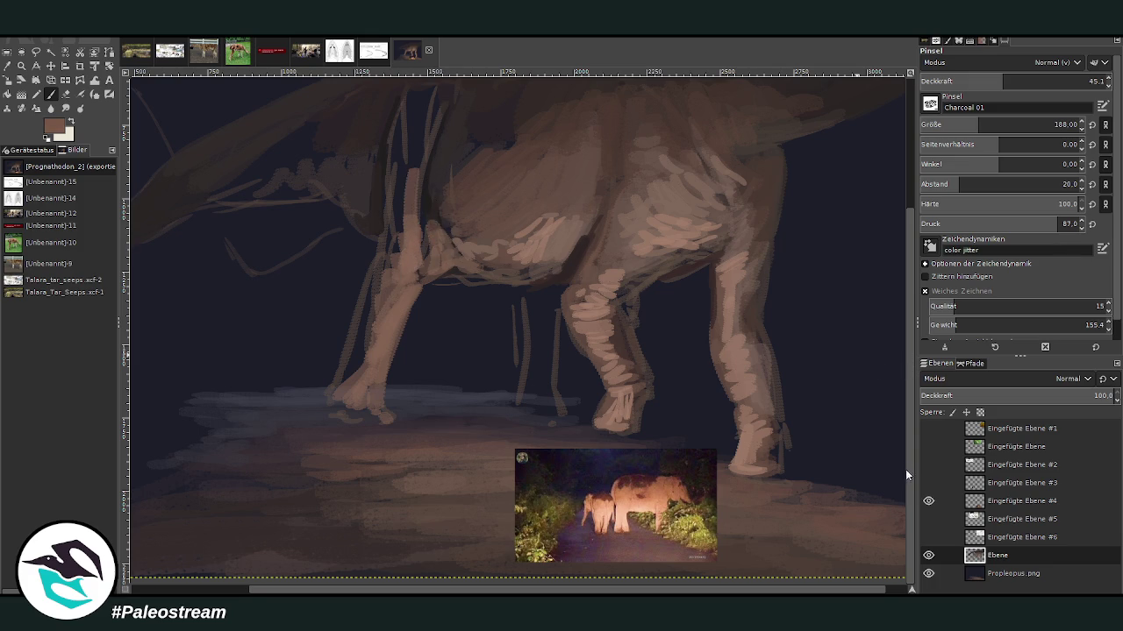
Step: Set brush spacing to 15 and brighten the upper front leg and left belly
scroll(914, 462, "up", 1)
left_click(1053, 184)
type("15")
key("Return")
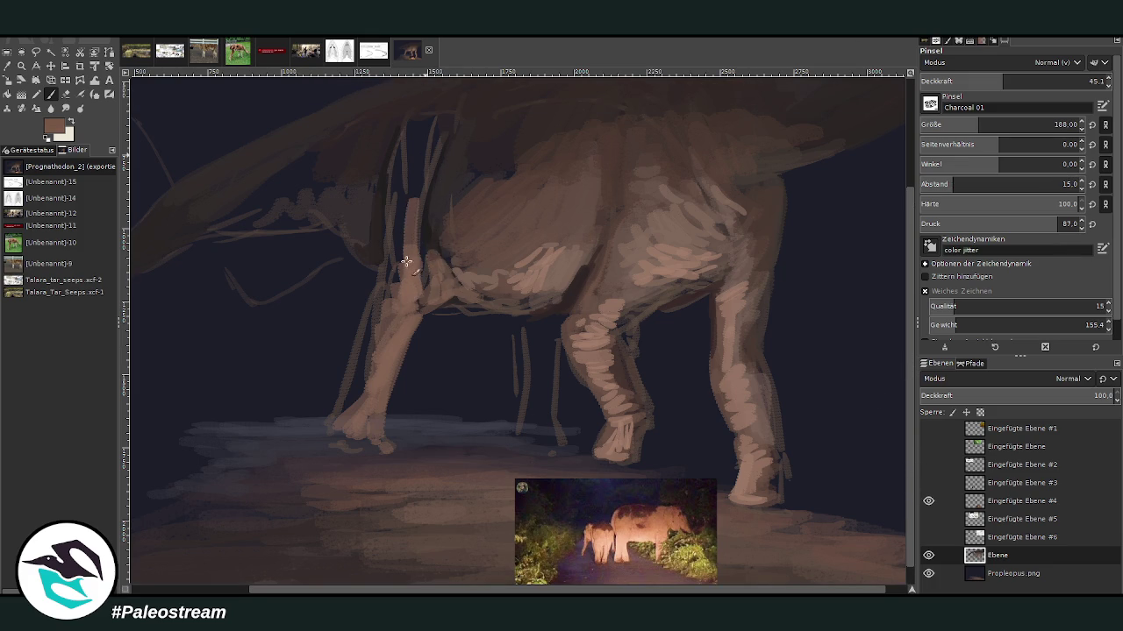
left_click_drag(432, 136, 410, 258)
left_click_drag(406, 188, 404, 268)
mouse_move(447, 174)
left_mouse_down()
mouse_move(447, 201)
mouse_move(469, 219)
left_mouse_up()
left_click_drag(434, 145, 407, 220)
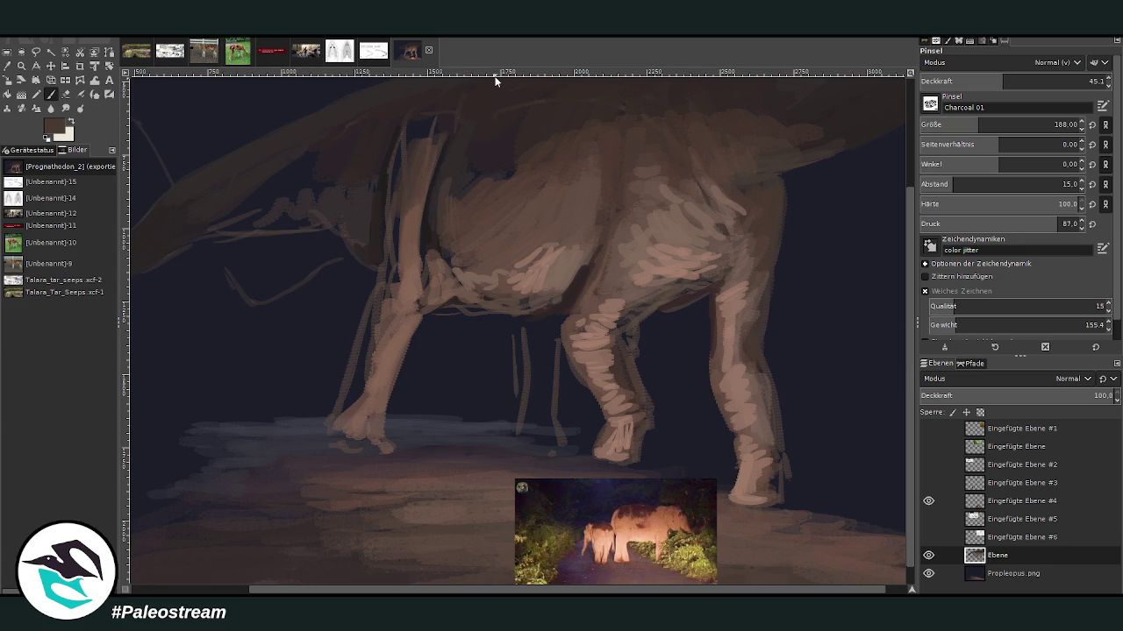
Step: Pick a darker brown and darken the upper leg and neck underside
left_click(498, 156, "ctrl")
mouse_move(431, 131)
left_mouse_down()
mouse_move(406, 197)
mouse_move(416, 206)
mouse_move(419, 114)
left_mouse_up()
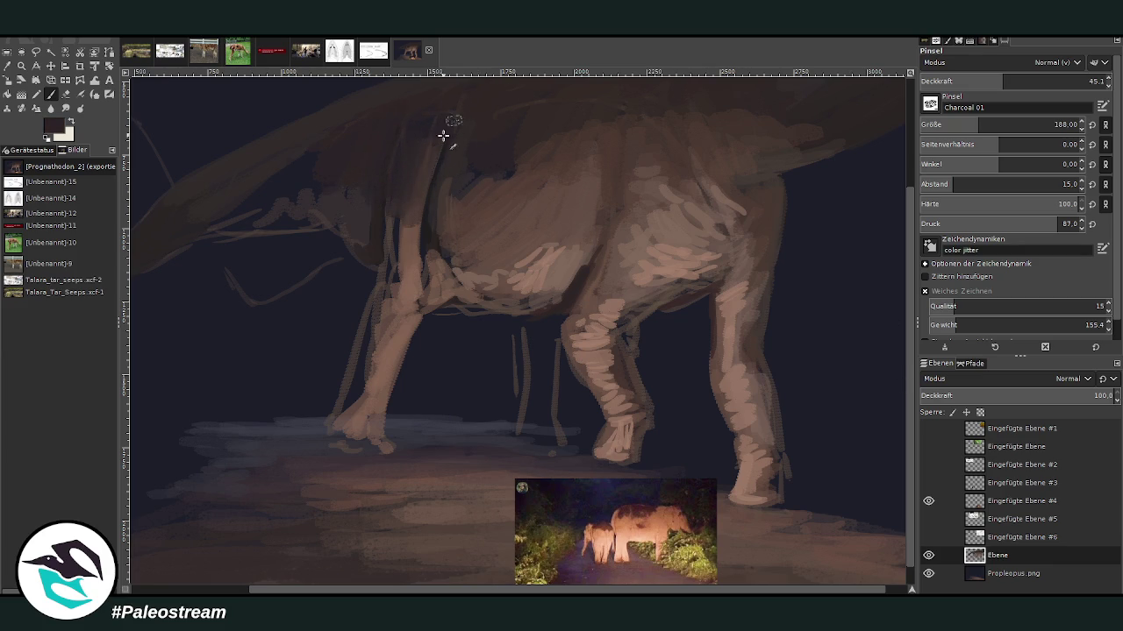
left_click_drag(419, 176, 390, 254)
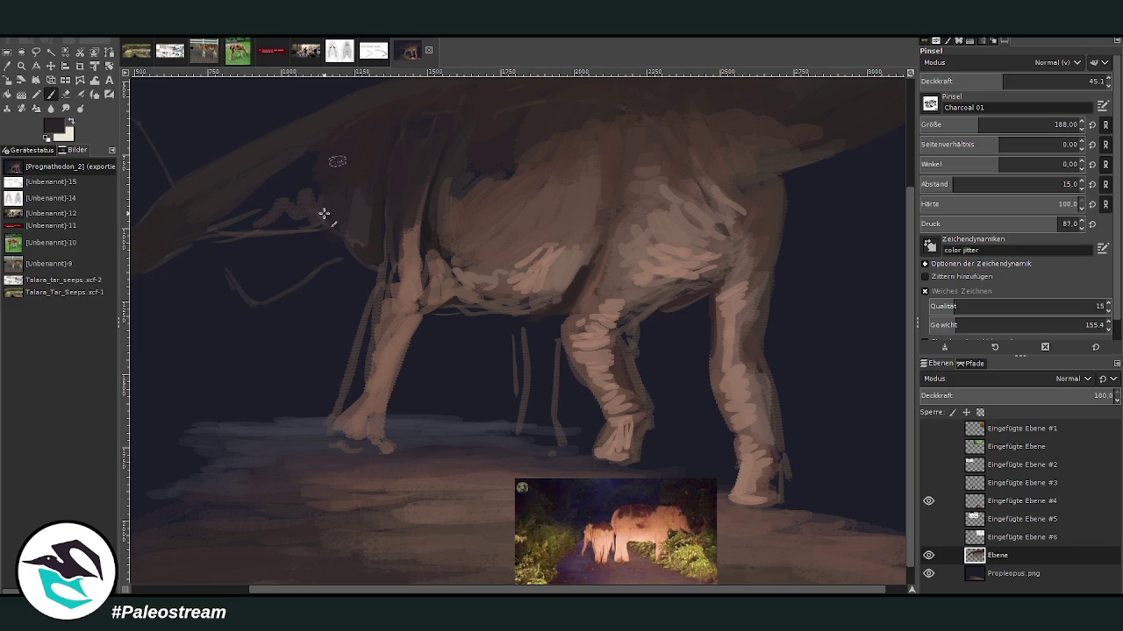
left_click_drag(304, 166, 234, 214)
mouse_move(519, 173)
left_mouse_down()
mouse_move(483, 164)
mouse_move(456, 194)
left_mouse_up()
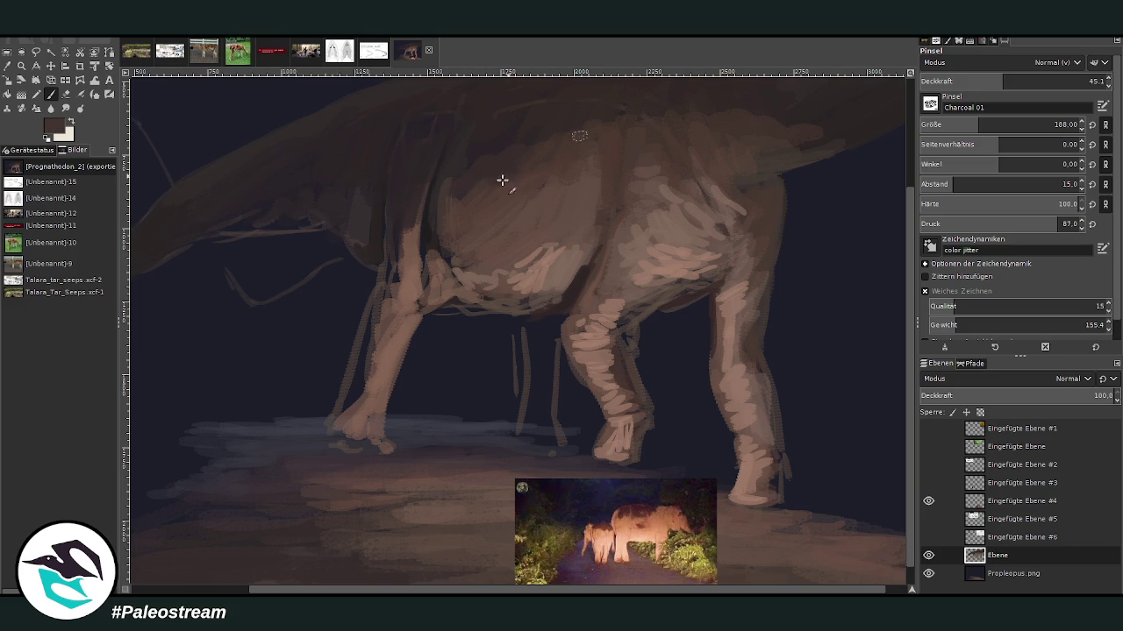
Step: Scribble light pink highlights on the belly, then highlight the hind leg and foot at size 89
left_click(552, 265, "ctrl")
left_click_drag(573, 228, 527, 268)
left_click_drag(963, 118, 956, 121)
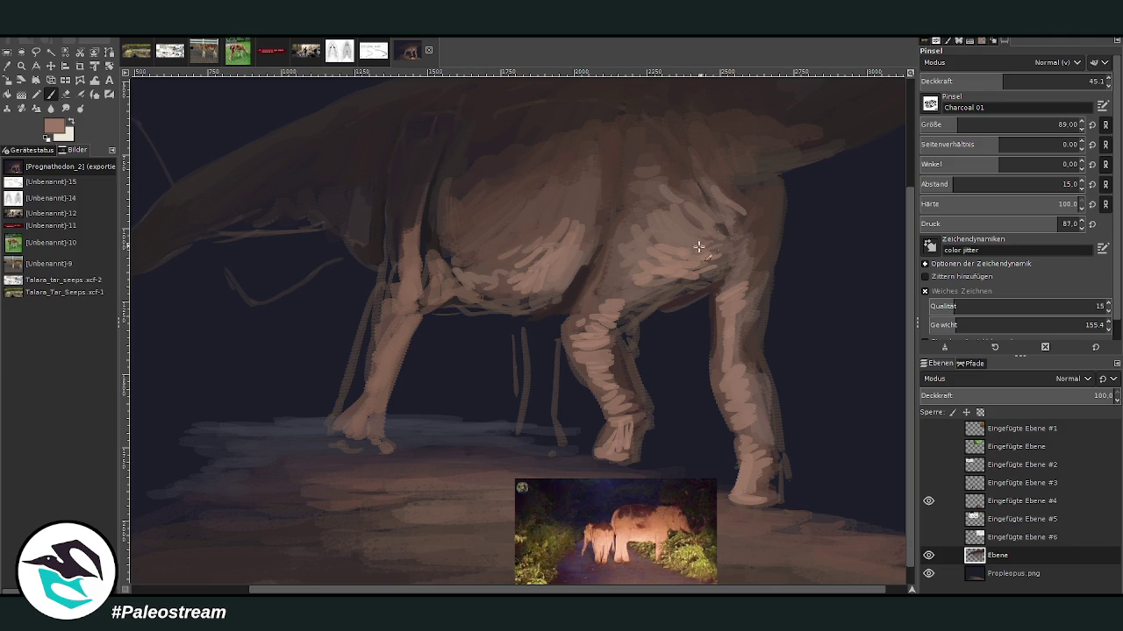
left_click_drag(724, 354, 723, 334)
mouse_move(779, 463)
left_mouse_down()
mouse_move(760, 507)
mouse_move(769, 452)
left_mouse_up()
left_click(769, 452, "ctrl")
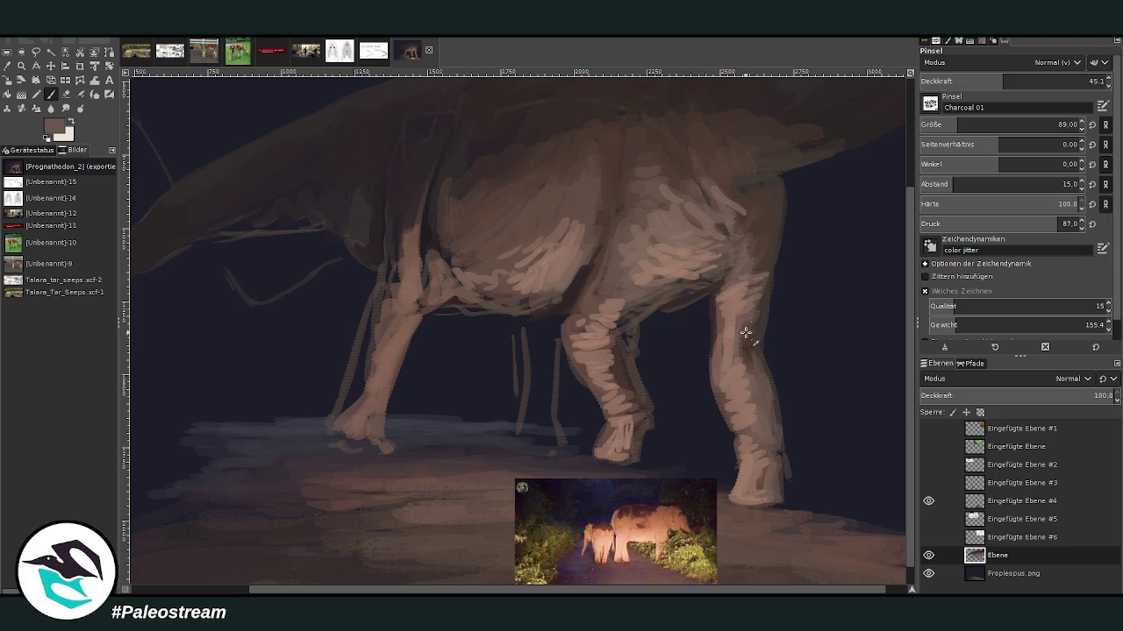
key("bracketright")
key("bracketright")
key("bracketright")
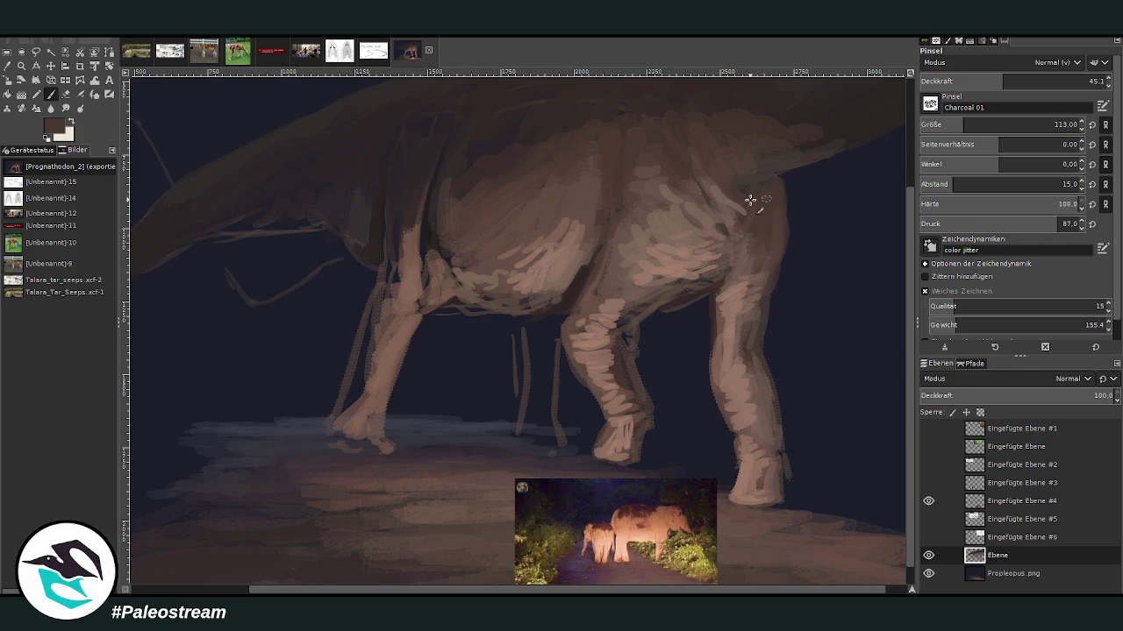
scroll(908, 221, "up", 2)
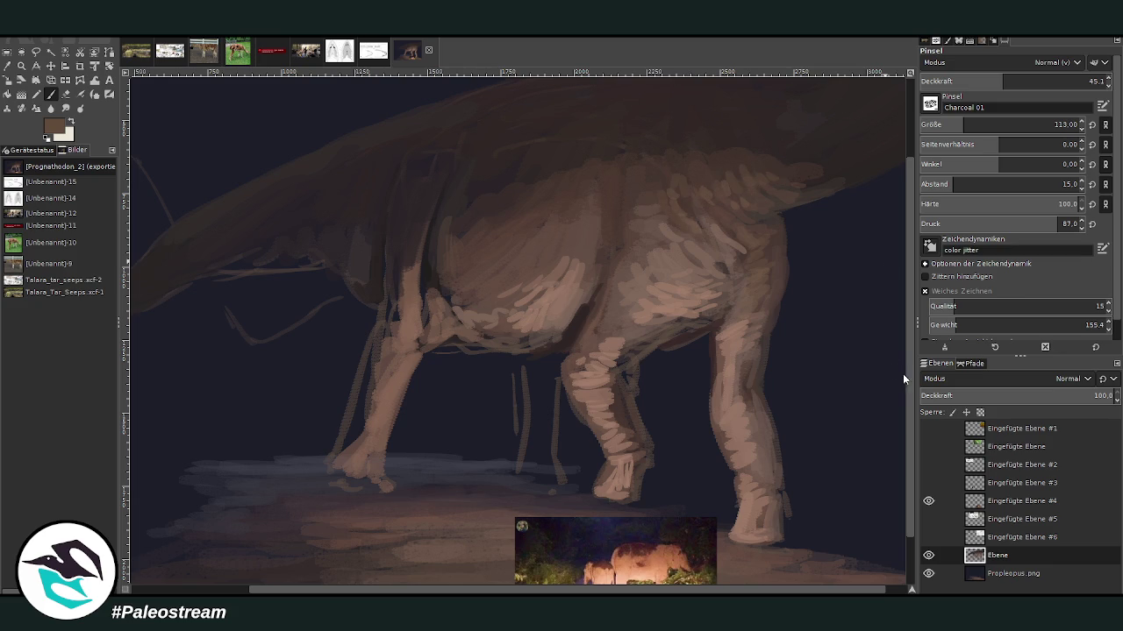
Step: At brush size 175 and opacity 30, extend the back contour rightward, then fit the painting in the window
left_click(976, 125)
left_click(975, 81)
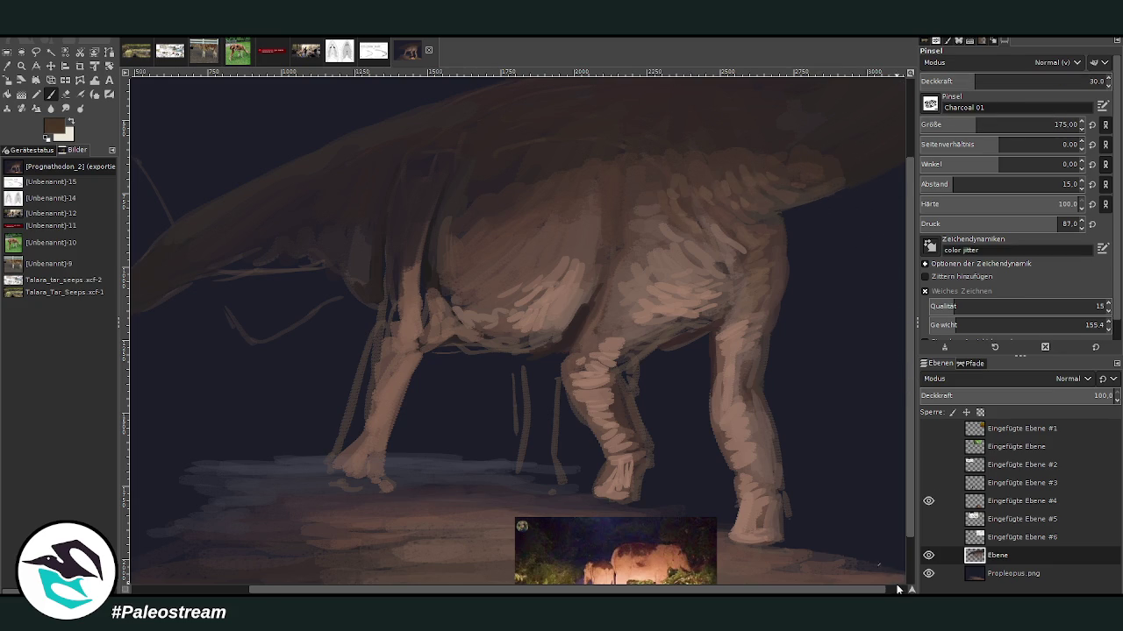
scroll(821, 126, "right", 1)
left_click_drag(827, 180, 860, 160)
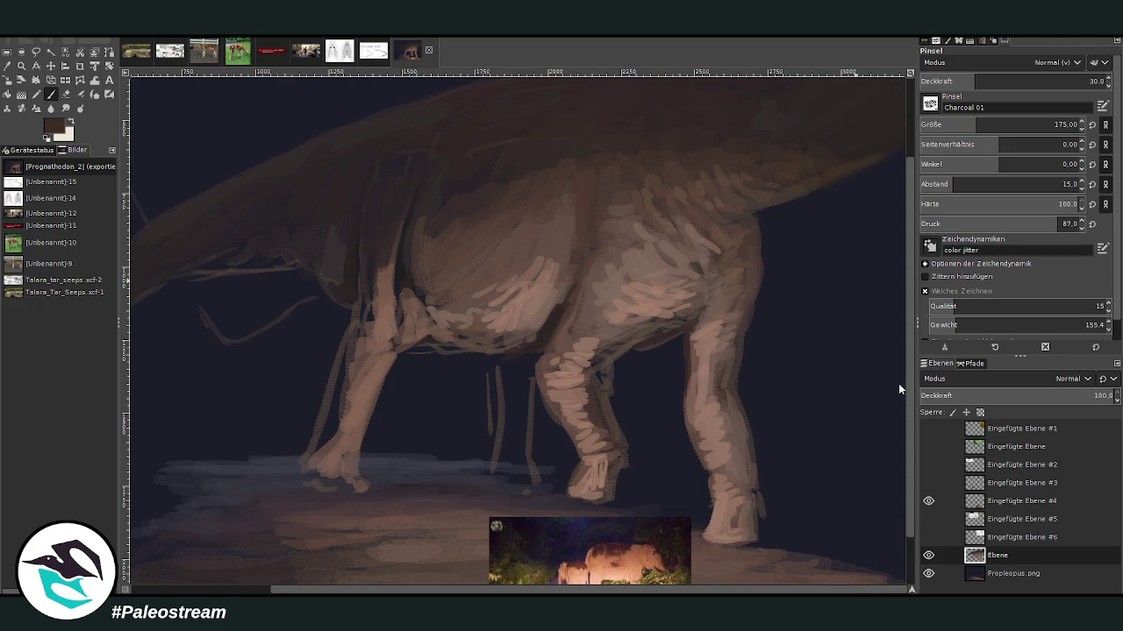
left_click(967, 80)
left_click(1001, 81)
scroll(655, 397, "left", 4)
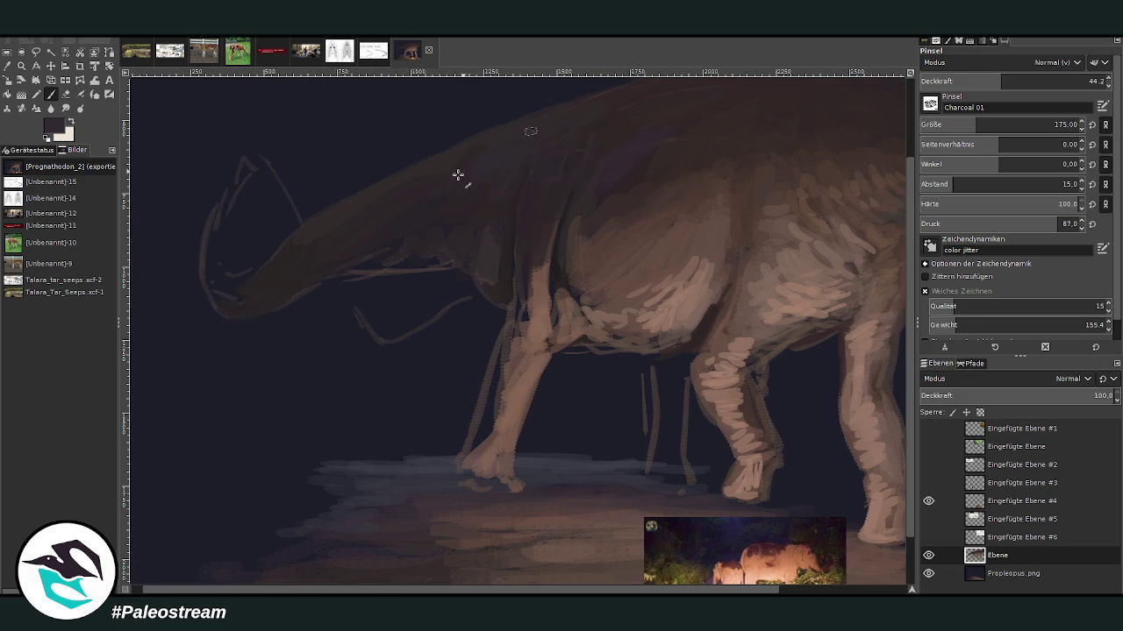
key("shift+ctrl+j")
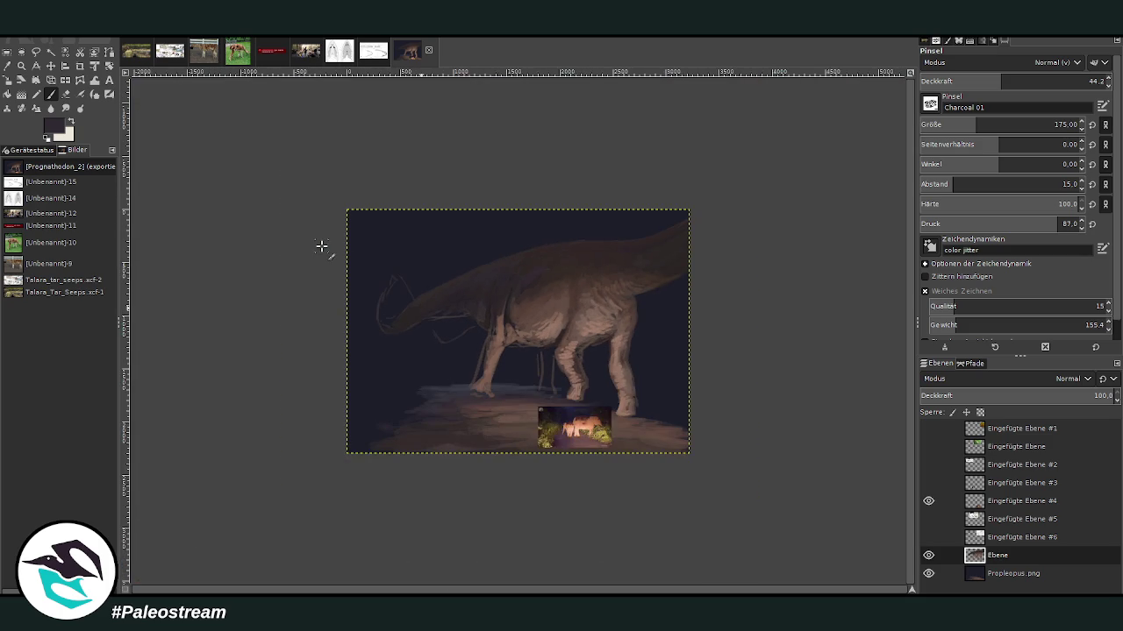
Step: Zoom in on the sauropod and sample its light tan body colour for painting
key("z")
left_click_drag(377, 195, 673, 466)
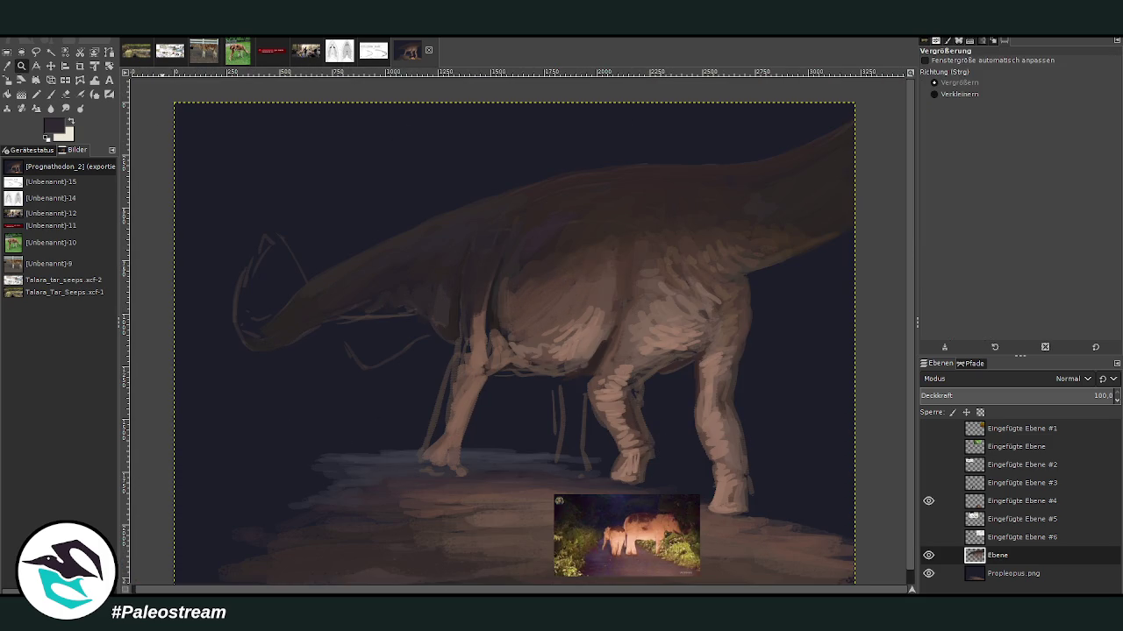
left_click_drag(366, 165, 742, 584)
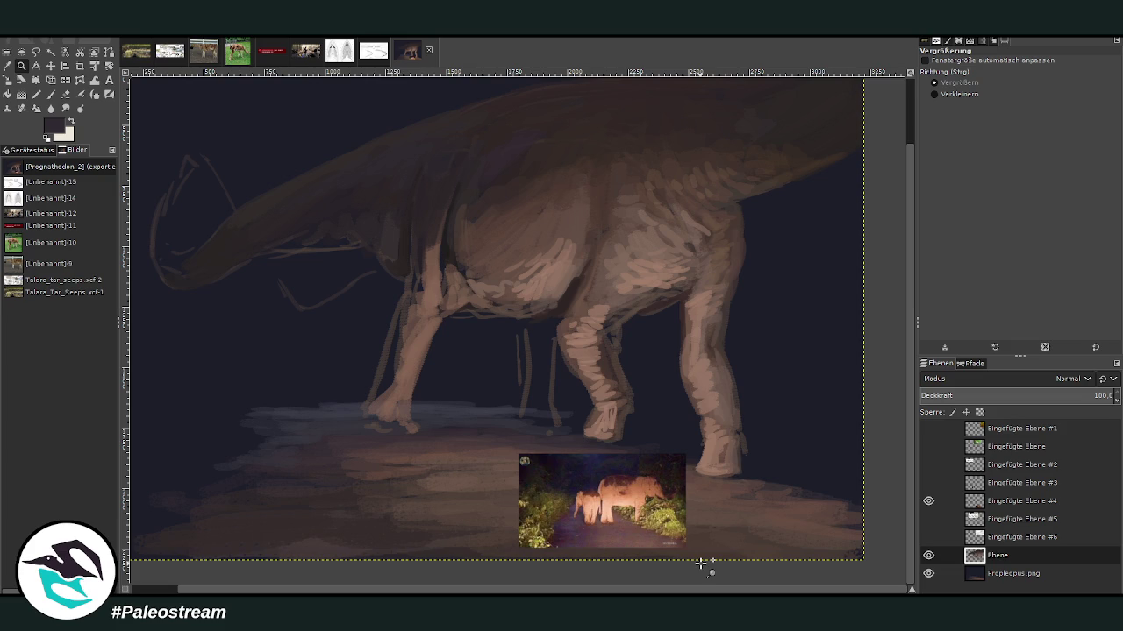
key("o")
left_click(702, 307)
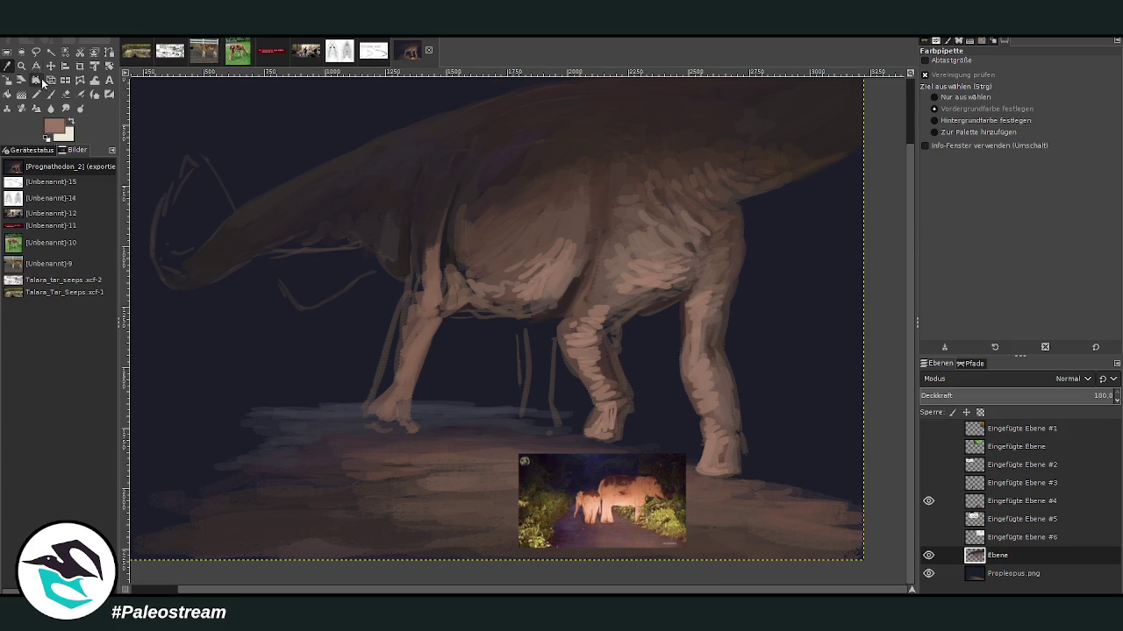
Step: At opacity 27.8–40.7 and size 111, brighten a leg from thigh to knee and the rump edge
key("p")
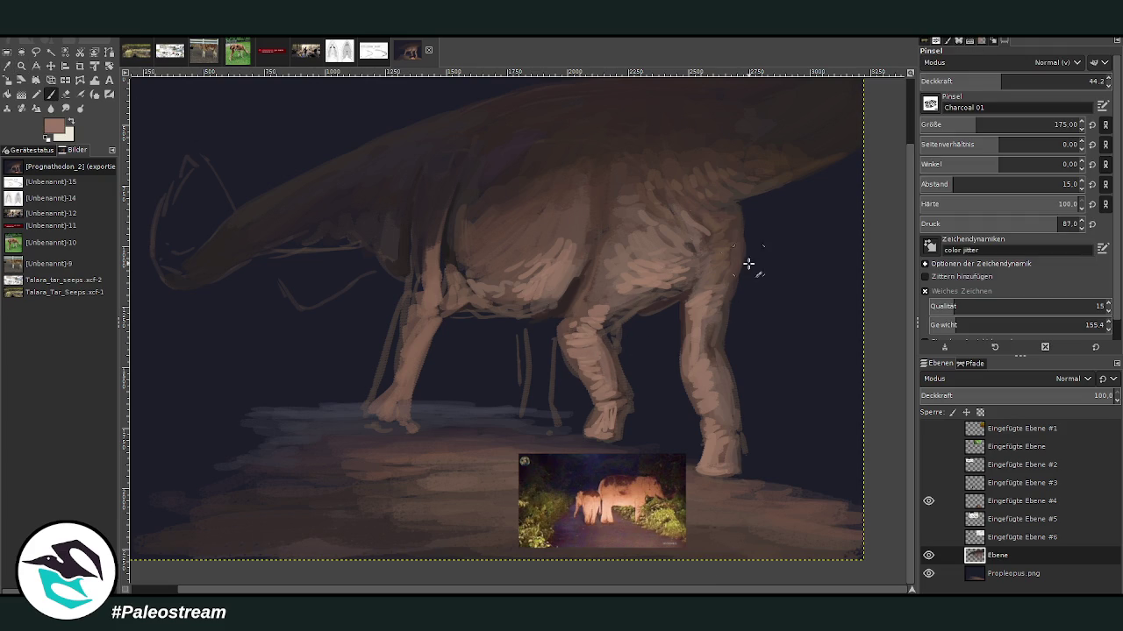
left_click(969, 81)
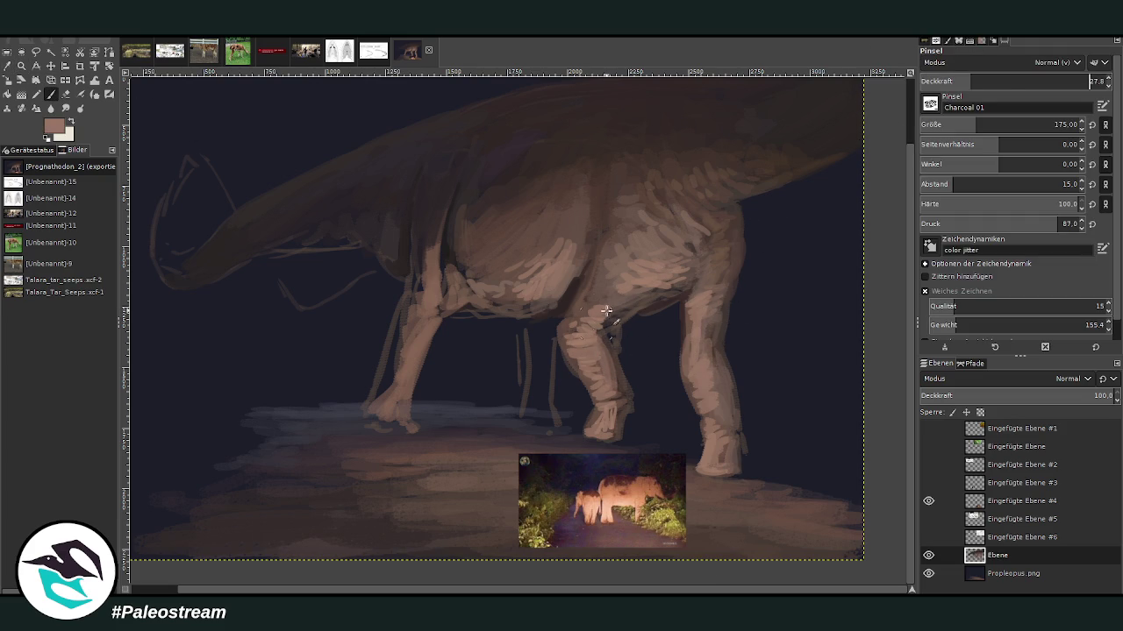
mouse_move(621, 286)
left_mouse_down()
mouse_move(619, 313)
mouse_move(602, 330)
mouse_move(618, 365)
left_mouse_up()
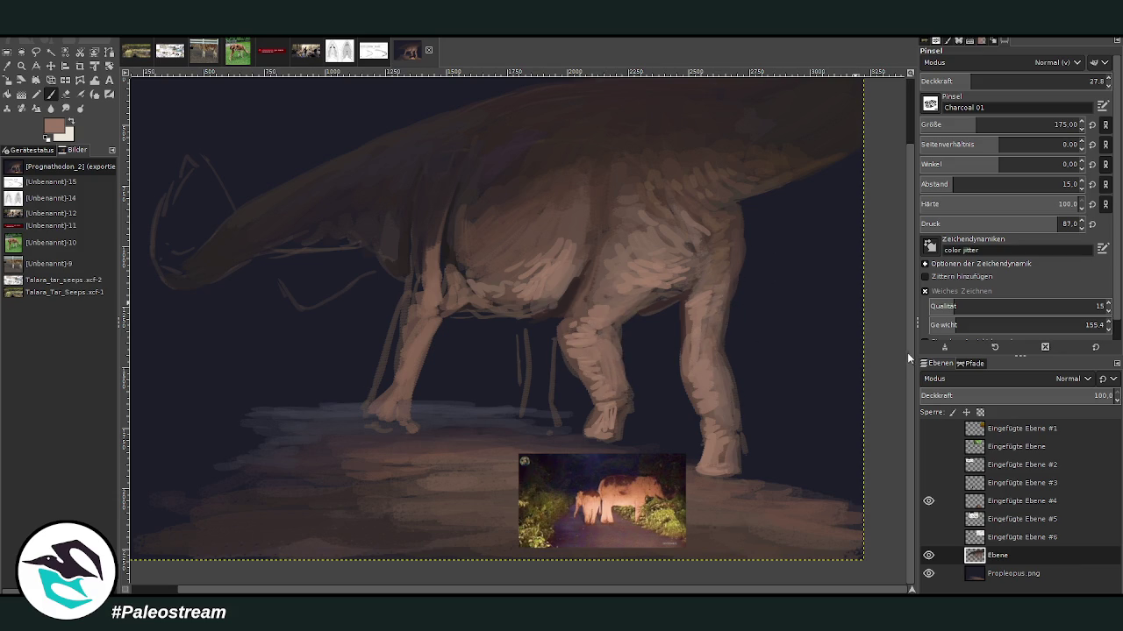
left_click(963, 124)
left_click_drag(963, 124, 959, 125)
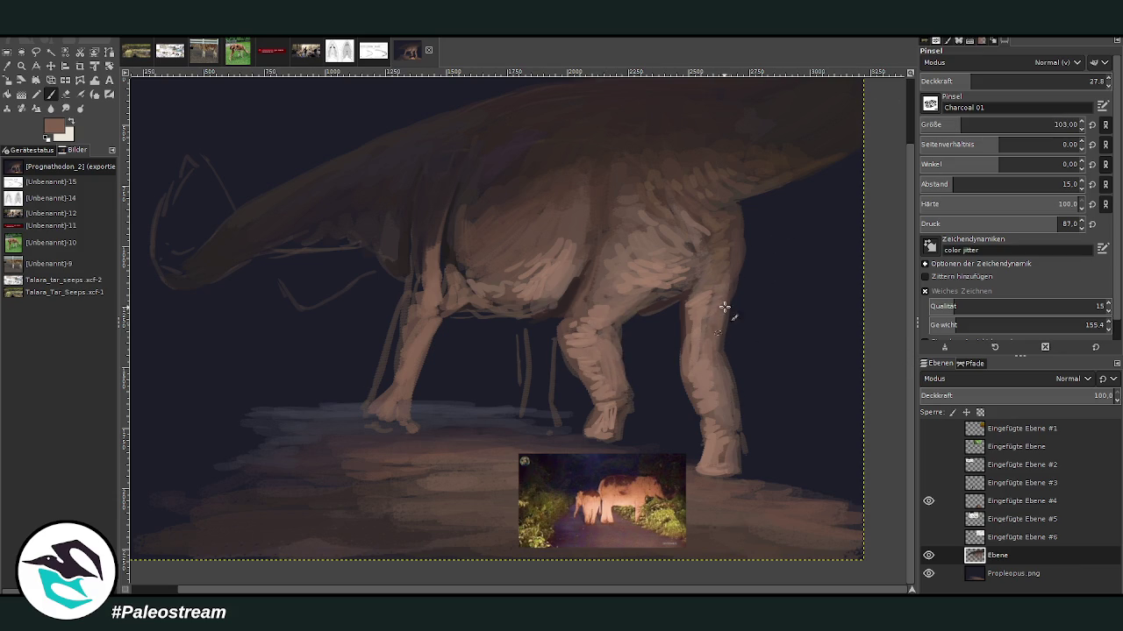
key("bracketright")
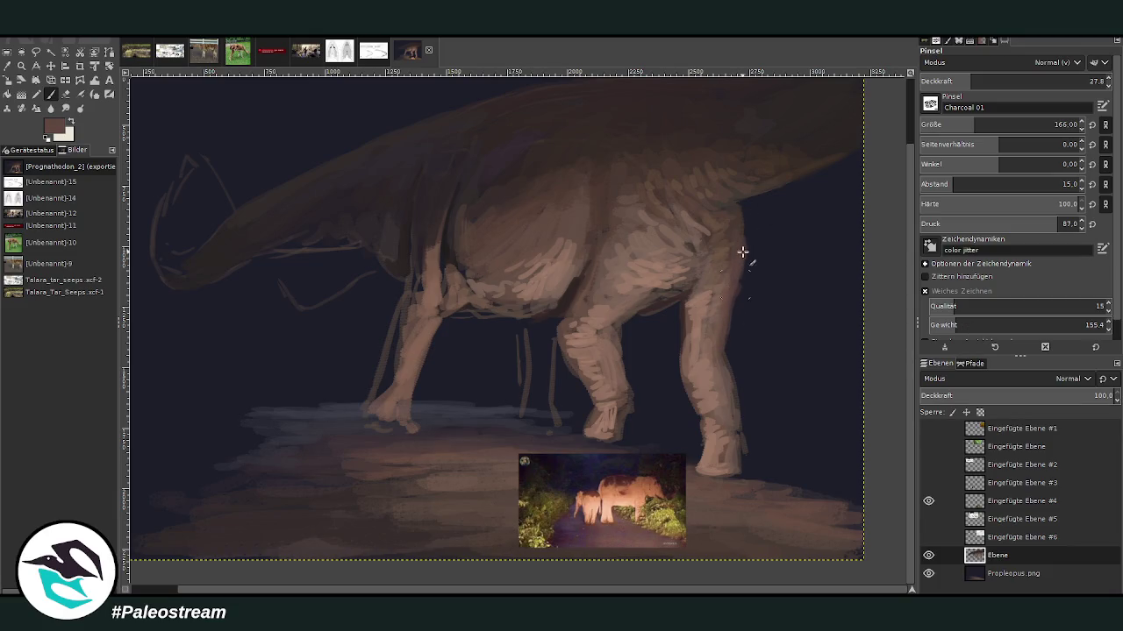
left_click(992, 81)
left_click(963, 125)
left_click_drag(743, 207, 741, 187)
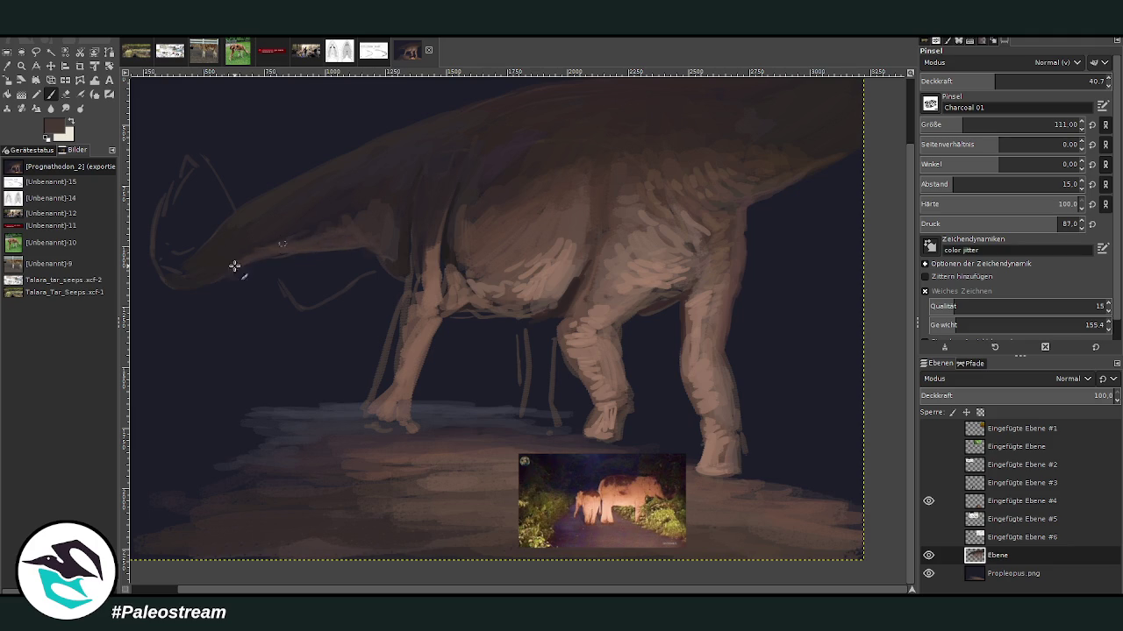
Step: Fill the lower jaw and snout with lighter brown
scroll(1009, 123, "up", 3)
scroll(1009, 80, "down", 11)
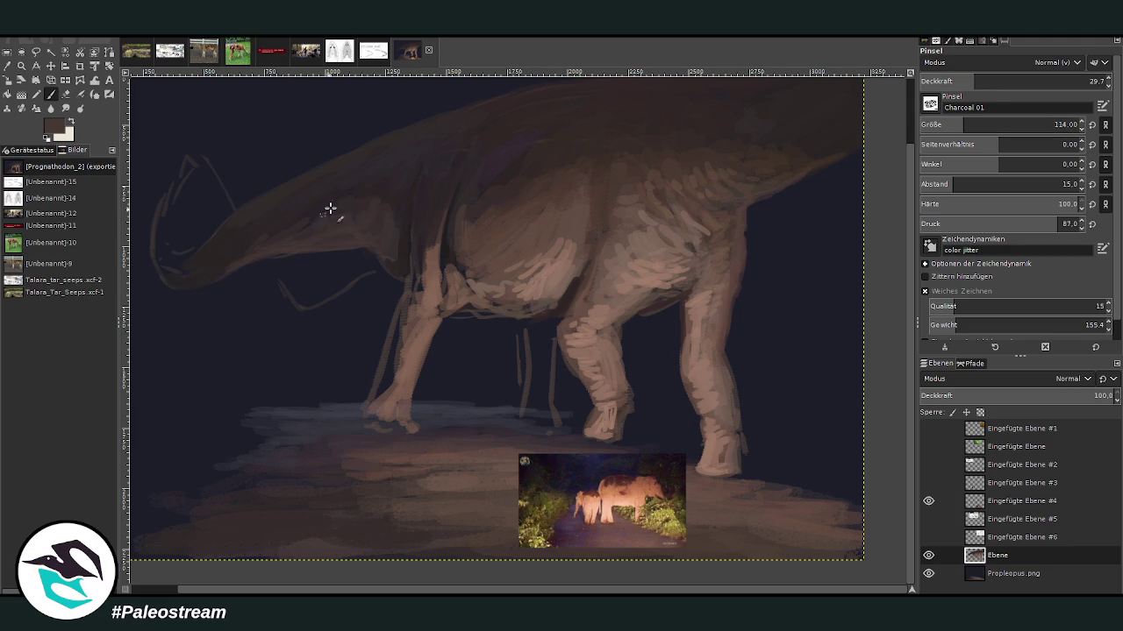
left_click_drag(243, 253, 208, 271)
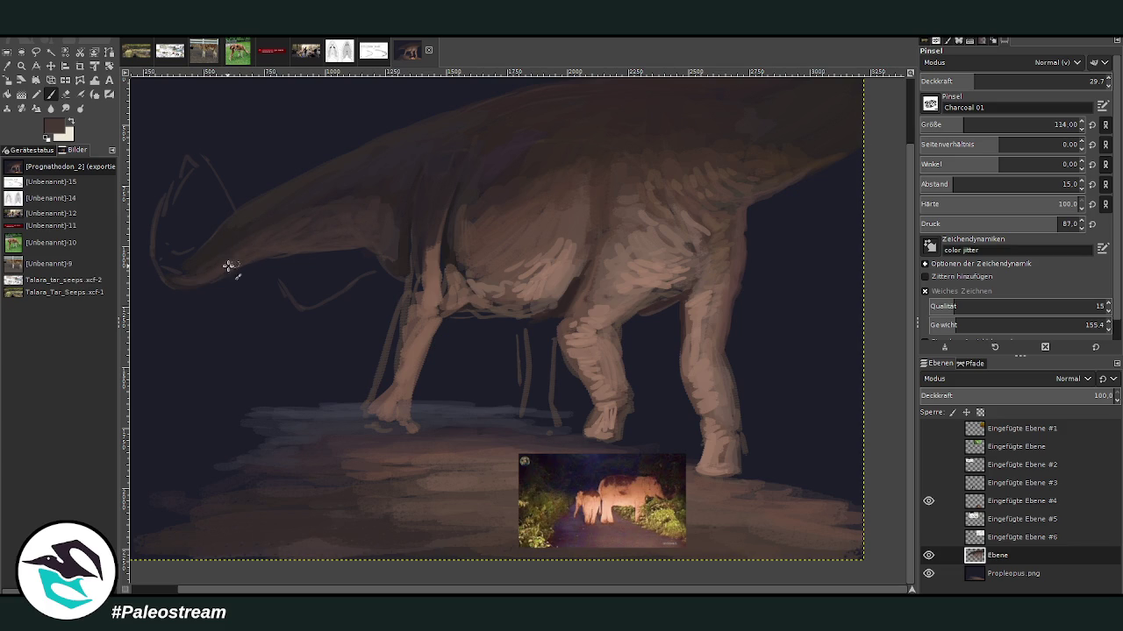
scroll(914, 425, "up", 2)
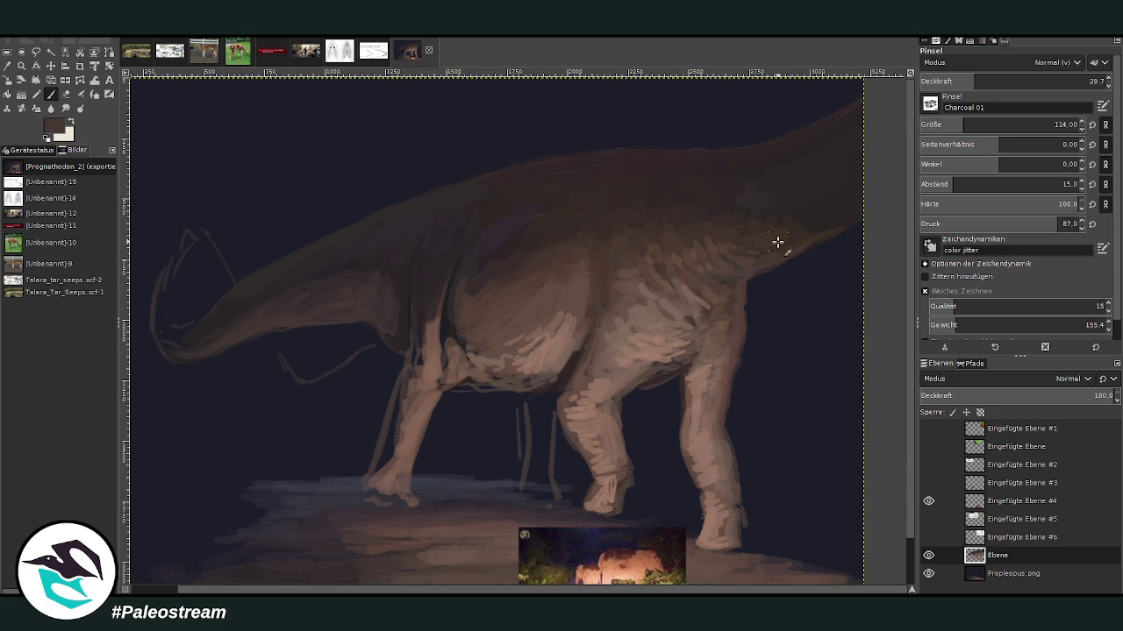
left_click(7, 66)
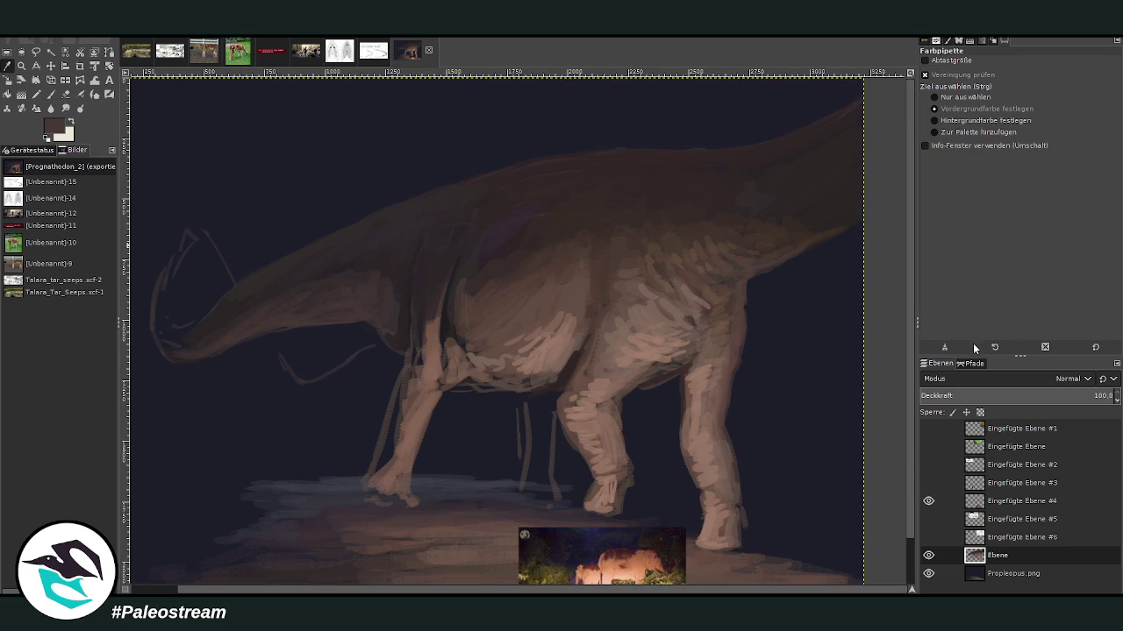
Step: Try a faint light-grey rim stroke along the back, undo it, and zoom out to view the painting
left_click(893, 368)
left_click(50, 94)
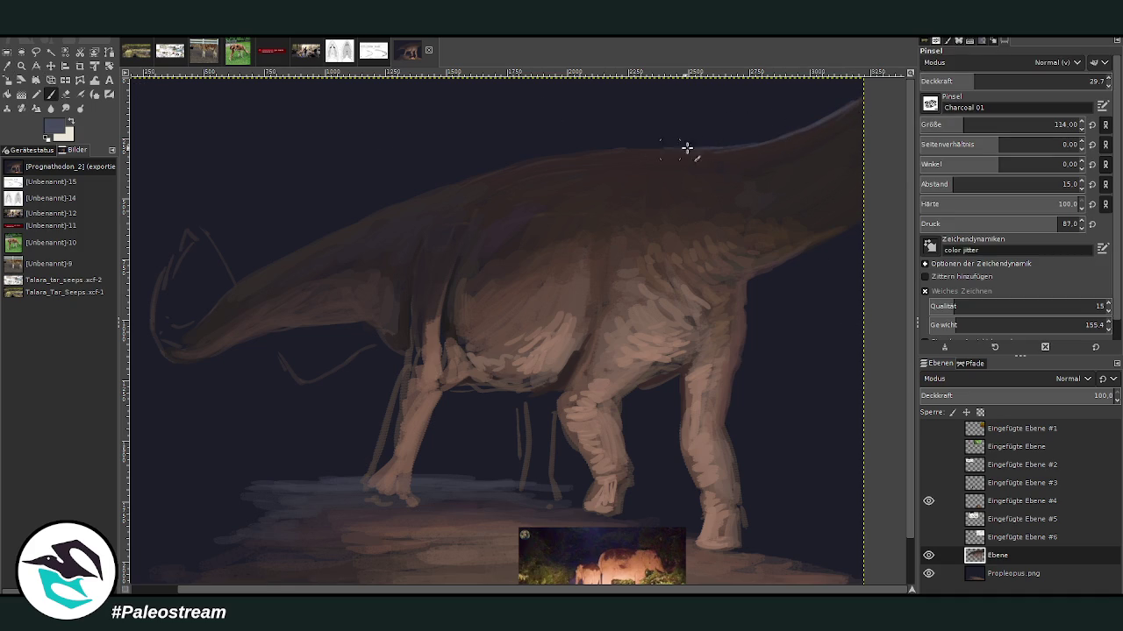
mouse_move(666, 150)
left_mouse_down()
mouse_move(534, 161)
mouse_move(414, 198)
left_mouse_up()
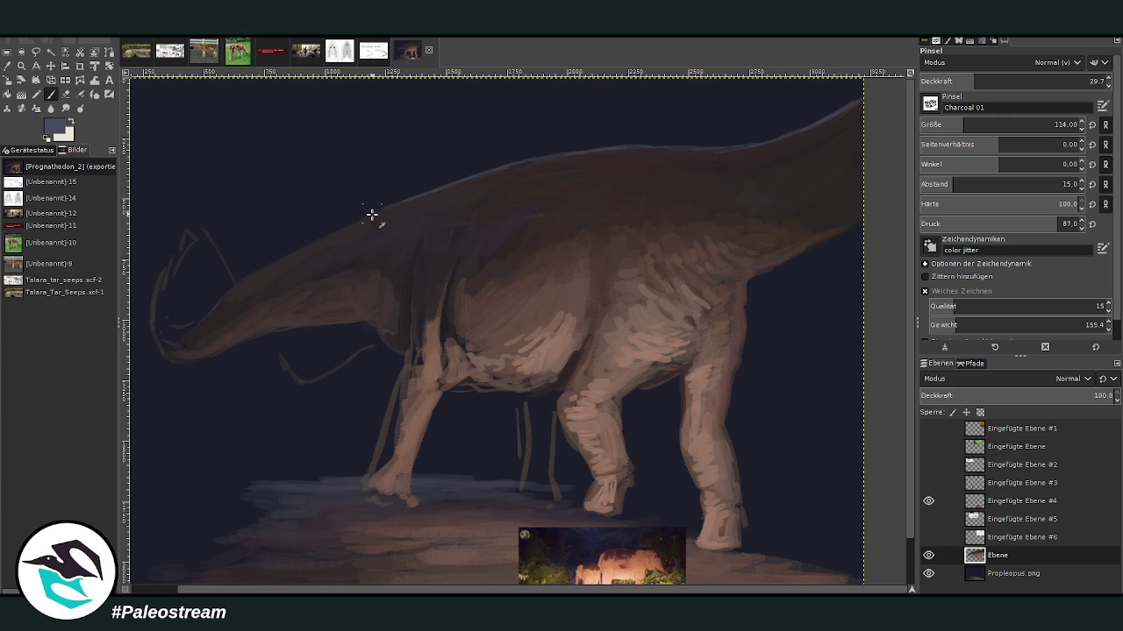
key("ctrl+z")
key("ctrl+z")
key("ctrl+z")
key("ctrl+z")
key("ctrl+z")
key("ctrl+z")
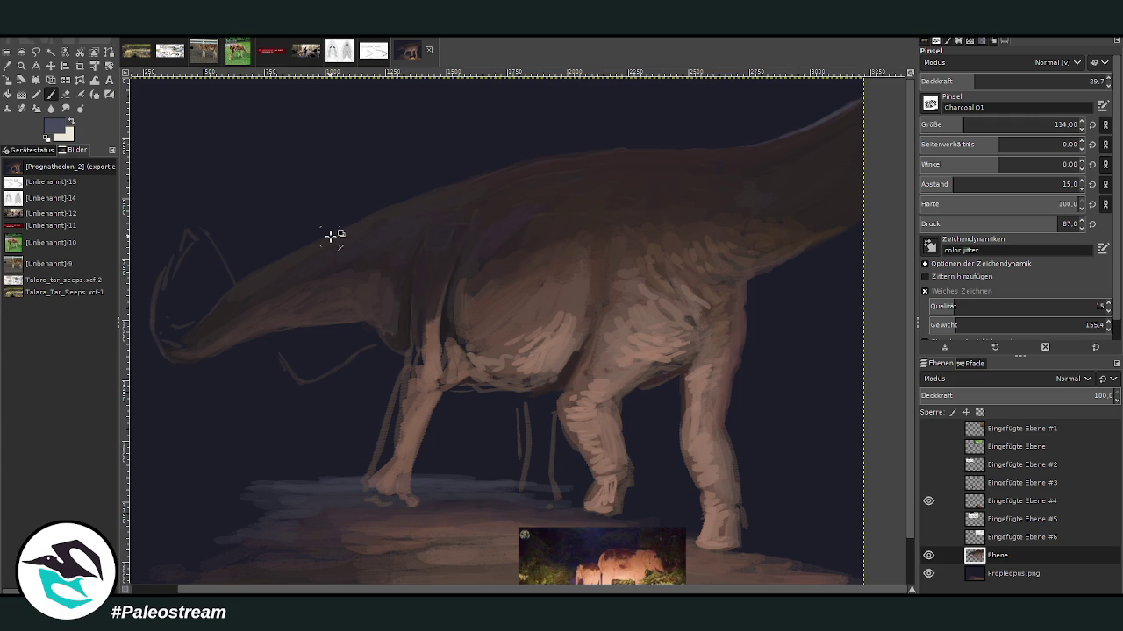
key("minus")
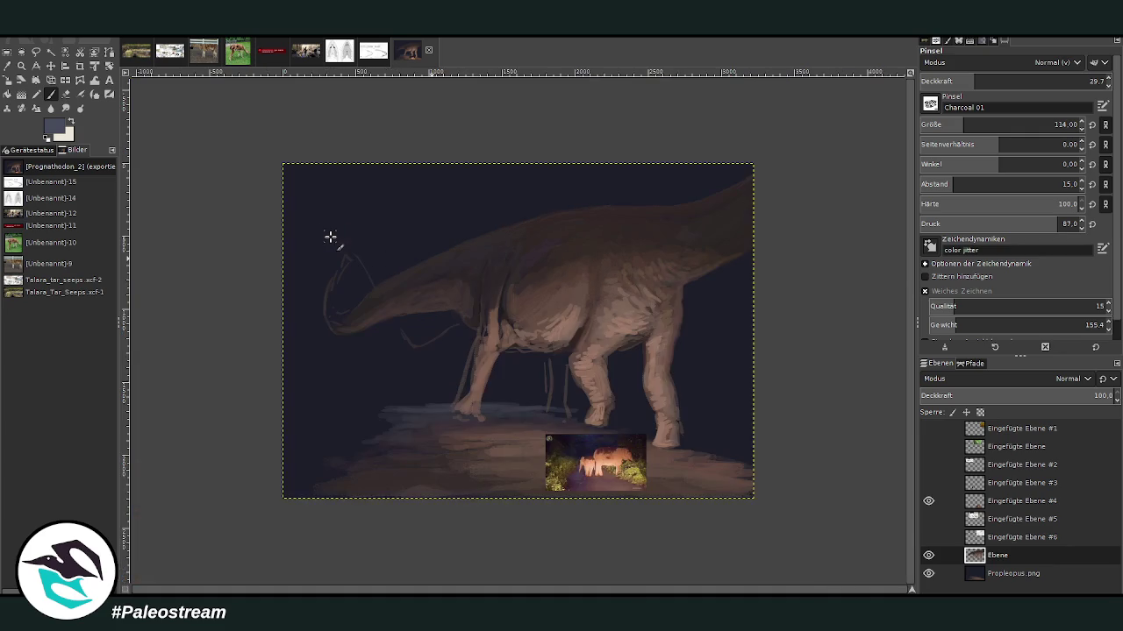
Step: Zoom in on the legs and belly and pick the dark brown from the dinosaur's back
key("z")
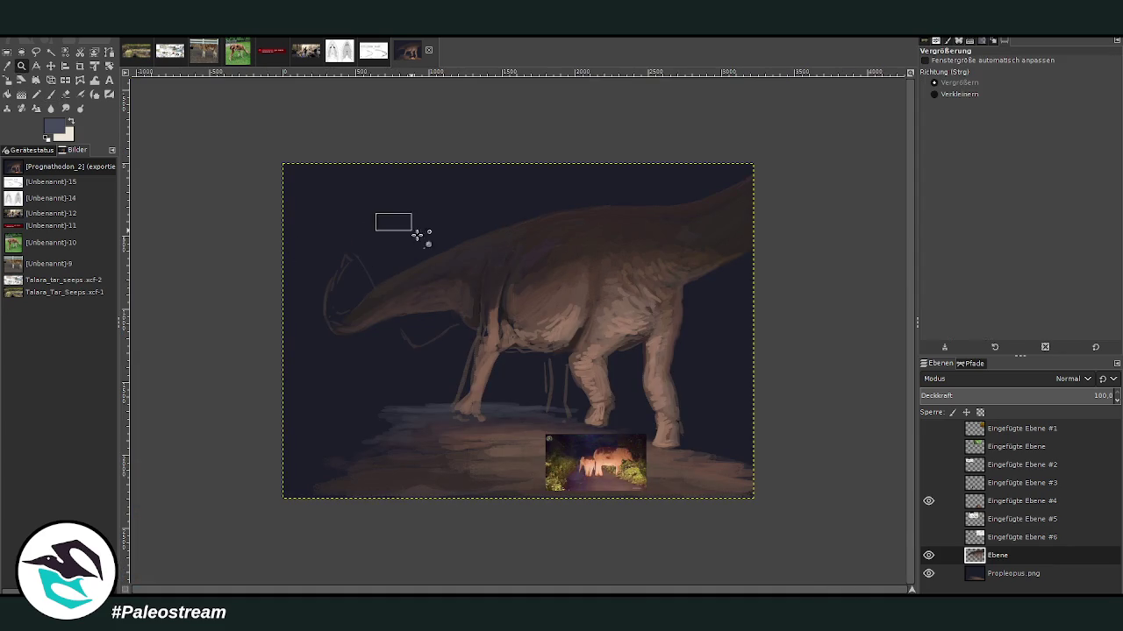
left_click_drag(386, 216, 675, 514)
key("o")
left_click(543, 188)
left_click(51, 95)
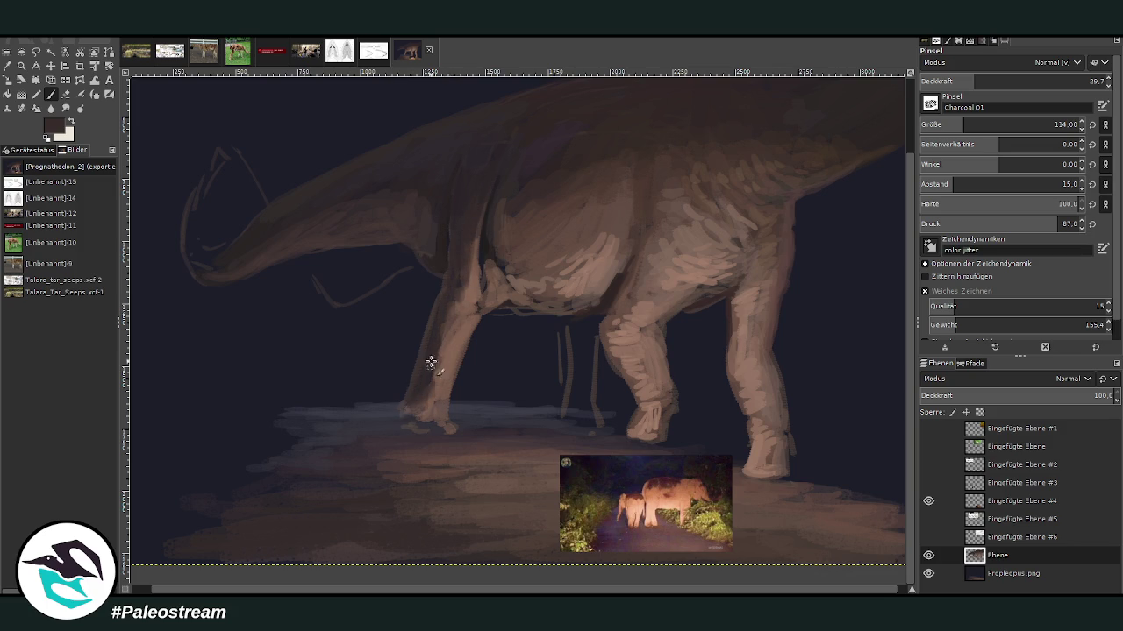
Step: Paint dark brown shading strokes on the flank near the hind leg, erasing and re-zooming as needed
left_click(19, 67)
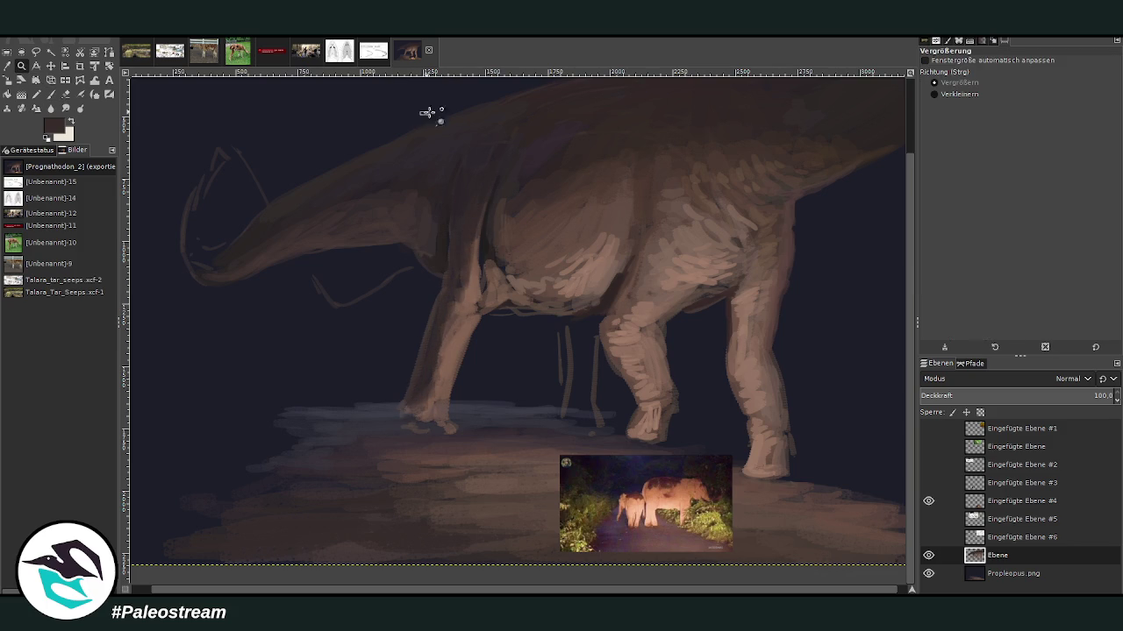
left_click_drag(427, 120, 743, 509)
key("p")
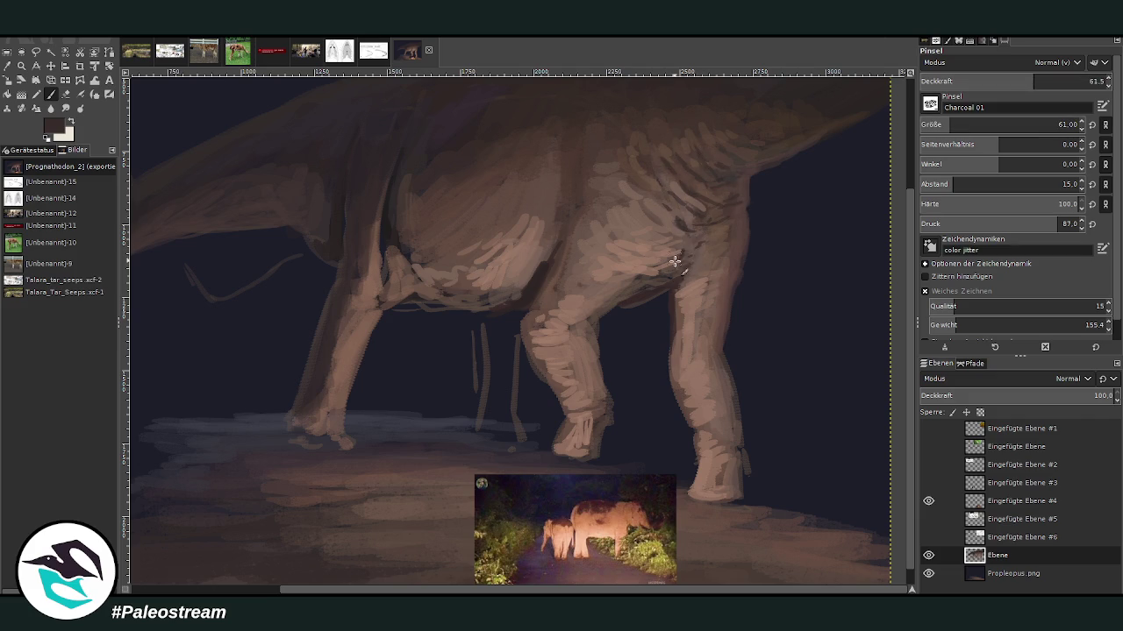
mouse_move(680, 244)
left_mouse_down()
mouse_move(647, 271)
mouse_move(681, 276)
mouse_move(629, 304)
left_mouse_up()
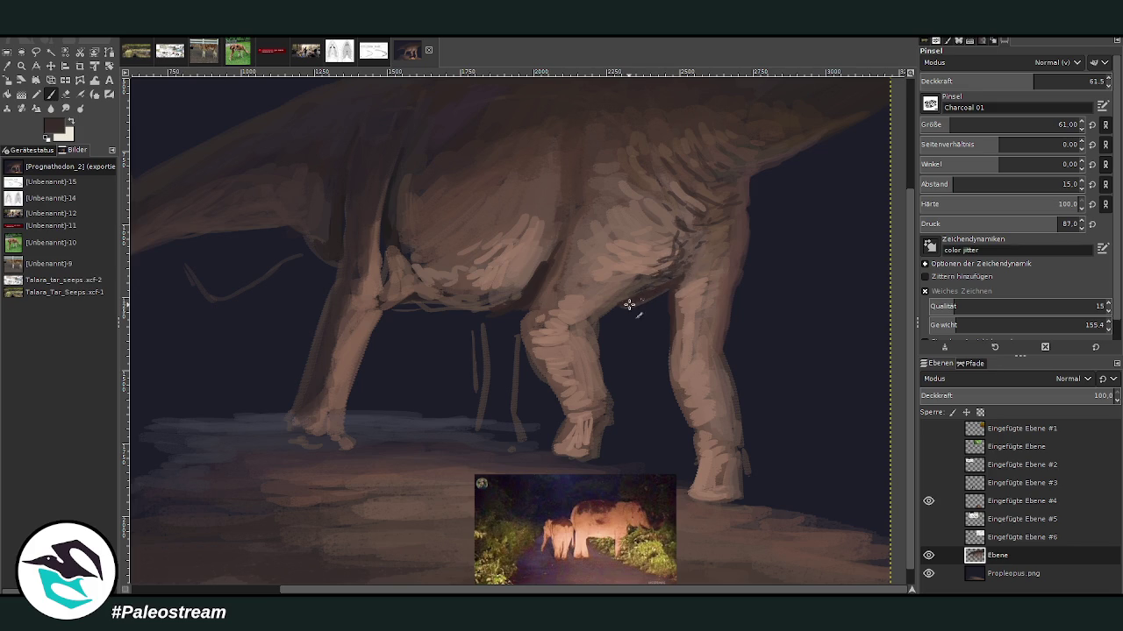
left_click(66, 94)
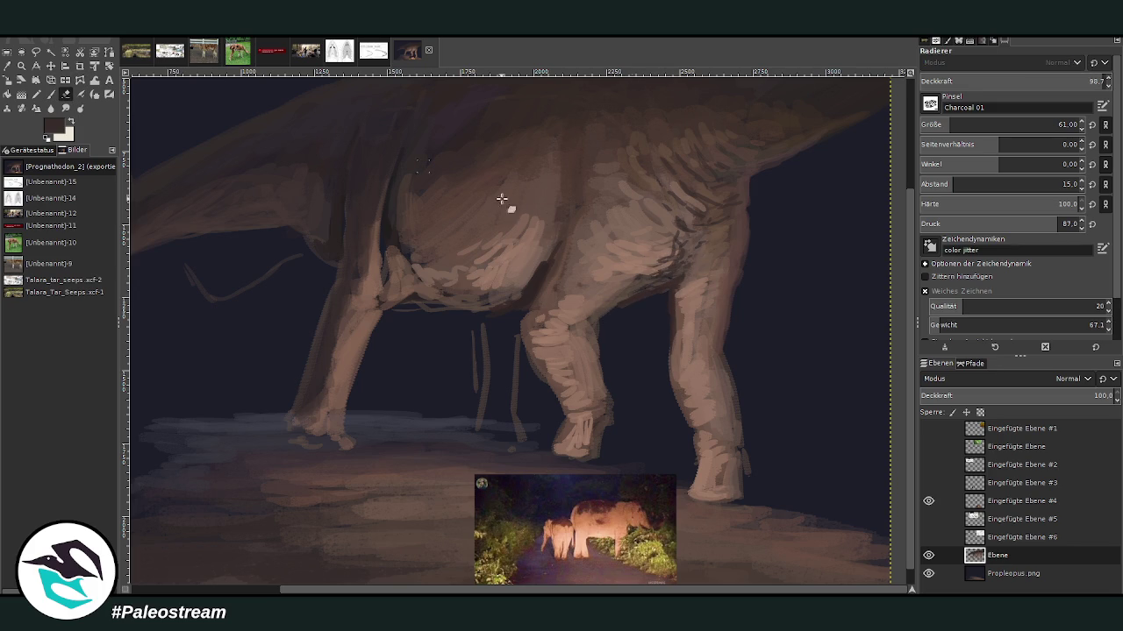
key("p")
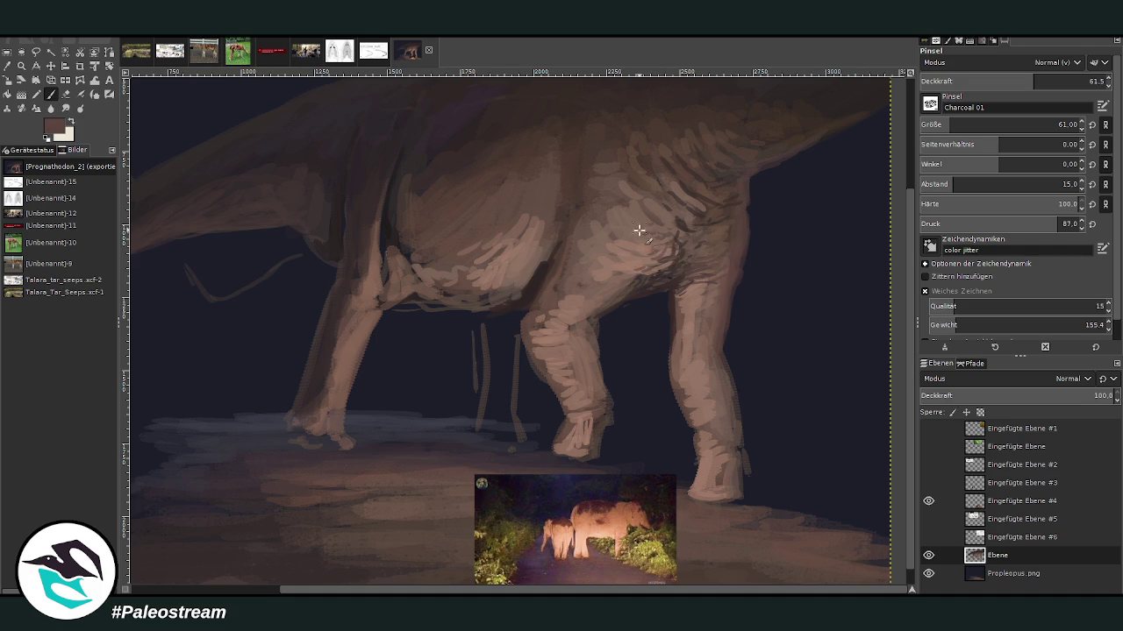
left_click(21, 66)
left_click_drag(392, 91, 724, 458)
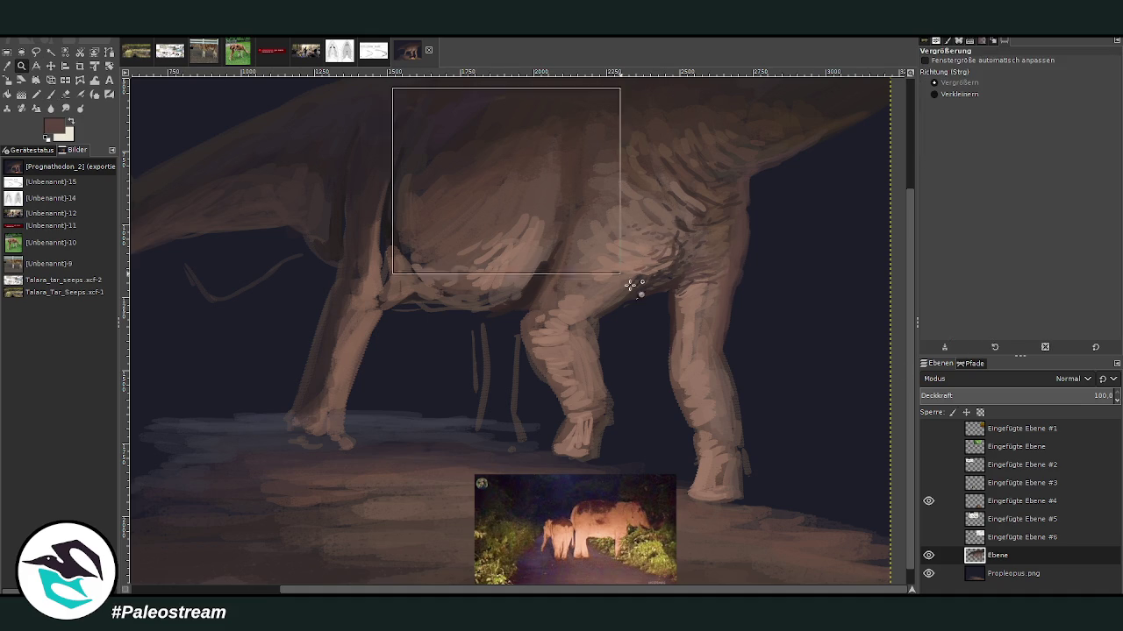
left_click(54, 95)
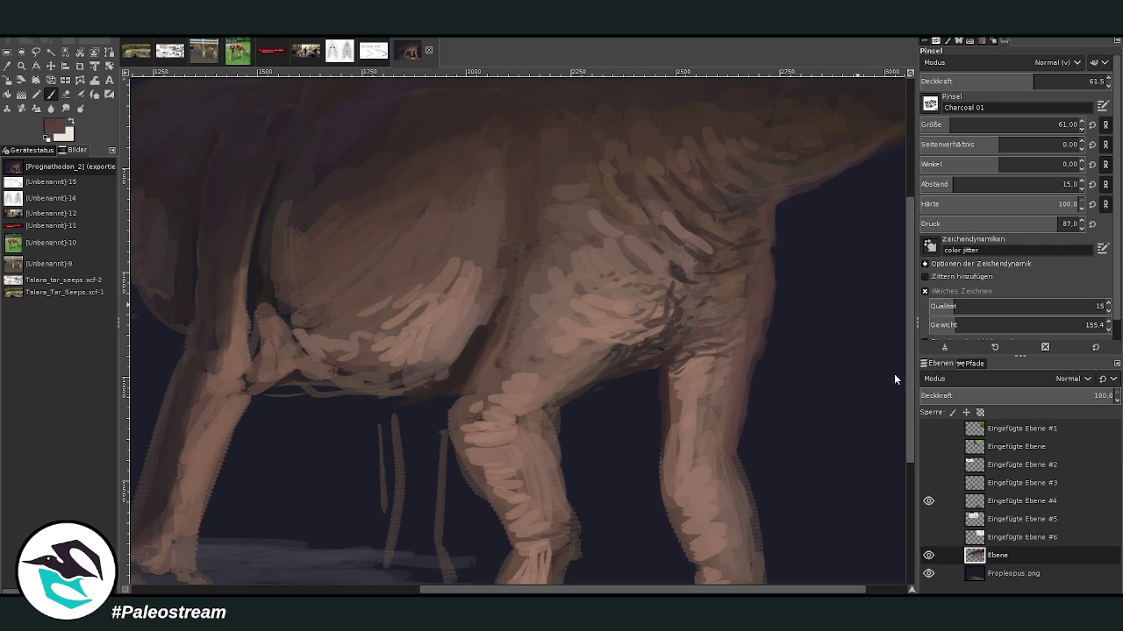
Step: Set the brush to size 50 and opacity 78.9, then bring in the Diplodocus skin reference
left_click_drag(1055, 73, 1066, 74)
left_click(1058, 124)
key("z")
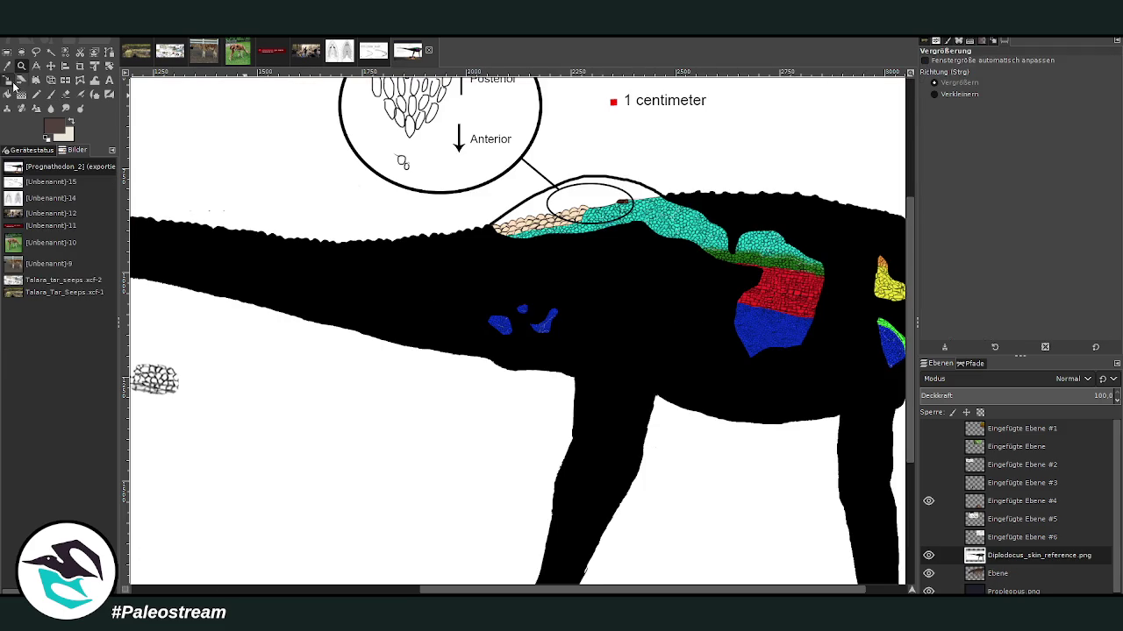
Step: Scale the Diplodocus skin reference layer down to a smaller size
key("shift+s")
left_click(533, 243)
mouse_move(669, 316)
left_mouse_down()
mouse_move(389, 232)
mouse_move(466, 348)
left_mouse_up()
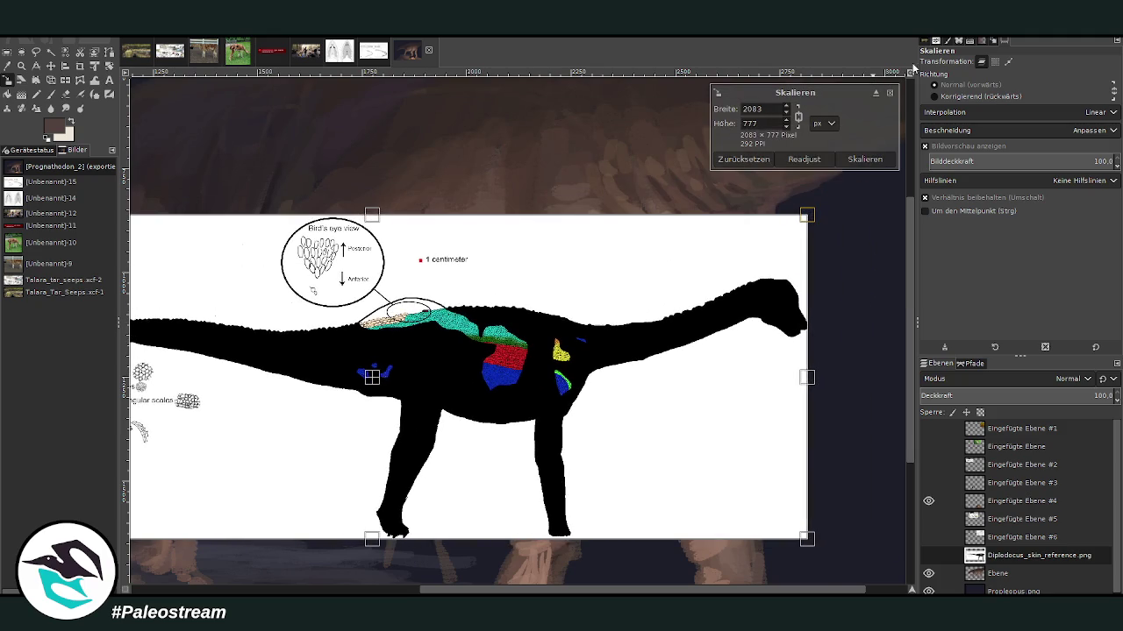
left_click(865, 159)
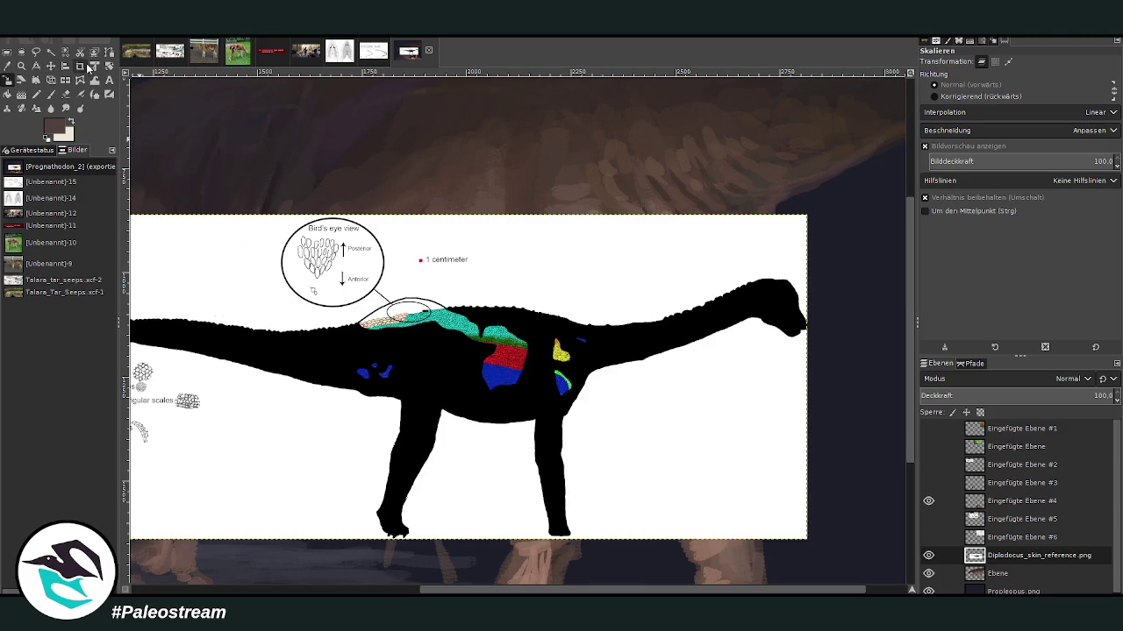
Step: Crop the reference layer alone to its body area
left_click(79, 66)
mouse_move(271, 207)
left_mouse_down()
mouse_move(620, 576)
mouse_move(620, 544)
left_mouse_up()
scroll(517, 367, "left", 2)
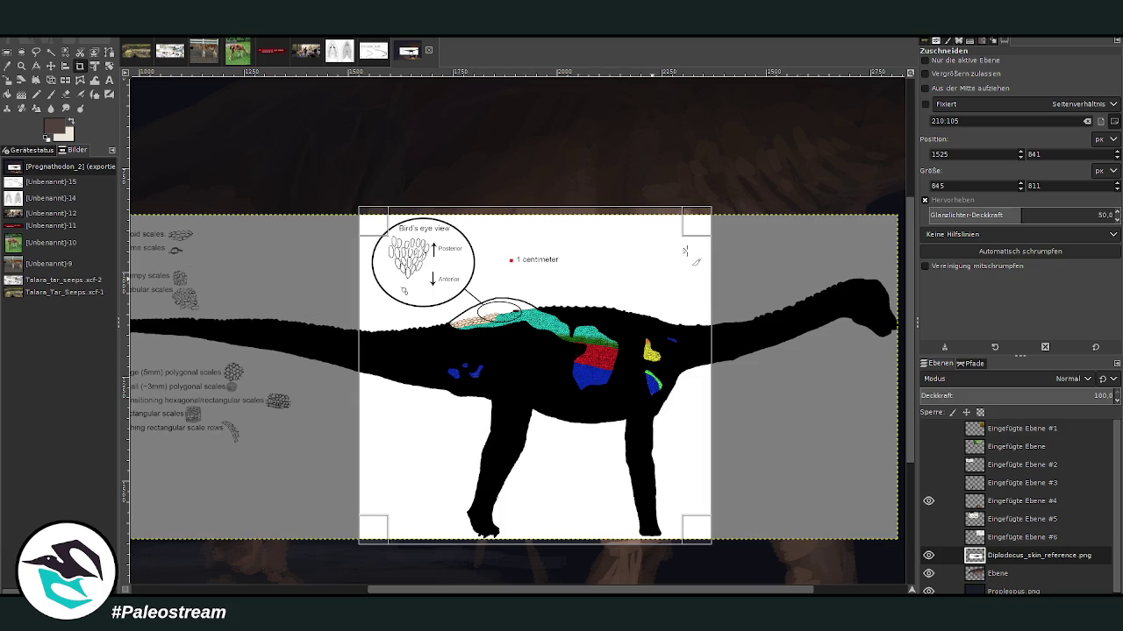
left_click(925, 60)
left_click(493, 359)
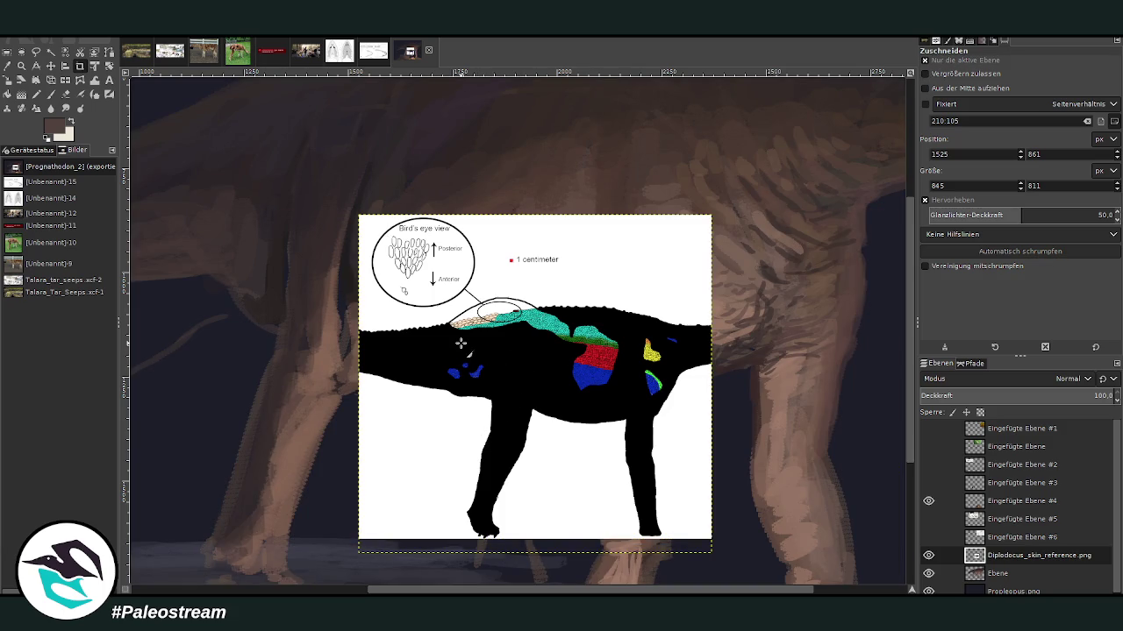
Step: Move the reference down over the lower painting and make the Ebene layer active again
key("m")
left_click_drag(522, 357, 525, 431)
left_click_drag(612, 591, 690, 591)
scroll(632, 376, "up", 3)
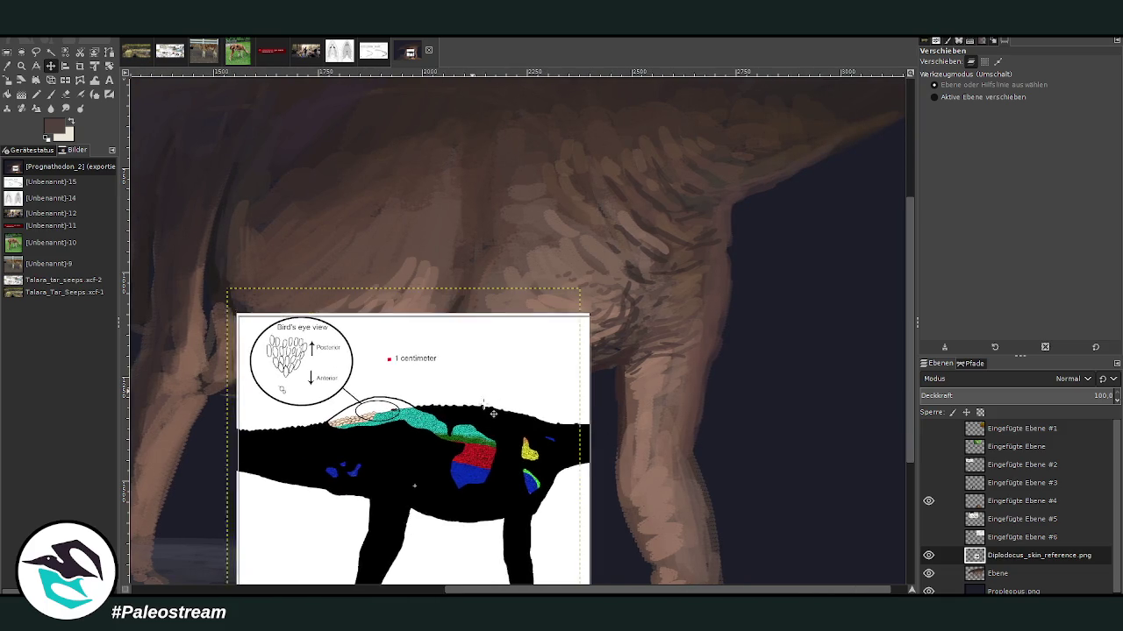
left_click(996, 575)
Step: With a size-40 brush, draw dark crease lines across the belly and toward the leg
key("p")
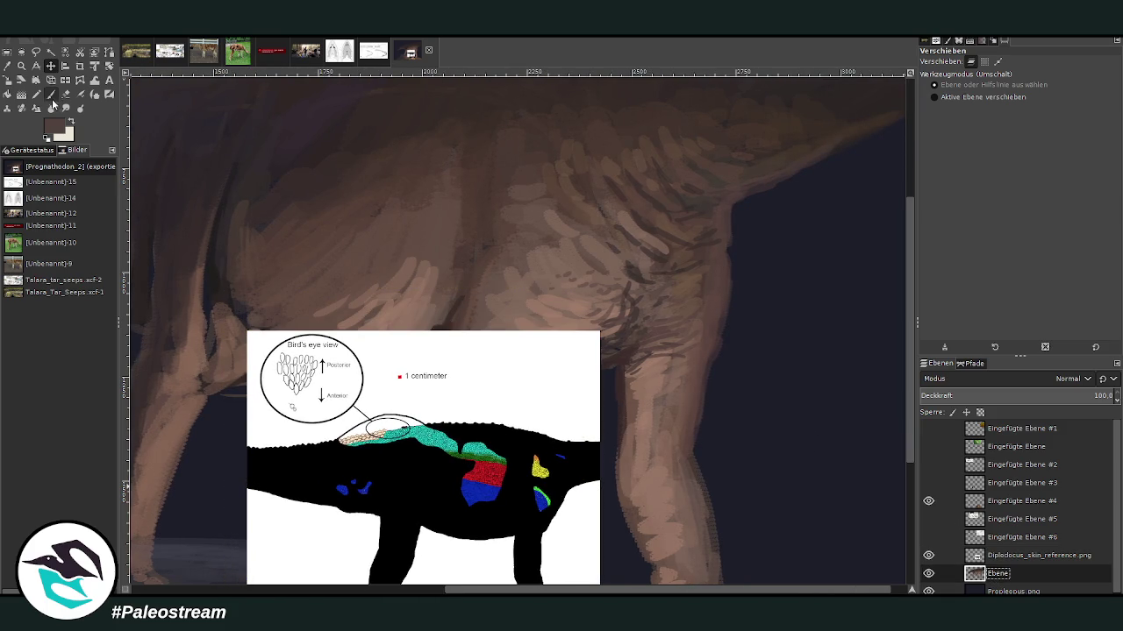
left_click_drag(941, 124, 933, 124)
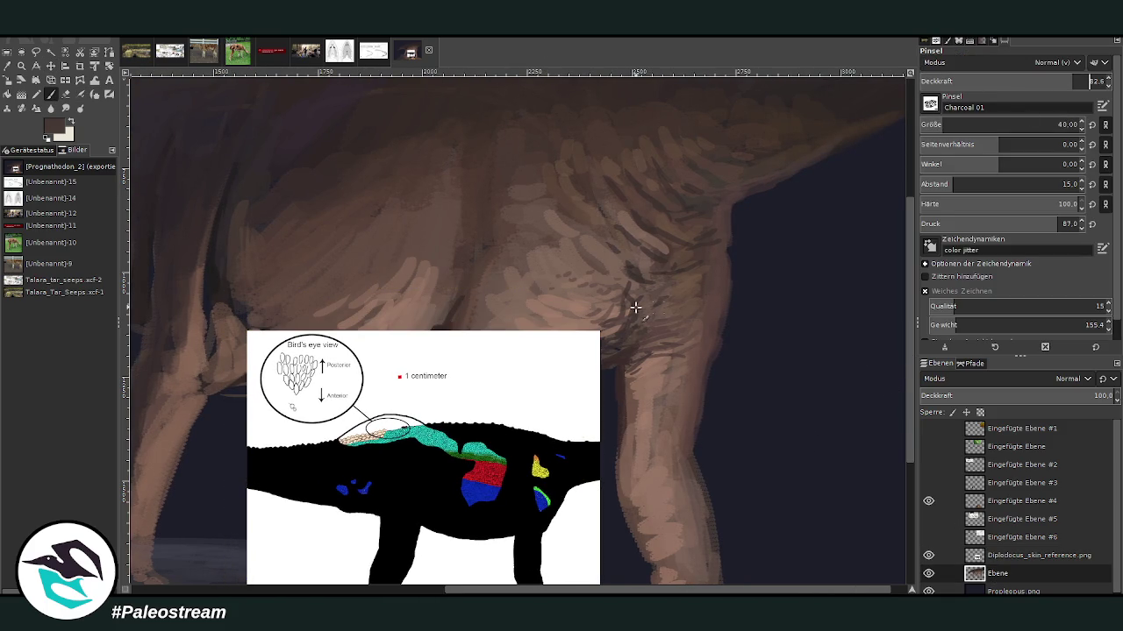
left_click_drag(598, 270, 607, 326)
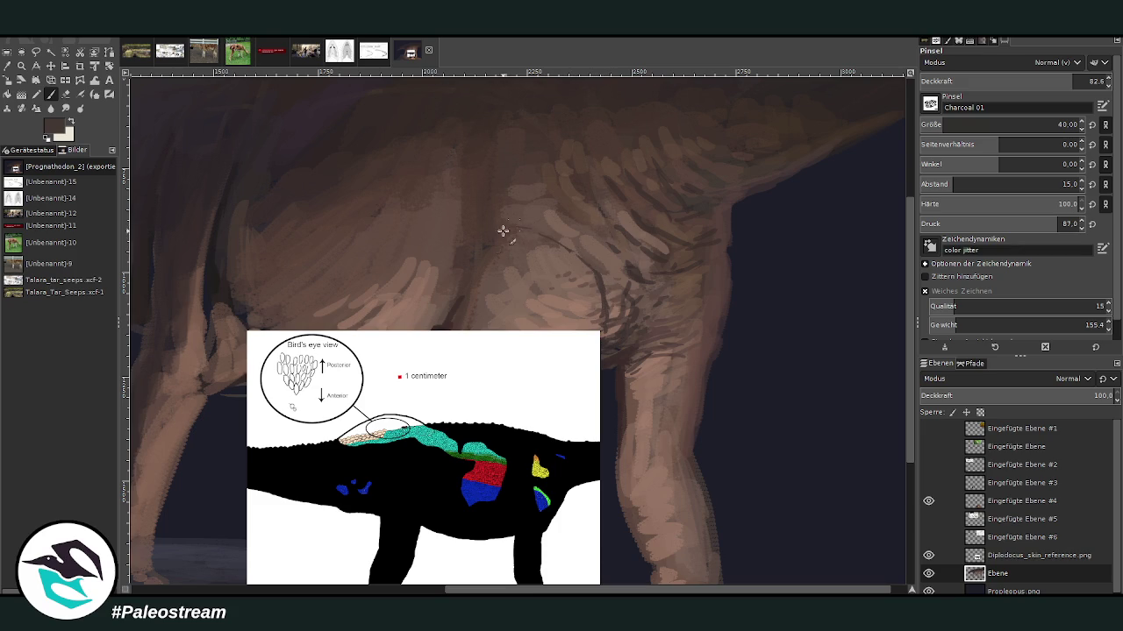
left_click_drag(525, 230, 619, 326)
mouse_move(594, 248)
left_mouse_down()
mouse_move(507, 202)
mouse_move(653, 294)
mouse_move(582, 231)
left_mouse_up()
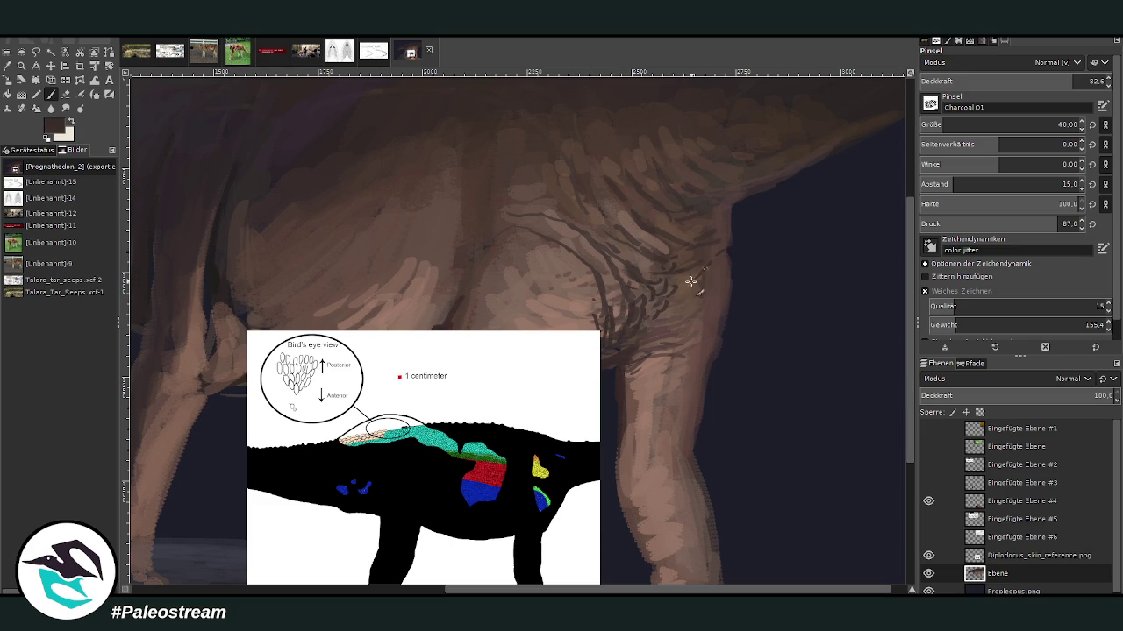
Step: At 59.6 opacity, add dark creases on the leg's right side and thin lines across the belly
left_click(1029, 80)
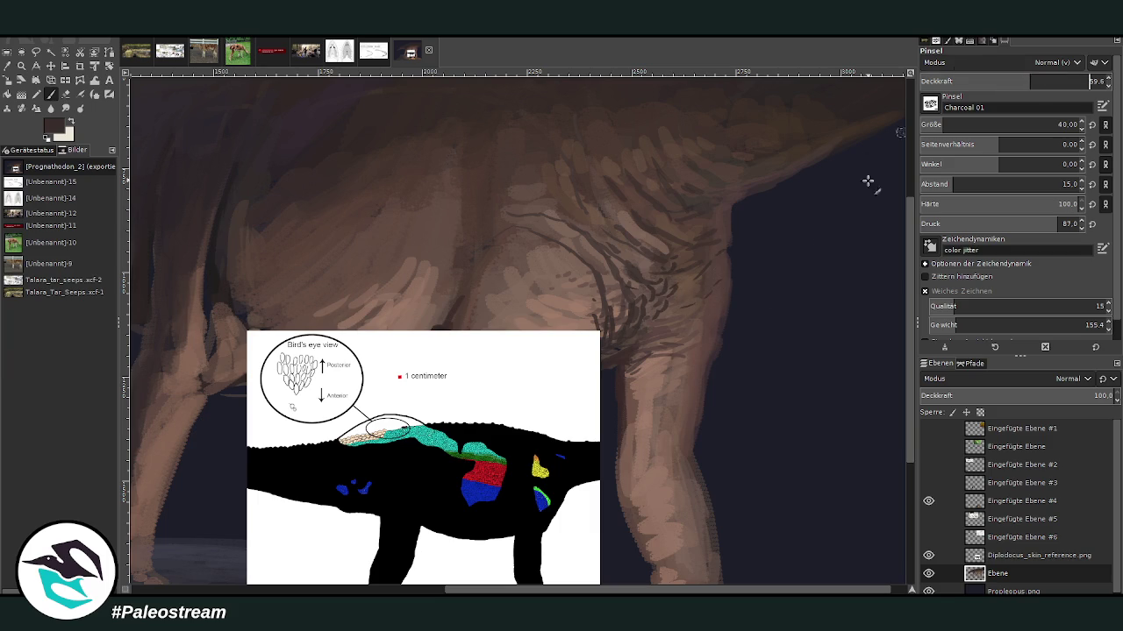
left_click_drag(709, 363, 663, 357)
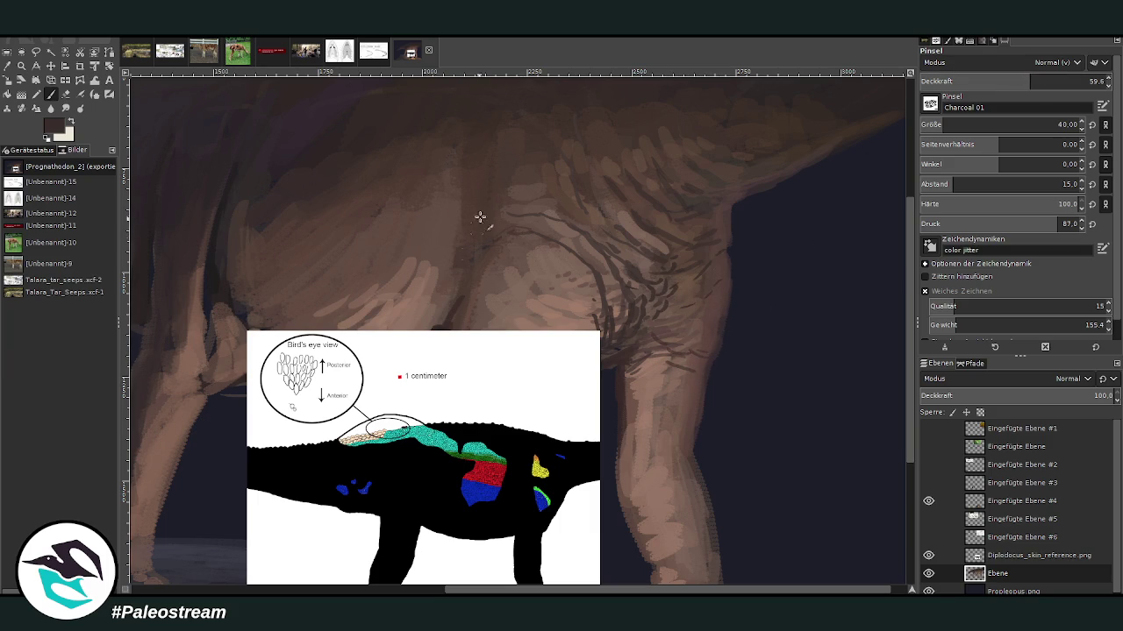
left_click_drag(461, 266, 380, 282)
left_click_drag(439, 218, 280, 216)
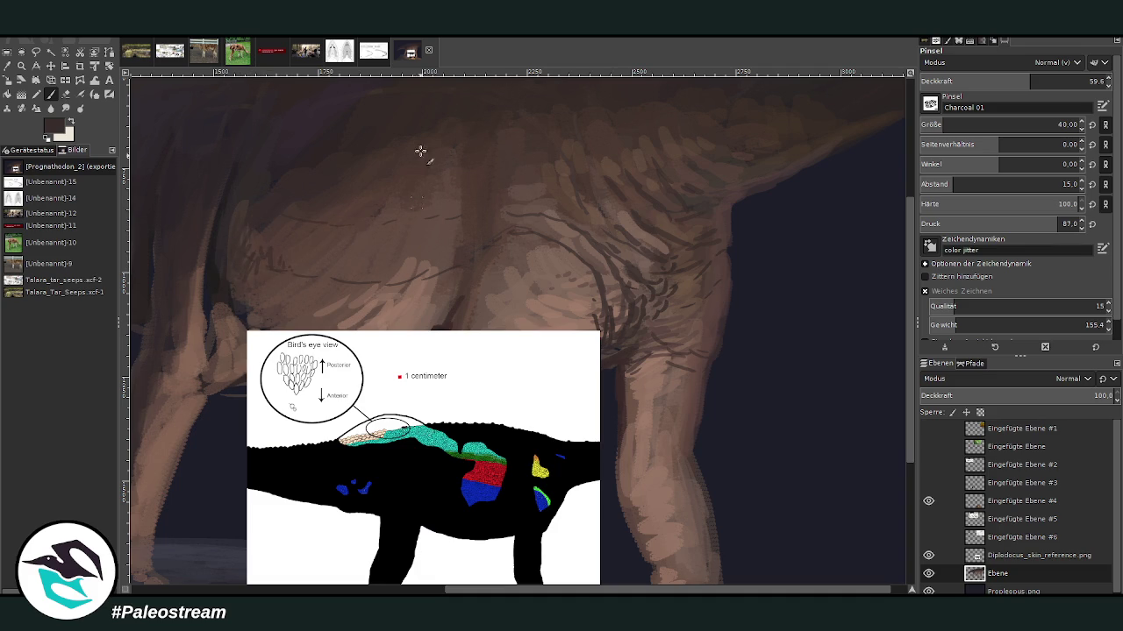
Step: Zoom in on the belly and thigh and add small dark charcoal scale marks
key("z")
left_click_drag(245, 161, 601, 543)
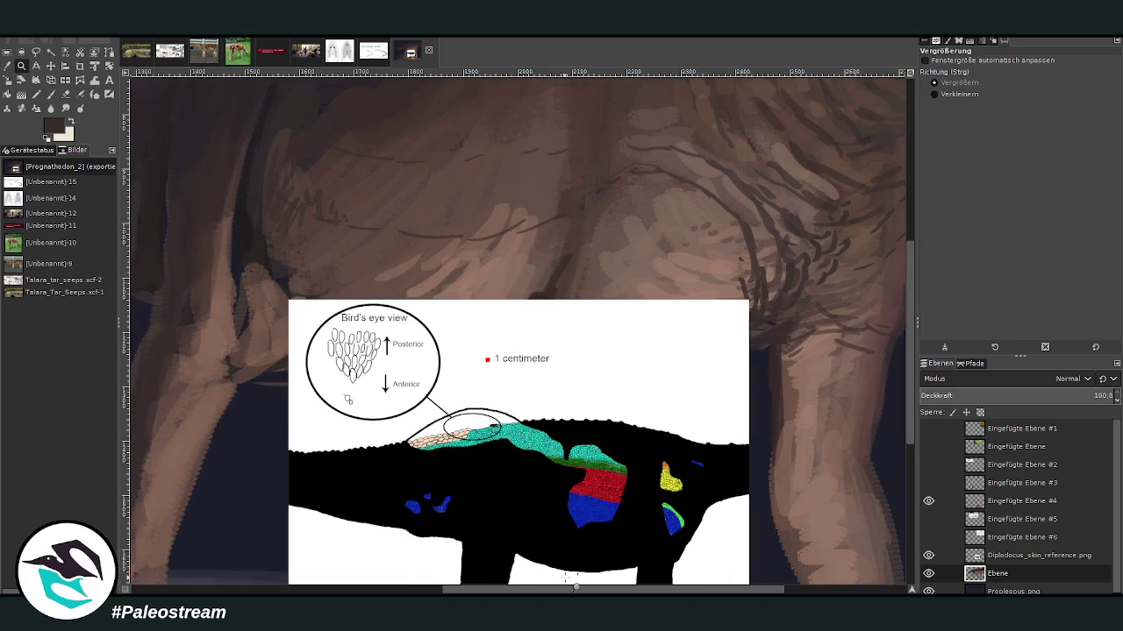
key("p")
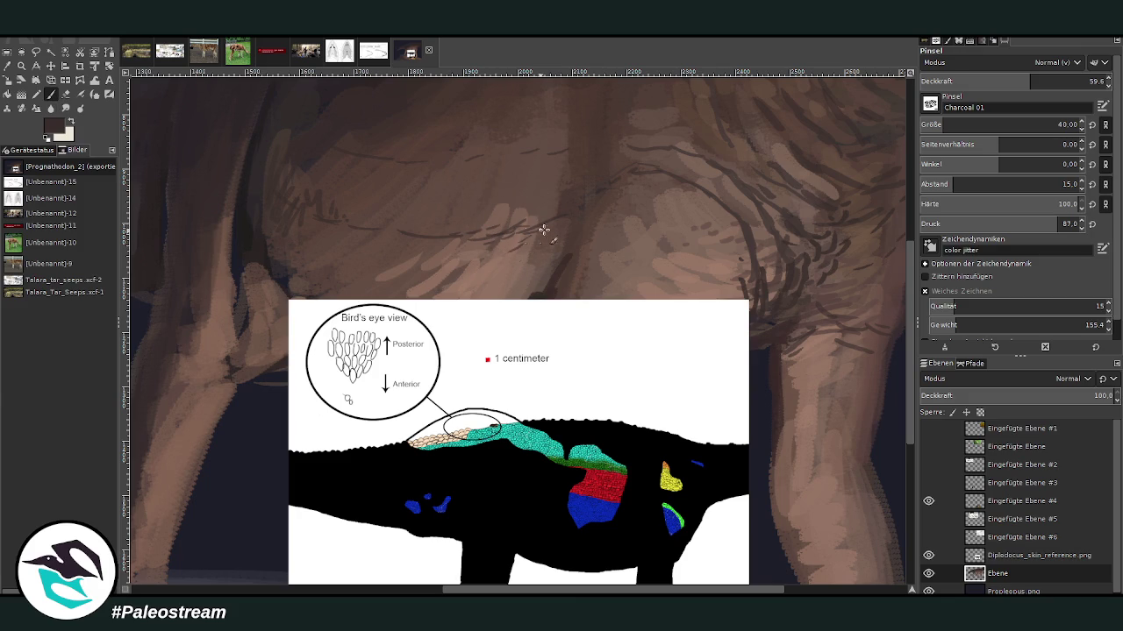
left_click_drag(494, 263, 521, 267)
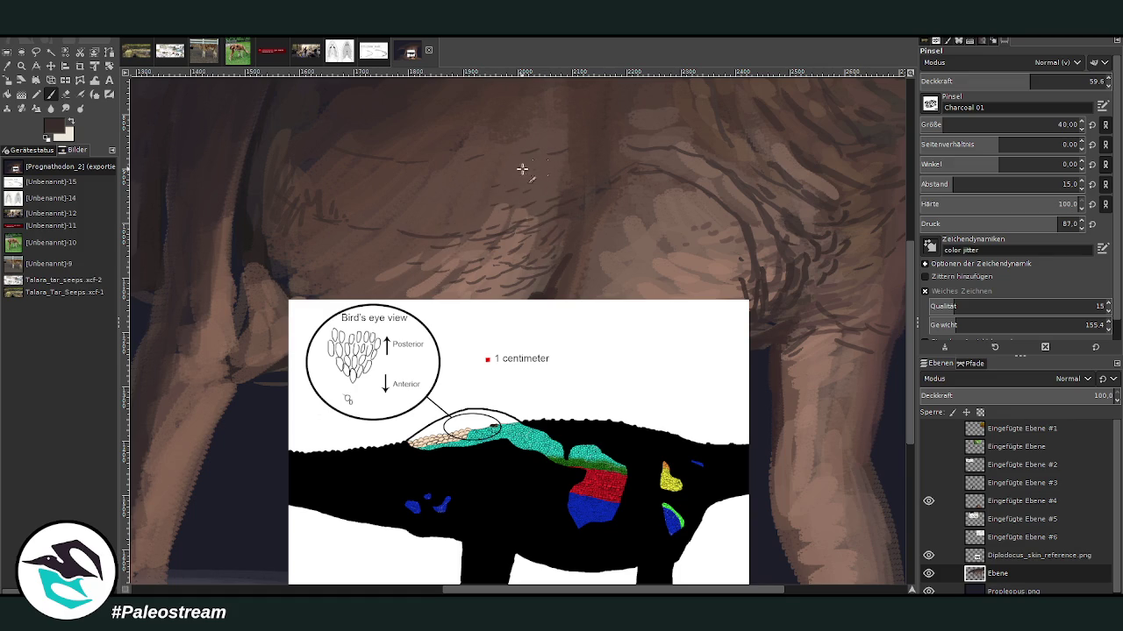
scroll(887, 292, "right", 3)
scroll(599, 226, "up", 2)
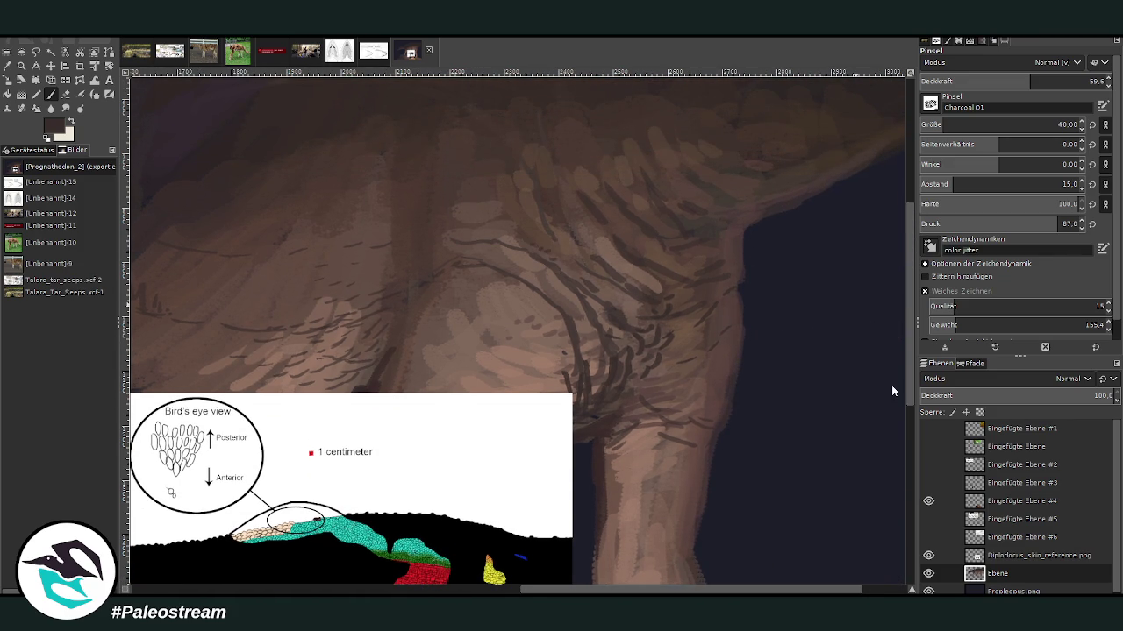
Step: At 68.1 opacity, dab dark scale marks on the flank, then swap to the light brown colour
left_click(1046, 77)
mouse_move(552, 239)
left_mouse_down()
mouse_move(529, 243)
mouse_move(570, 251)
mouse_move(514, 241)
mouse_move(525, 247)
mouse_move(526, 231)
mouse_move(556, 261)
mouse_move(534, 220)
mouse_move(524, 237)
mouse_move(483, 234)
mouse_move(509, 228)
mouse_move(517, 201)
mouse_move(468, 218)
mouse_move(511, 190)
mouse_move(466, 213)
mouse_move(473, 185)
mouse_move(528, 199)
mouse_move(529, 150)
mouse_move(445, 203)
left_mouse_up()
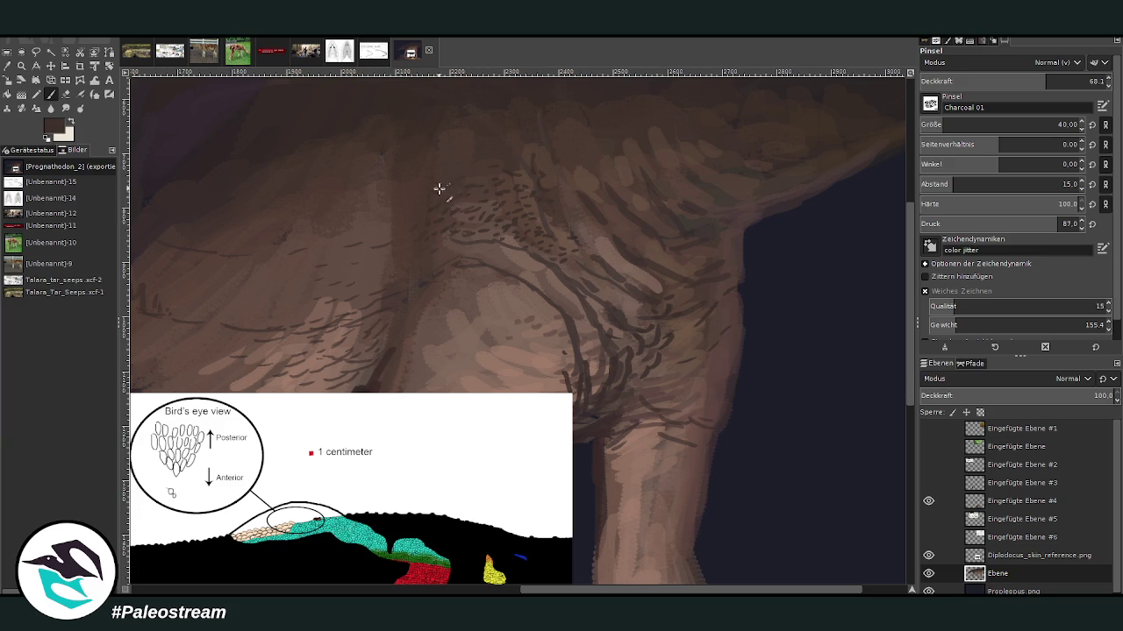
left_click_drag(521, 163, 547, 163)
scroll(913, 224, "down", 2)
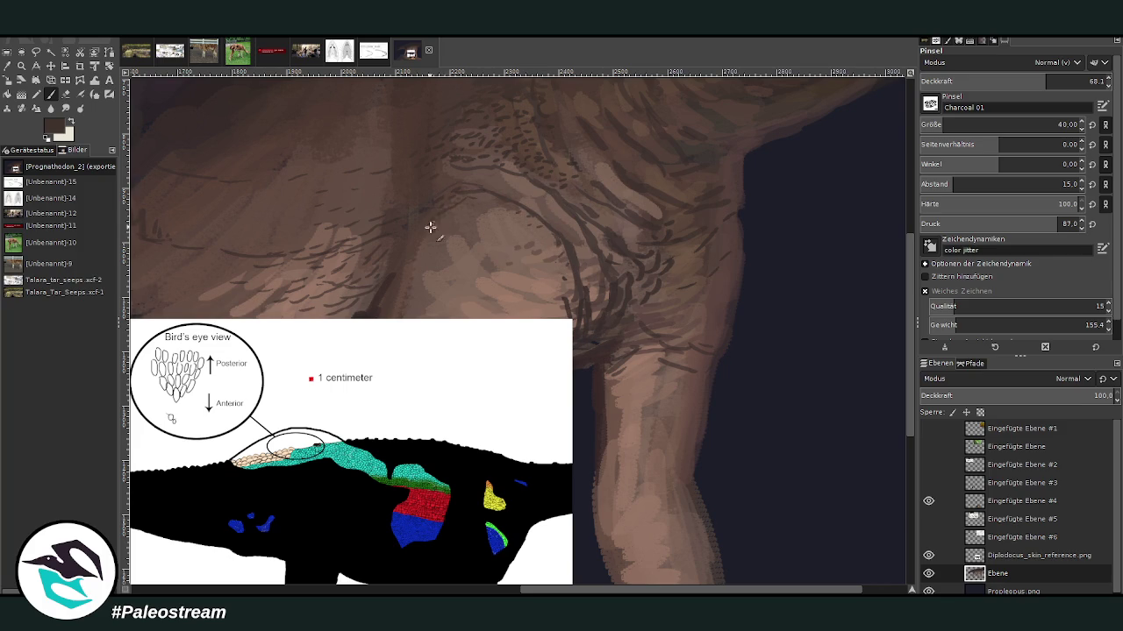
key("x")
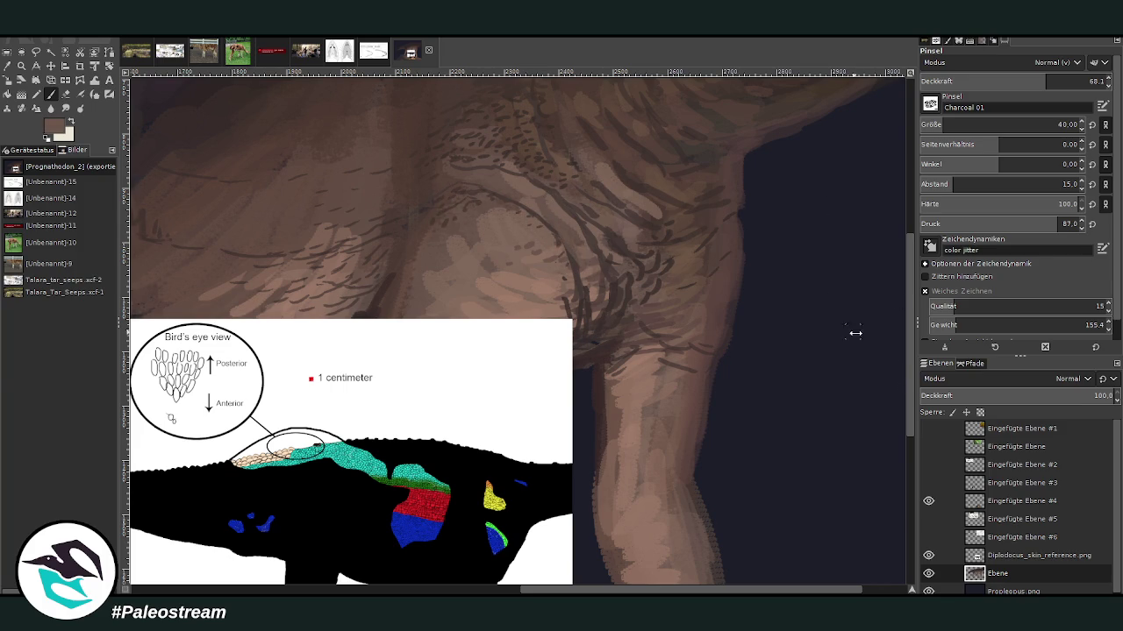
key("x")
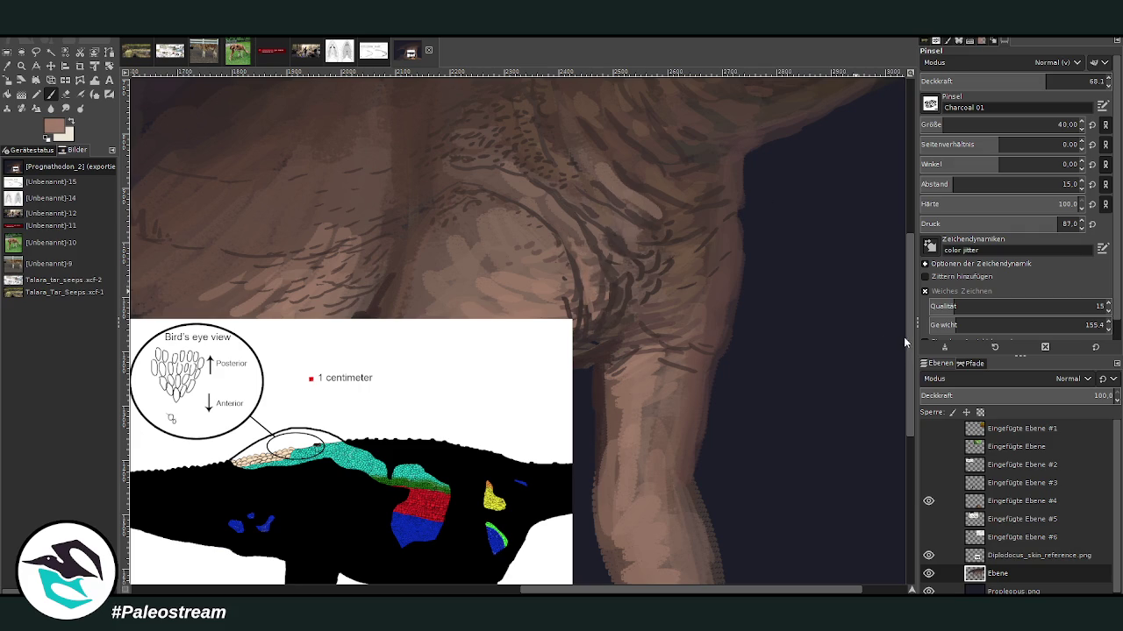
Step: Paint light speckled strokes and dark hatching along the shoulder skin crease
left_click_drag(589, 275, 529, 205)
mouse_move(612, 261)
left_mouse_down()
mouse_move(551, 183)
mouse_move(523, 166)
left_mouse_up()
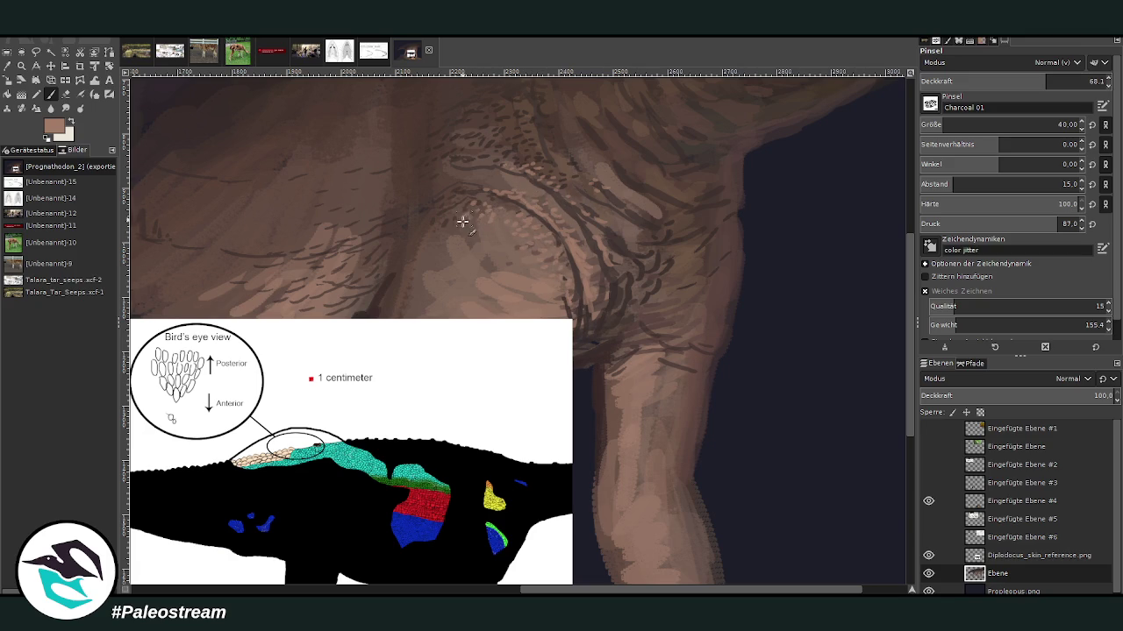
left_click_drag(525, 189, 505, 179)
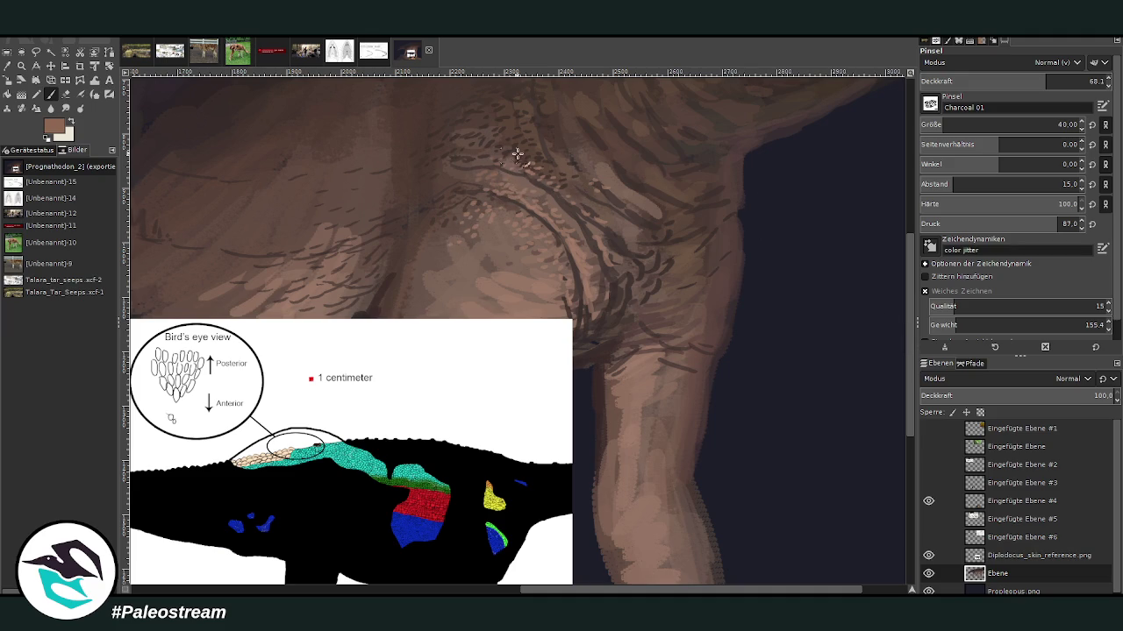
left_click_drag(526, 156, 501, 150)
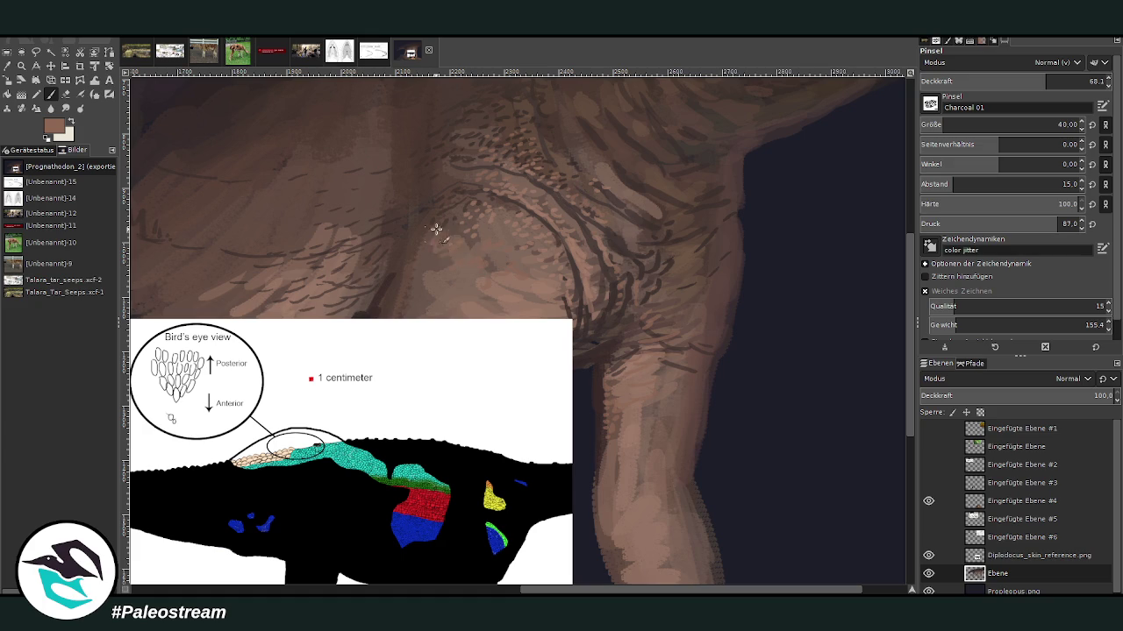
Step: Lower the brush opacity to 35.6 for subtler strokes
key("less")
key("less")
key("less")
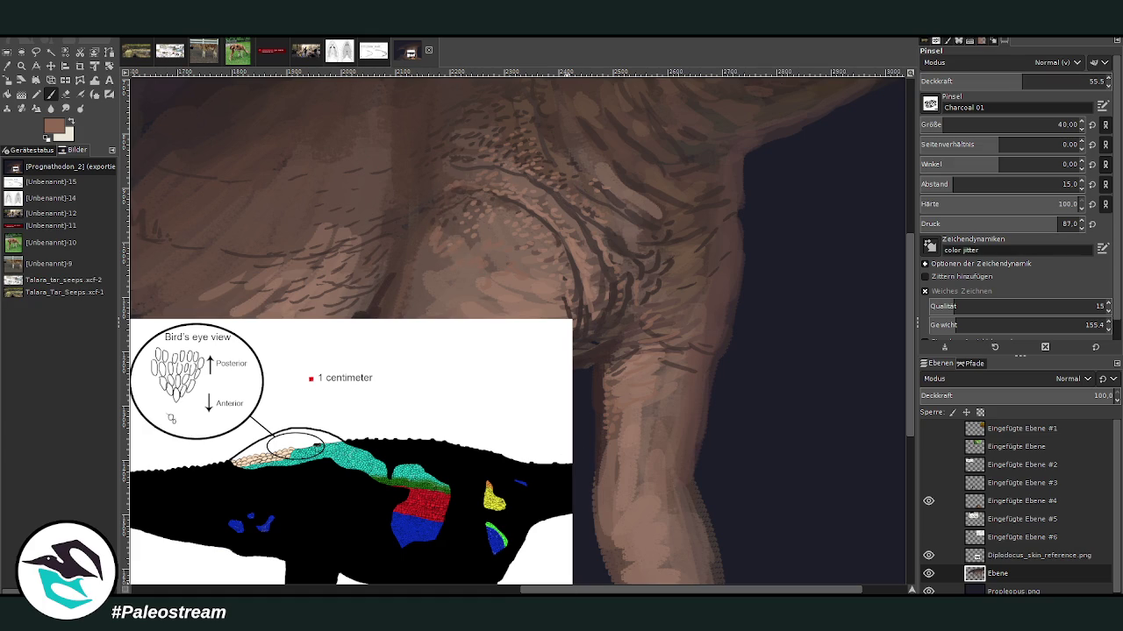
scroll(575, 244, "left", 3)
key("less")
key("less")
key("less")
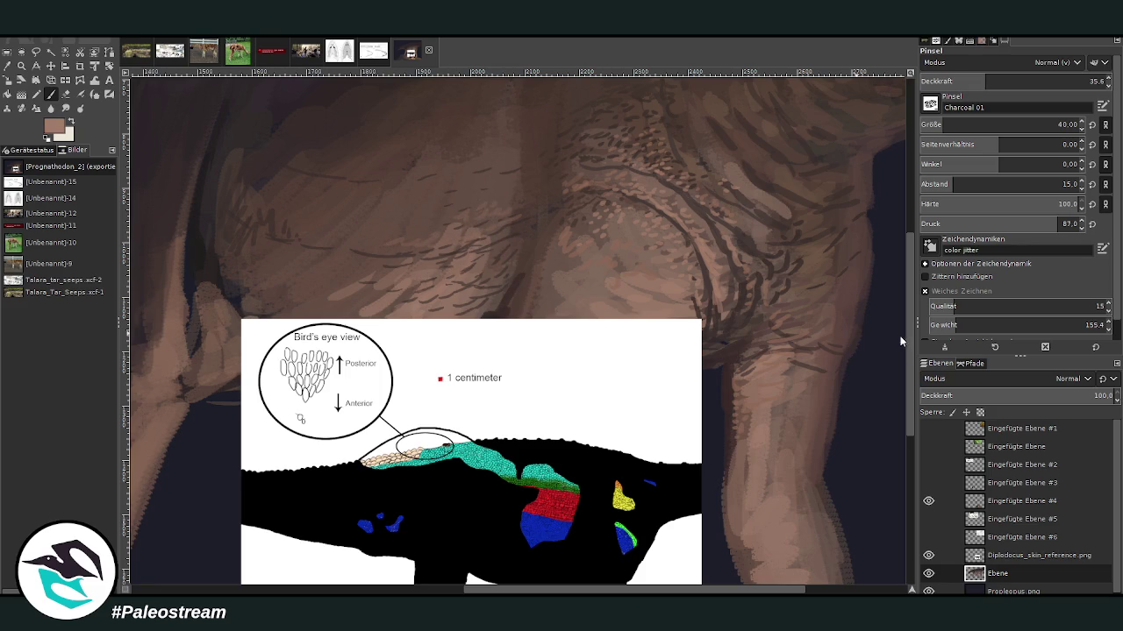
scroll(746, 95, "down", 1)
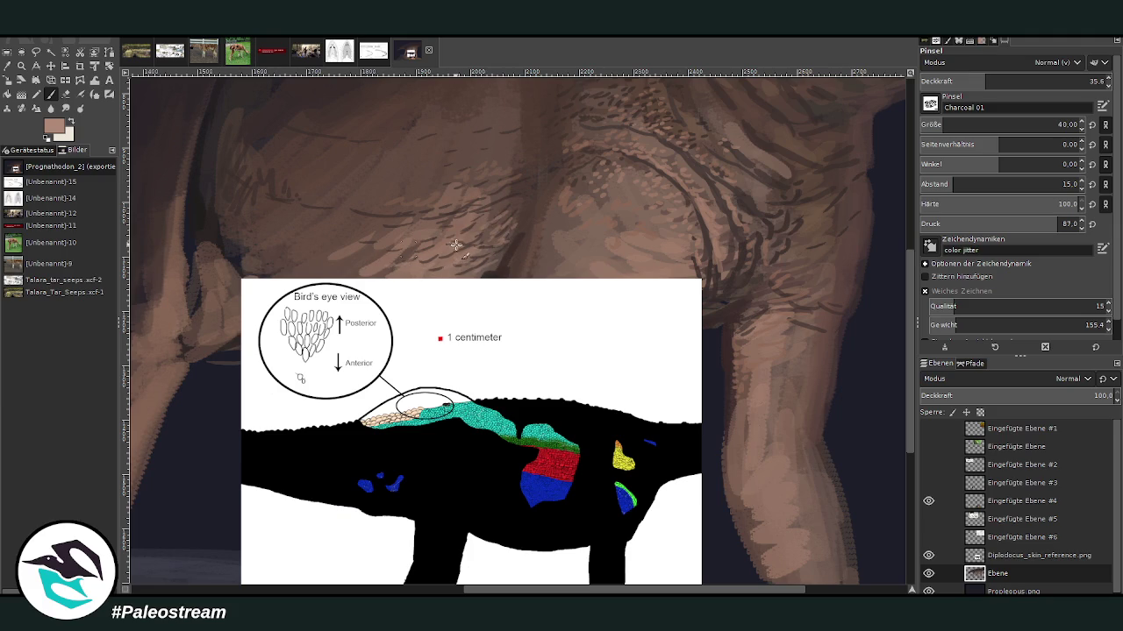
Step: Show the Eingefügte Ebene #4 skin reference layer and move it lower
left_click(927, 501)
left_click(50, 66)
left_click_drag(474, 421, 480, 501)
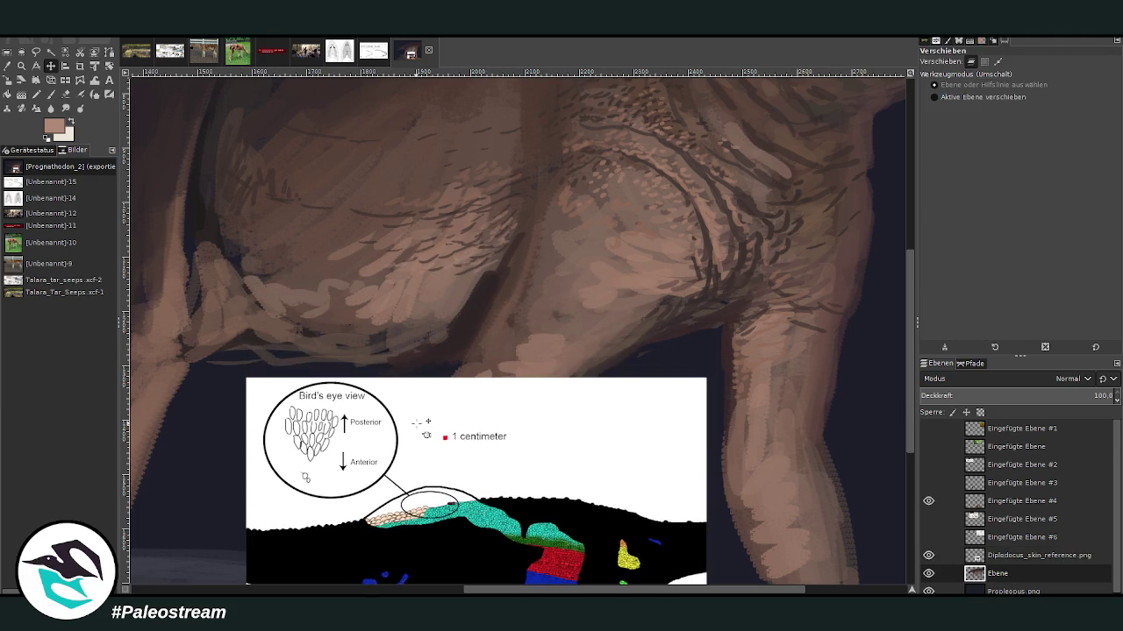
Step: Pick dark browns and paint small strokes darkening the belly's left edge
left_click(51, 93)
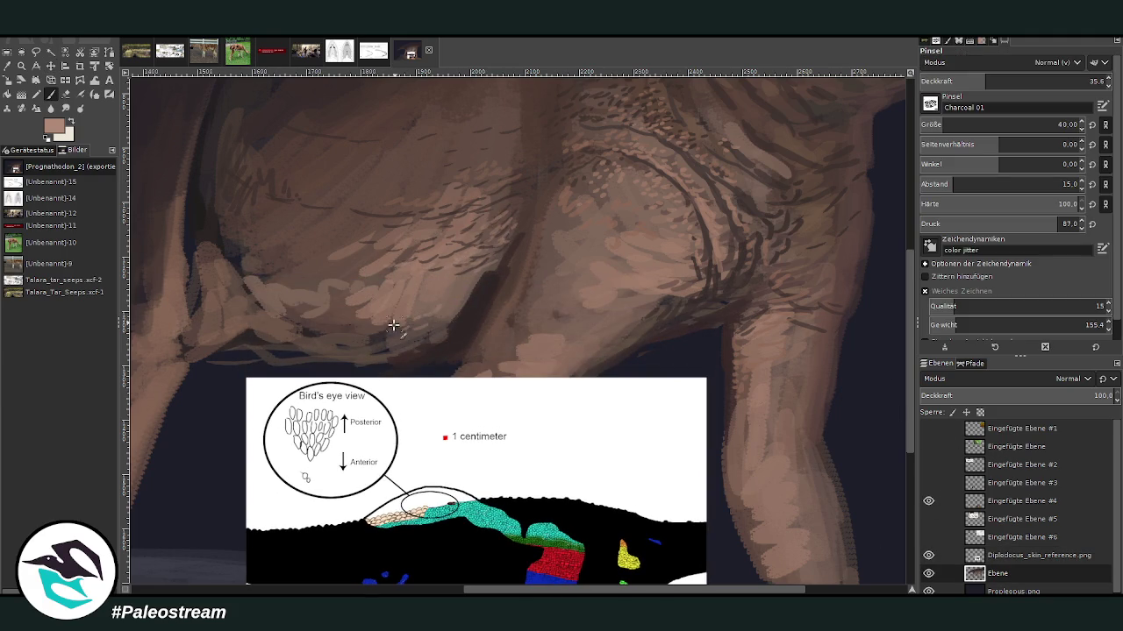
left_click(856, 256, "ctrl")
left_click_drag(379, 348, 285, 353)
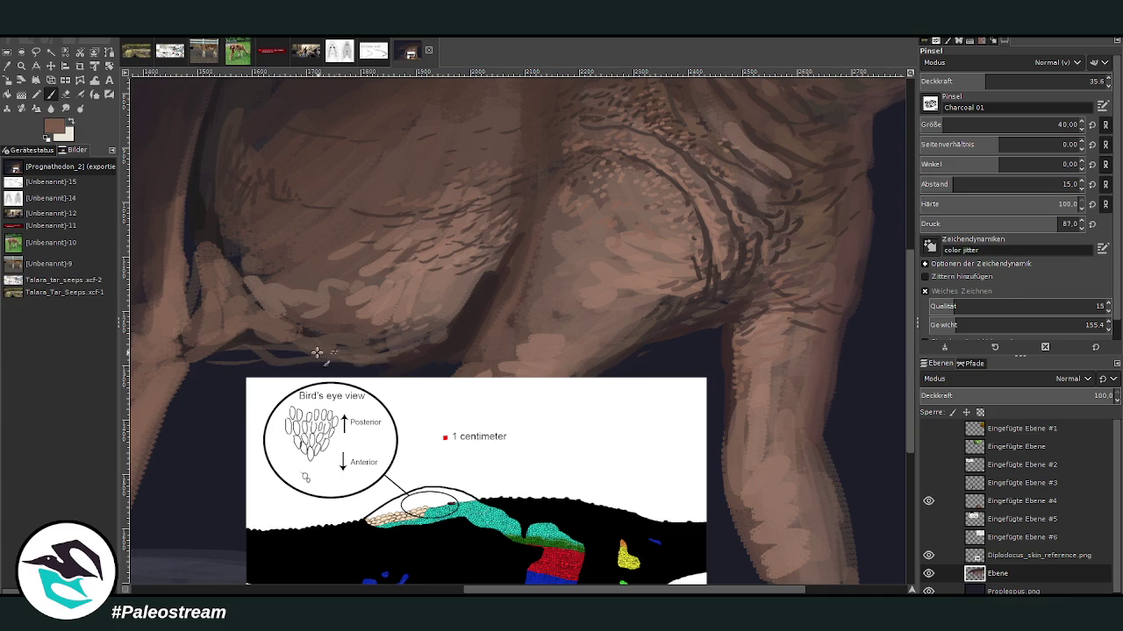
left_click(813, 326, "ctrl")
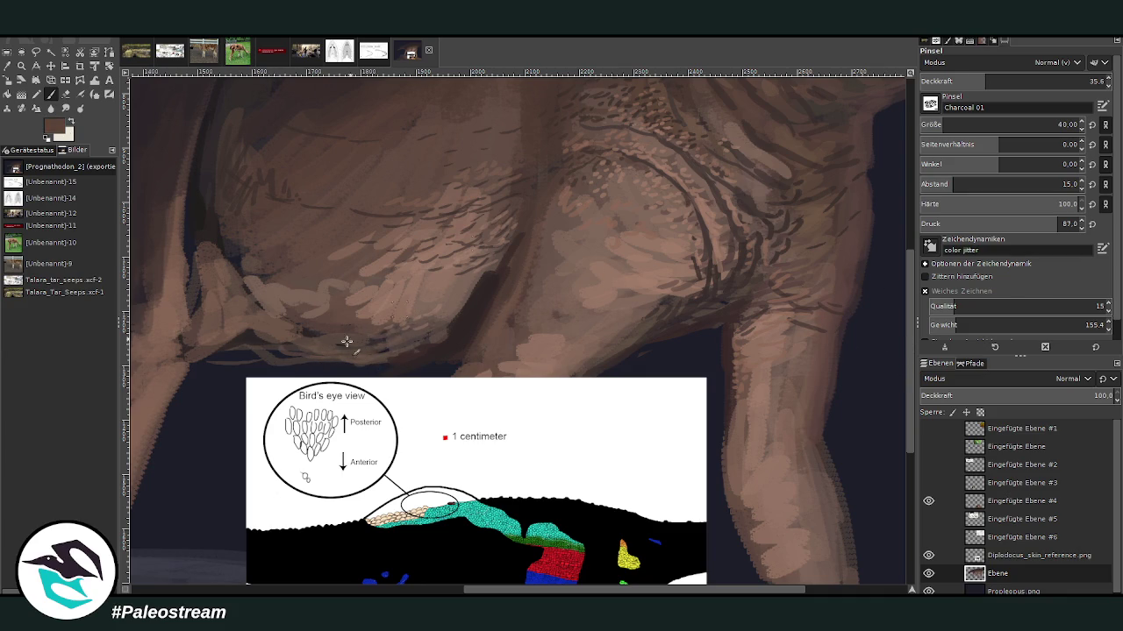
left_click_drag(245, 338, 256, 346)
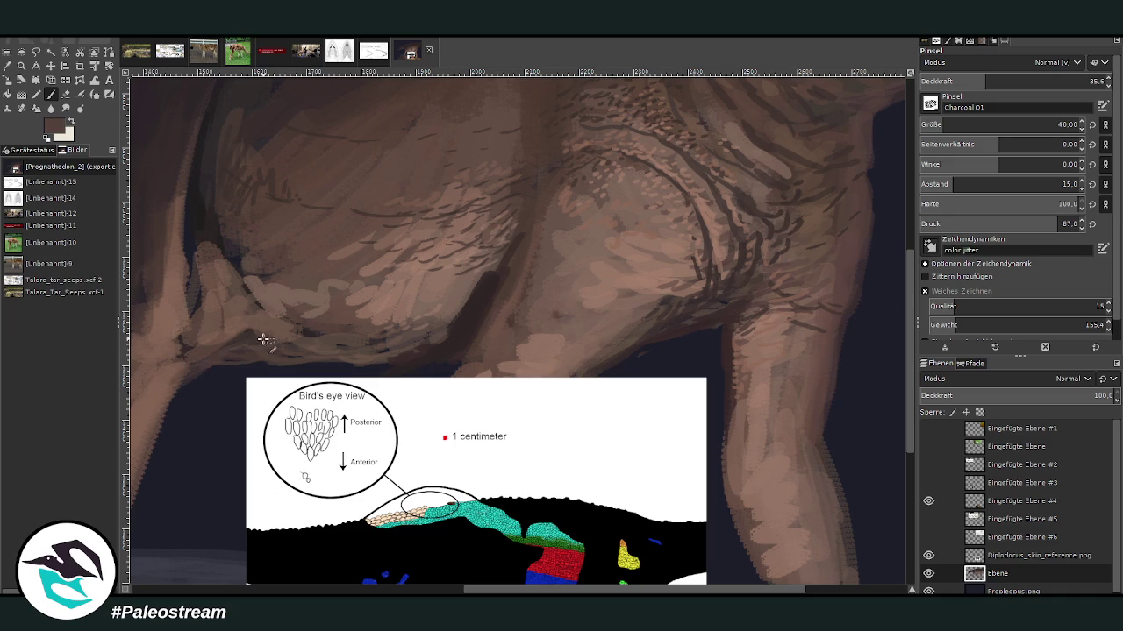
left_click_drag(221, 239, 237, 265)
Step: Raise the brush opacity to about 68.8
left_click_drag(985, 80, 1006, 81)
scroll(719, 116, "up", 3)
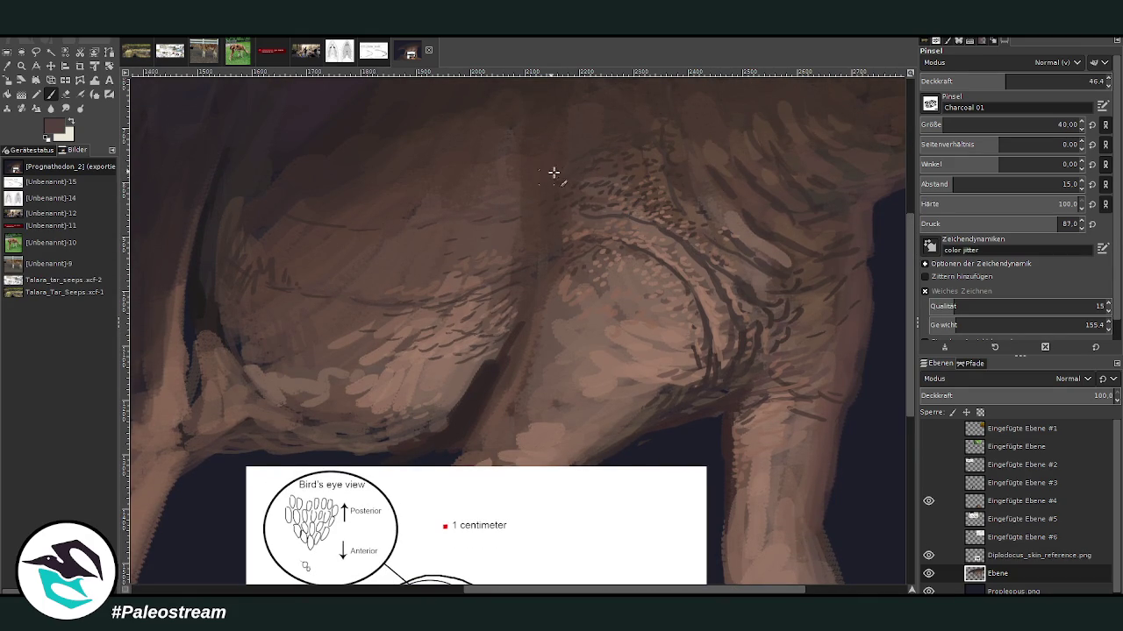
left_click_drag(1006, 81, 1024, 81)
scroll(877, 212, "up", 2)
left_click_drag(1026, 79, 1046, 79)
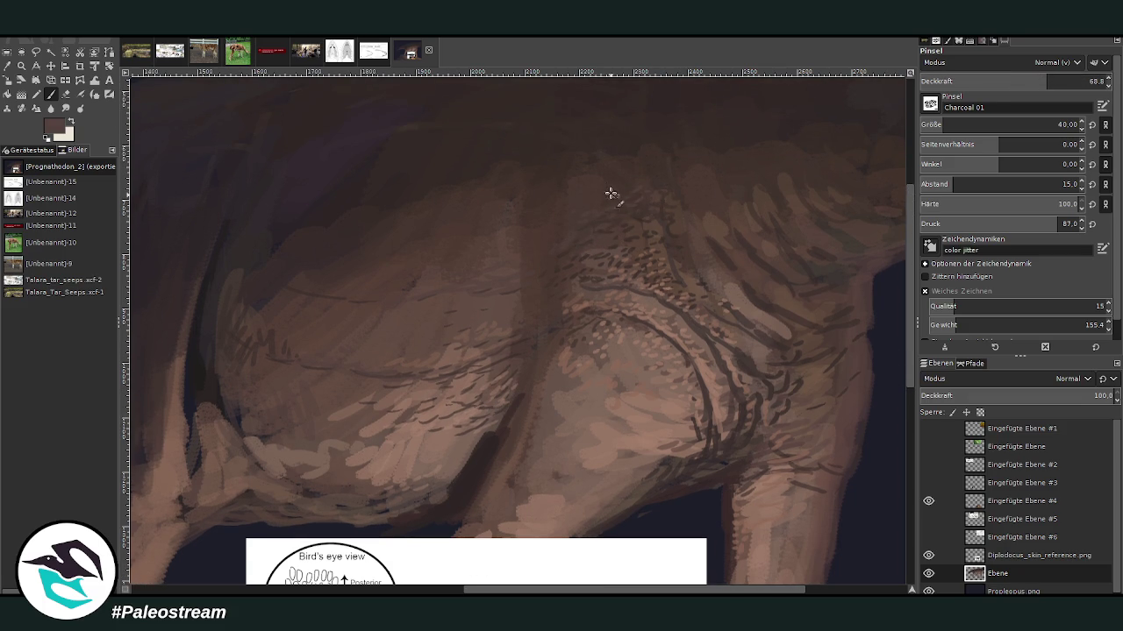
left_click_drag(910, 237, 907, 113)
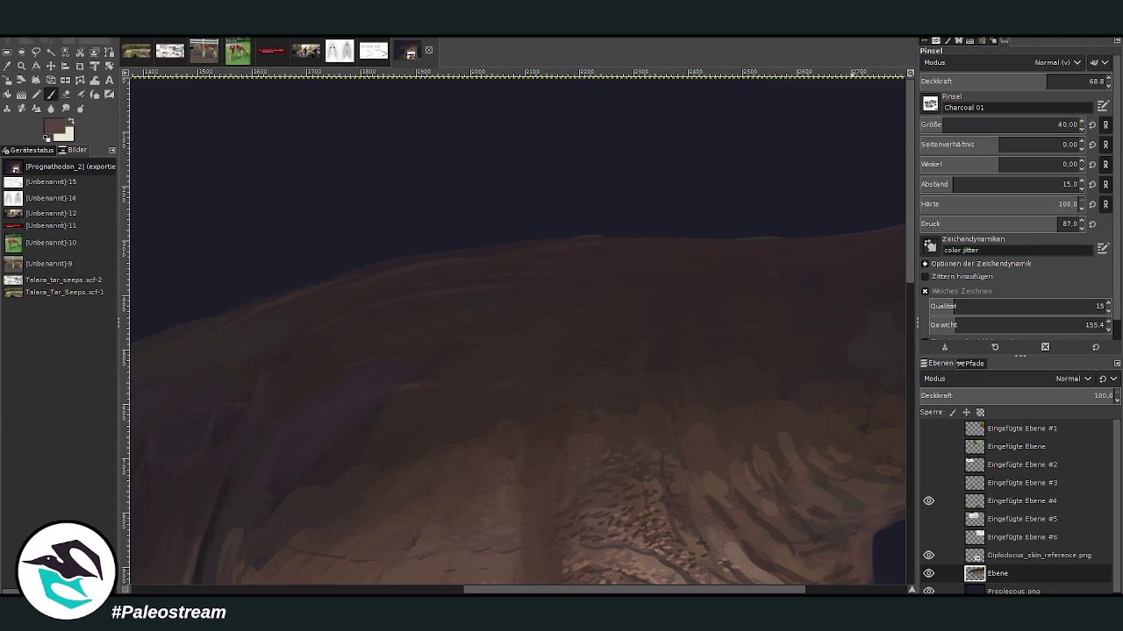
Step: Sample a dark tone and dab a row of size-30 spines along the back ridge
key("o")
left_click(617, 243)
key("p")
left_click(1076, 77)
left_click(949, 122)
left_click(563, 241)
left_click(600, 234)
left_click(624, 232)
left_click(635, 232)
left_click(610, 231)
left_click(664, 231)
left_click(679, 231)
left_click(1069, 78)
left_click(698, 238)
left_click(711, 233)
left_click(733, 230)
left_click(721, 235)
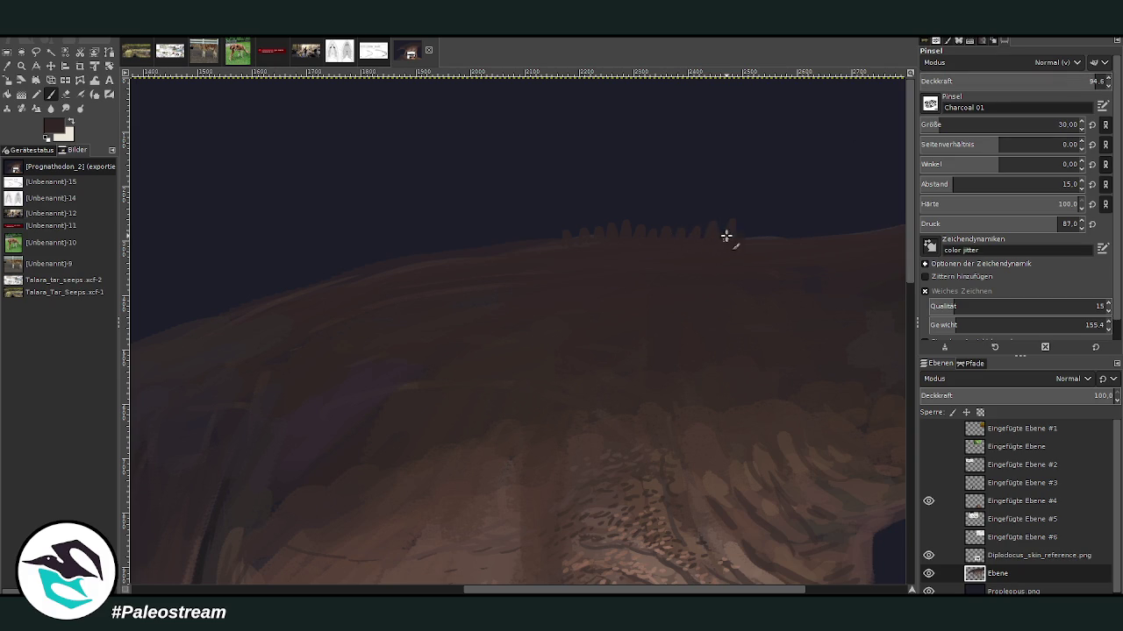
Step: Enlarge the brush to size 52 and extend larger spines rightward and up toward the upper right
left_click(947, 125)
left_click(746, 230)
left_click(768, 227)
left_click(788, 224)
left_click(804, 223)
left_click(815, 226)
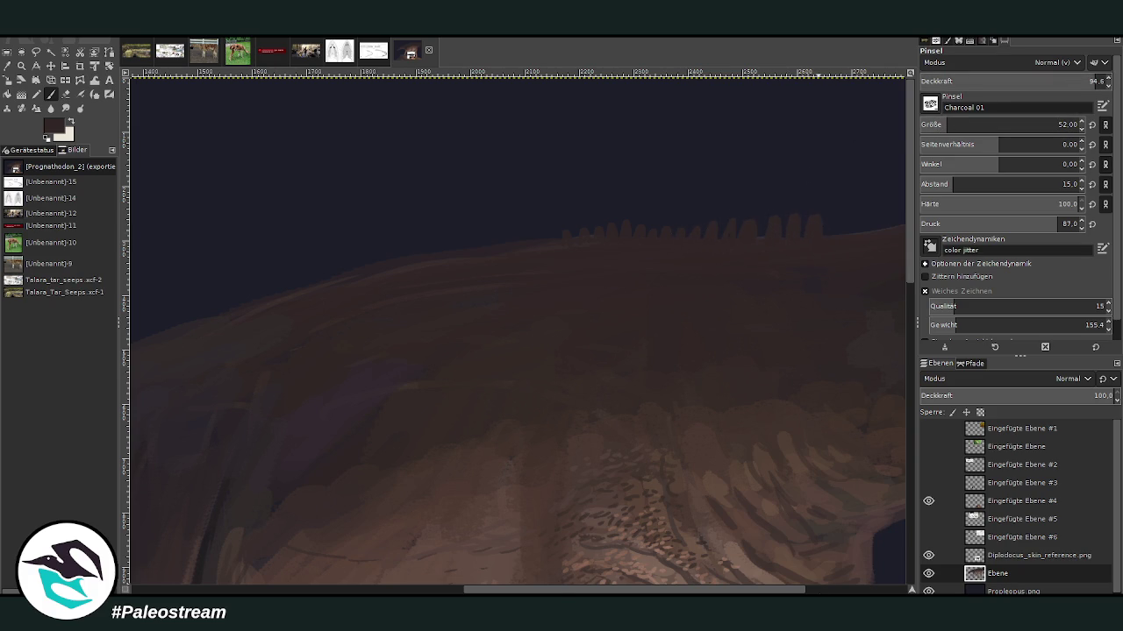
scroll(608, 160, "right", 5)
left_click(626, 224)
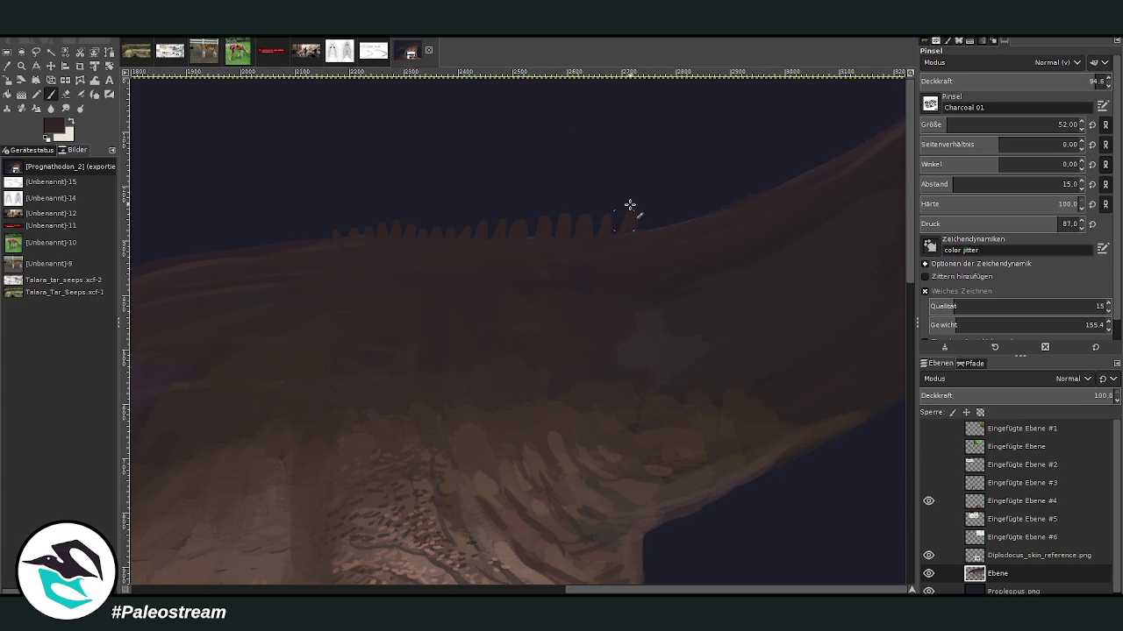
left_click(653, 225)
left_click(679, 226)
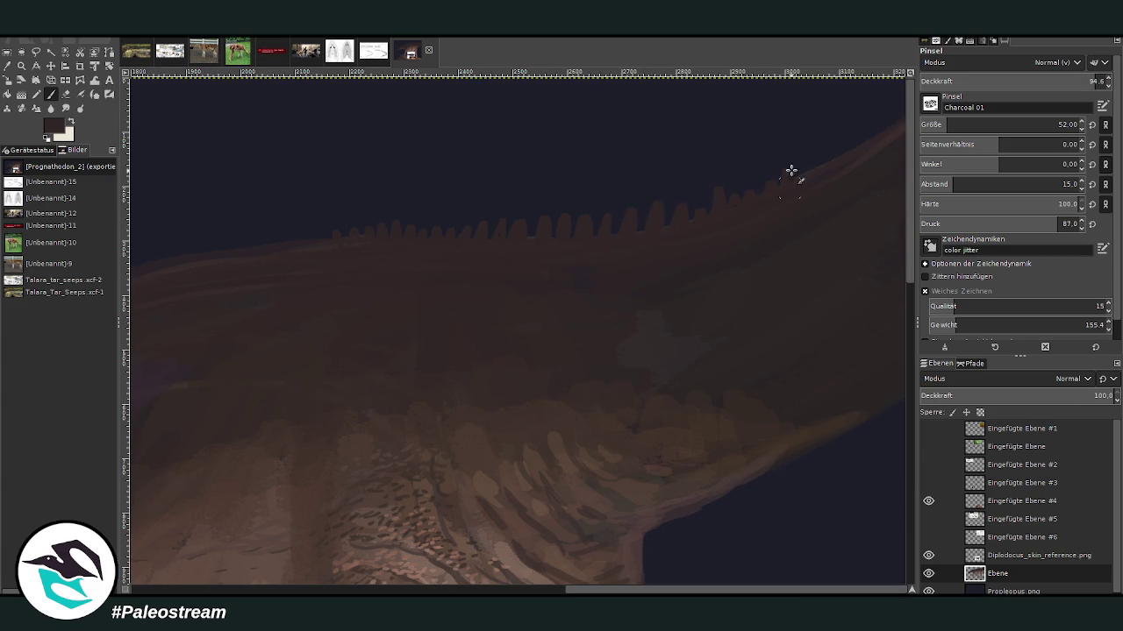
left_click(820, 162)
left_click(840, 151)
left_click(858, 146)
left_click(875, 137)
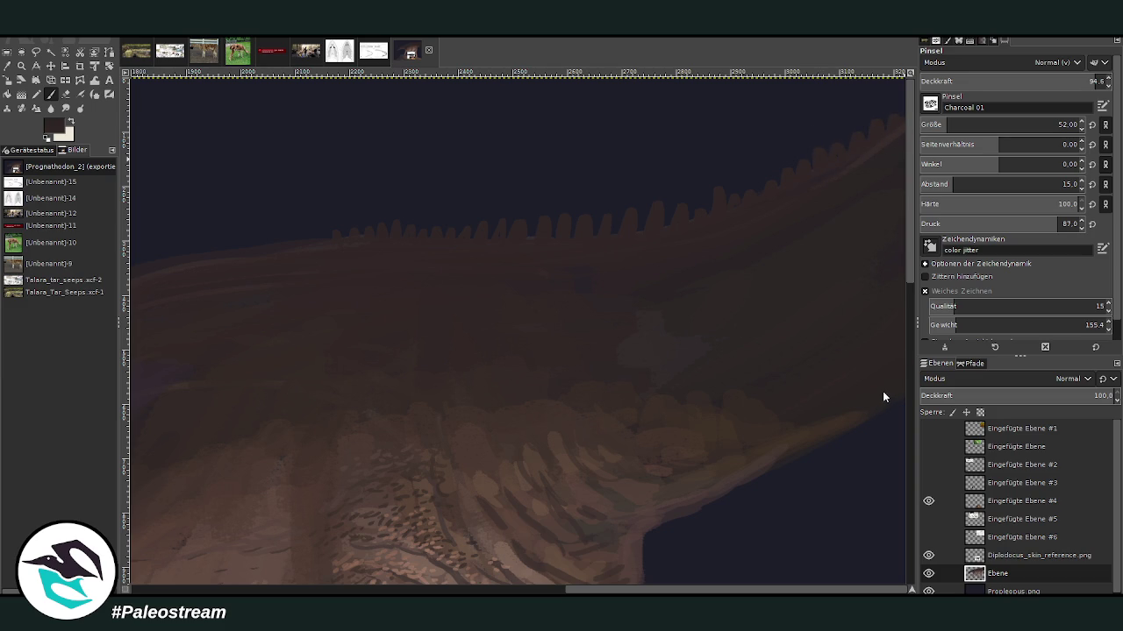
Step: Extend the spine row leftward along the ridge and continue it down the neck
scroll(901, 556, "left", 5)
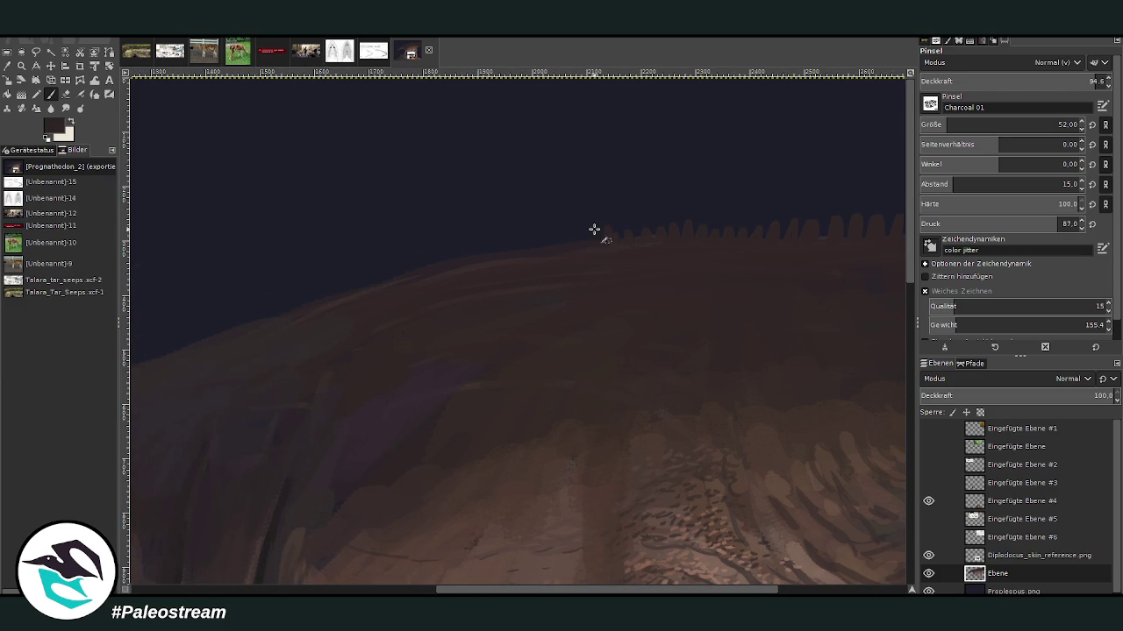
left_click(555, 247)
left_click(528, 248)
left_click(502, 252)
left_click(474, 255)
left_click(456, 258)
left_click(435, 265)
left_click(410, 272)
left_click(302, 300)
left_click(274, 309)
scroll(517, 289, "left", 5)
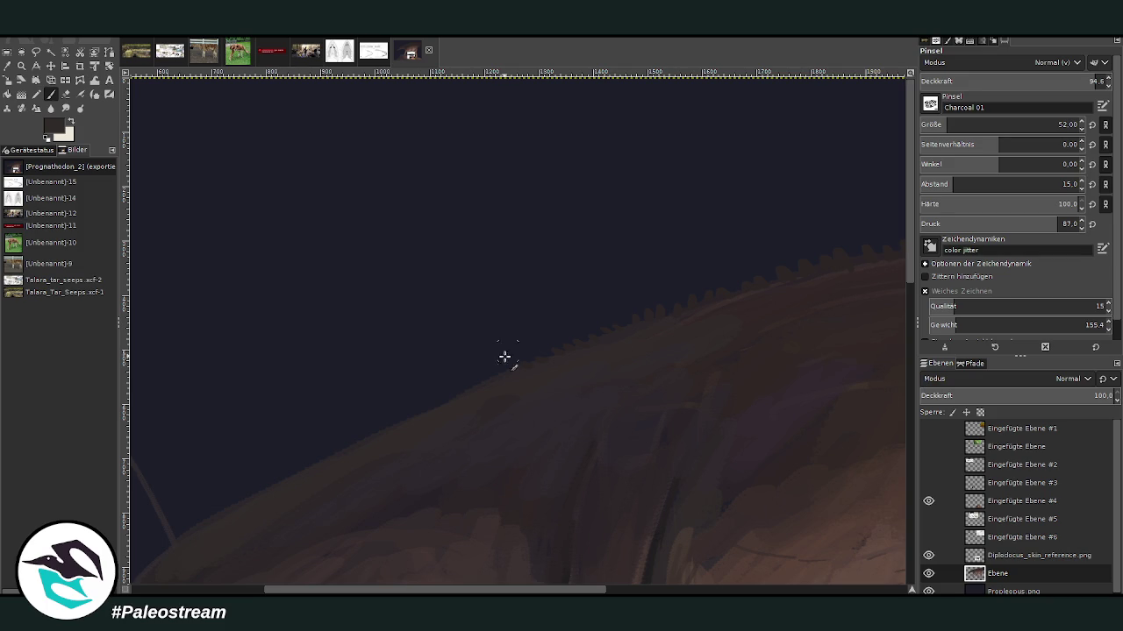
left_click_drag(446, 403, 179, 533)
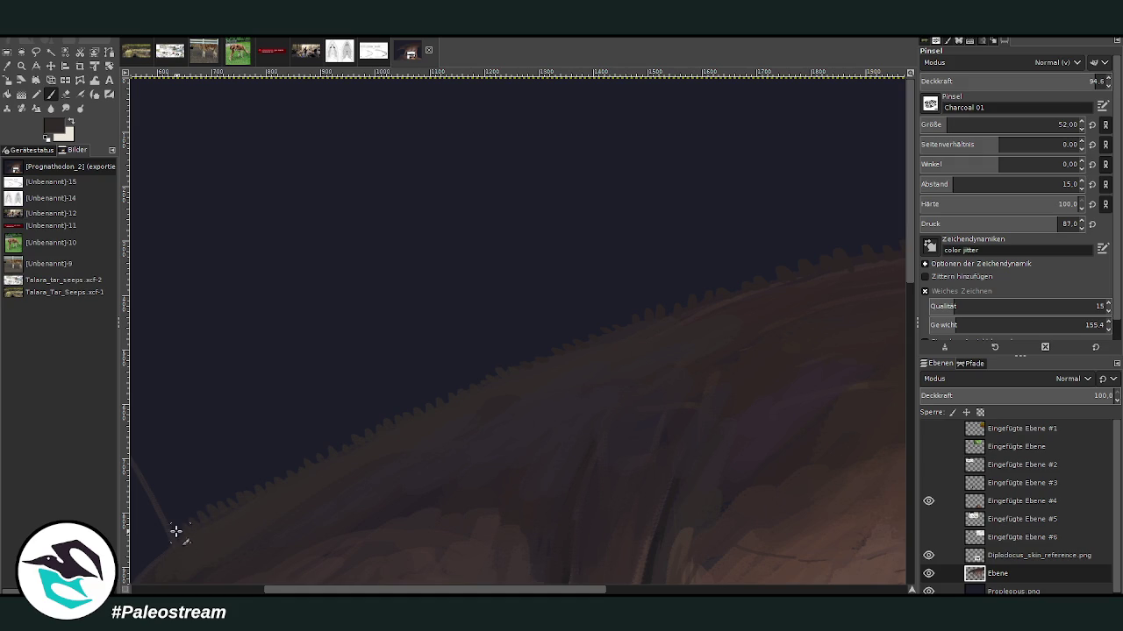
scroll(334, 483, "left", 5)
scroll(547, 175, "down", 5)
mouse_move(471, 286)
left_mouse_down()
mouse_move(346, 391)
mouse_move(290, 346)
mouse_move(293, 266)
mouse_move(316, 263)
mouse_move(320, 212)
mouse_move(368, 170)
mouse_move(394, 167)
mouse_move(389, 176)
left_mouse_up()
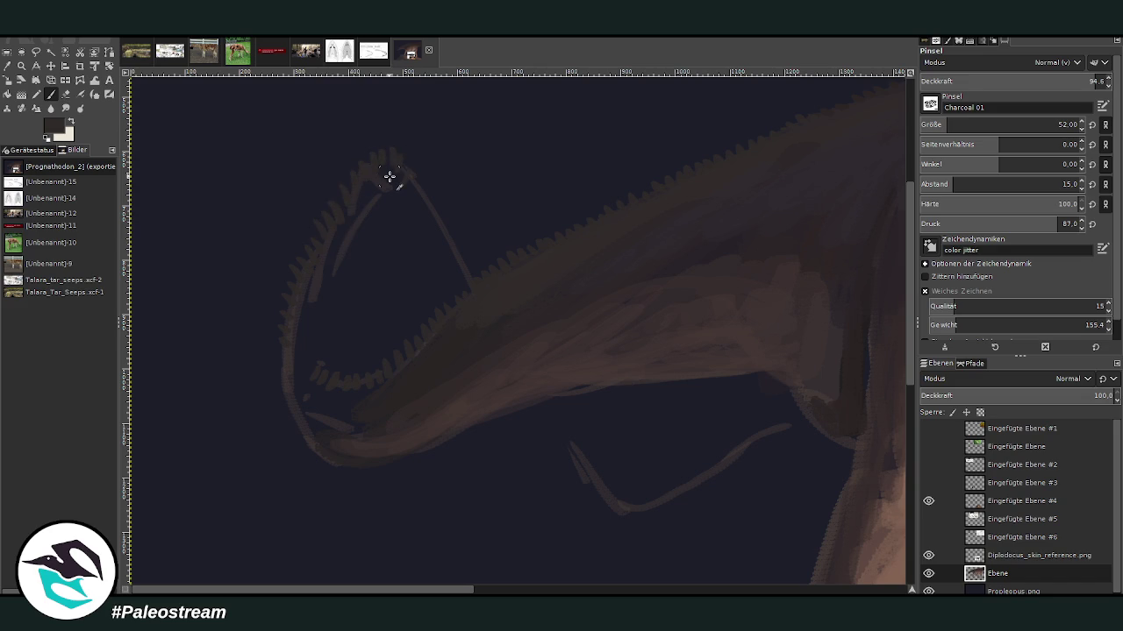
Step: Fit the whole image in the window, then zoom in on the body
key("shift+ctrl+j")
key("z")
left_click_drag(423, 184, 655, 463)
mouse_move(421, 147)
left_mouse_down()
mouse_move(517, 155)
mouse_move(729, 451)
left_mouse_up()
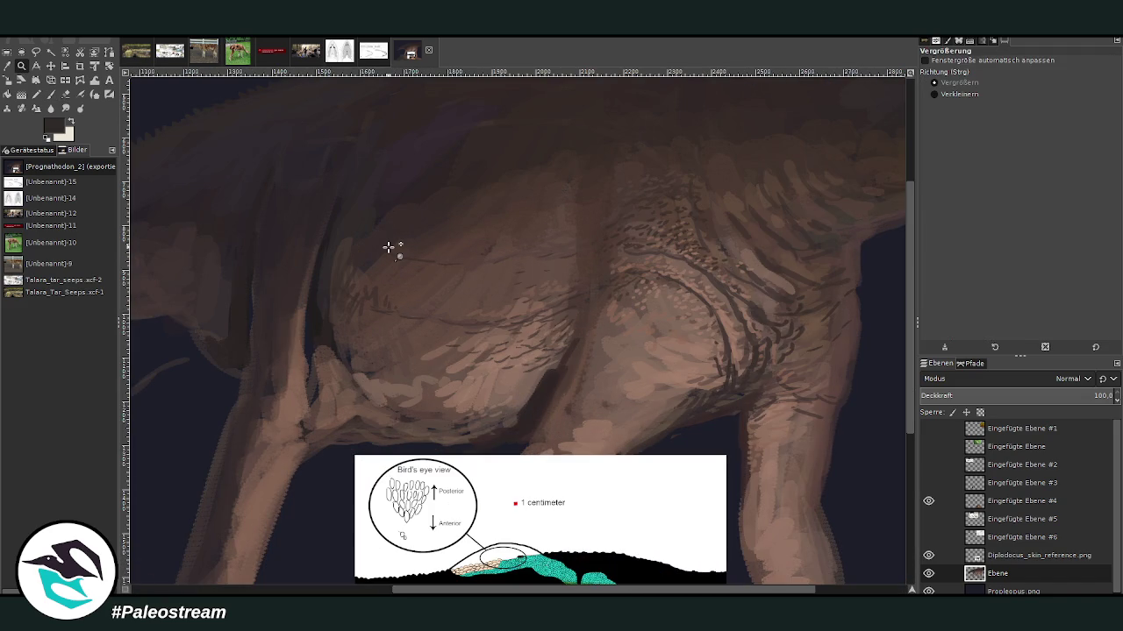
Step: Move the skin reference layer right and down, then zoom in on the sauropod's legs
left_click_drag(912, 214, 912, 230)
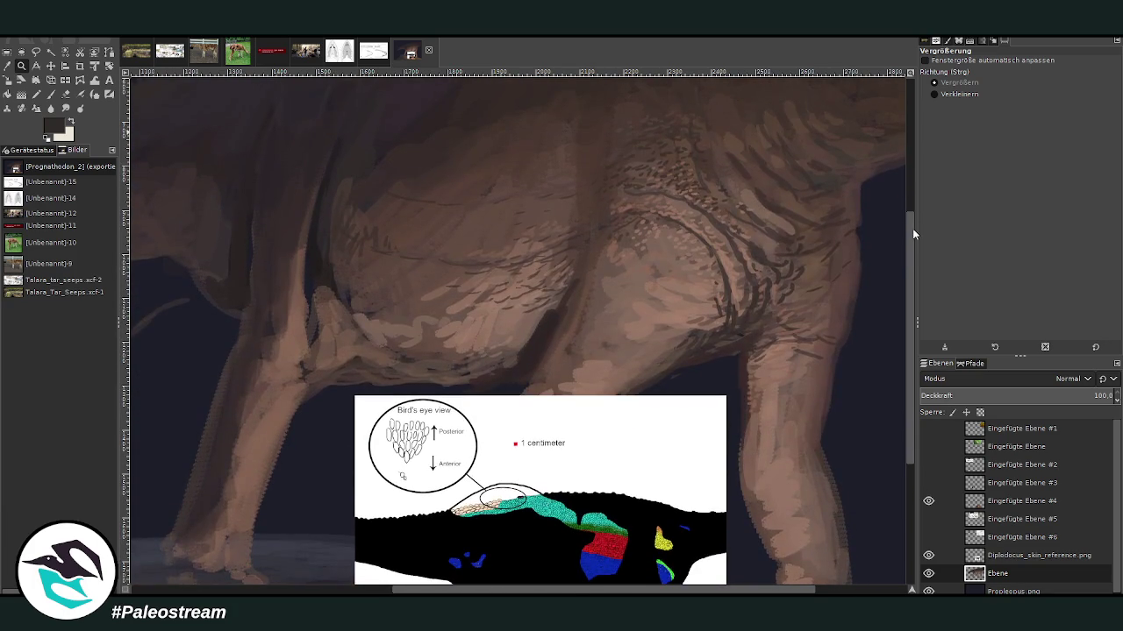
left_click(50, 65)
left_click_drag(452, 424, 800, 459)
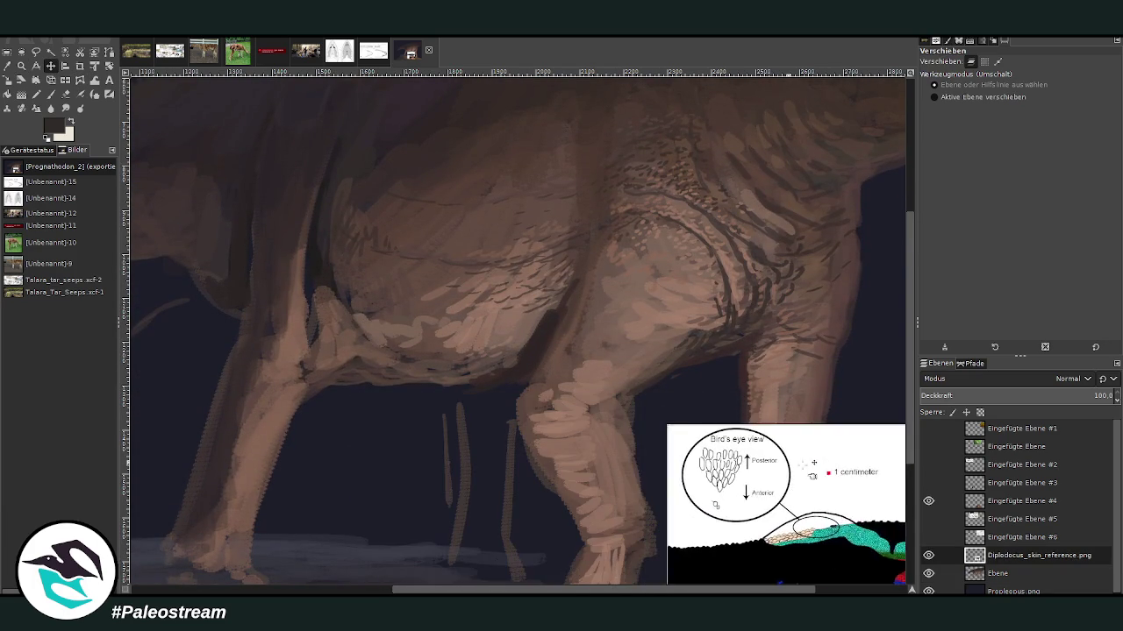
scroll(800, 459, "down", 1)
scroll(814, 453, "down", 3)
left_click(21, 66)
left_click_drag(440, 272, 626, 500)
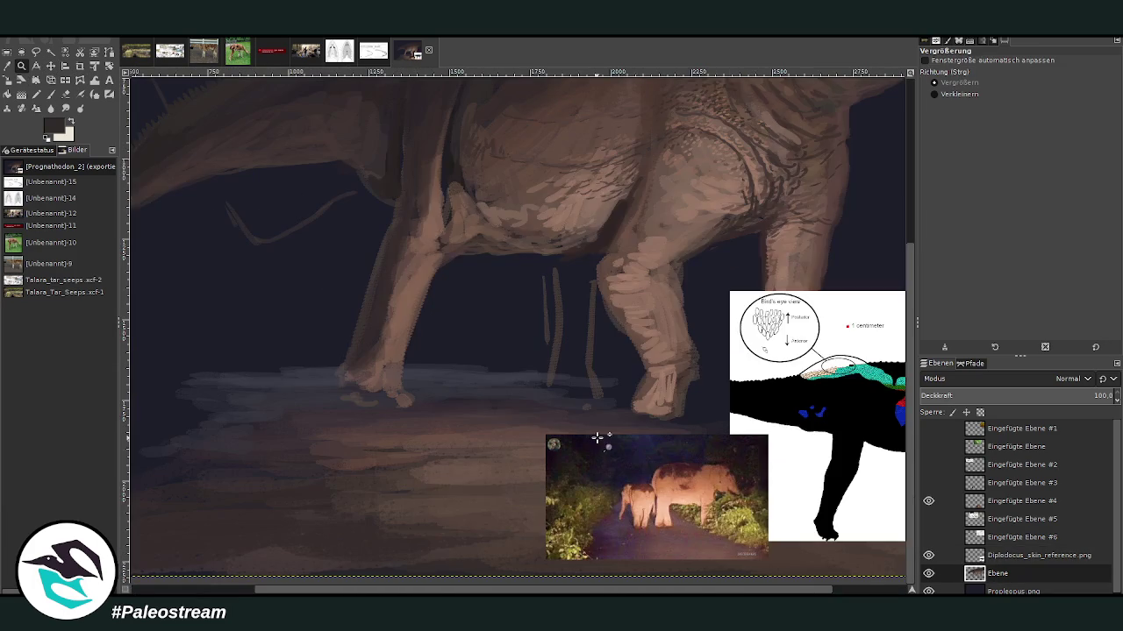
Step: Sample brown from the leg and brush the juvenile's legs between the adult's legs at lower opacity
left_click(7, 66)
left_click(628, 289)
key("p")
left_click(1073, 80)
left_click_drag(577, 334, 579, 290)
mouse_move(561, 344)
left_mouse_down()
mouse_move(554, 390)
mouse_move(583, 334)
mouse_move(593, 390)
left_mouse_up()
mouse_move(566, 386)
left_mouse_down()
mouse_move(551, 270)
mouse_move(582, 299)
mouse_move(553, 263)
mouse_move(574, 261)
mouse_move(590, 289)
mouse_move(564, 293)
mouse_move(549, 271)
mouse_move(581, 396)
mouse_move(553, 359)
mouse_move(593, 394)
mouse_move(544, 400)
left_mouse_up()
left_click(1020, 81)
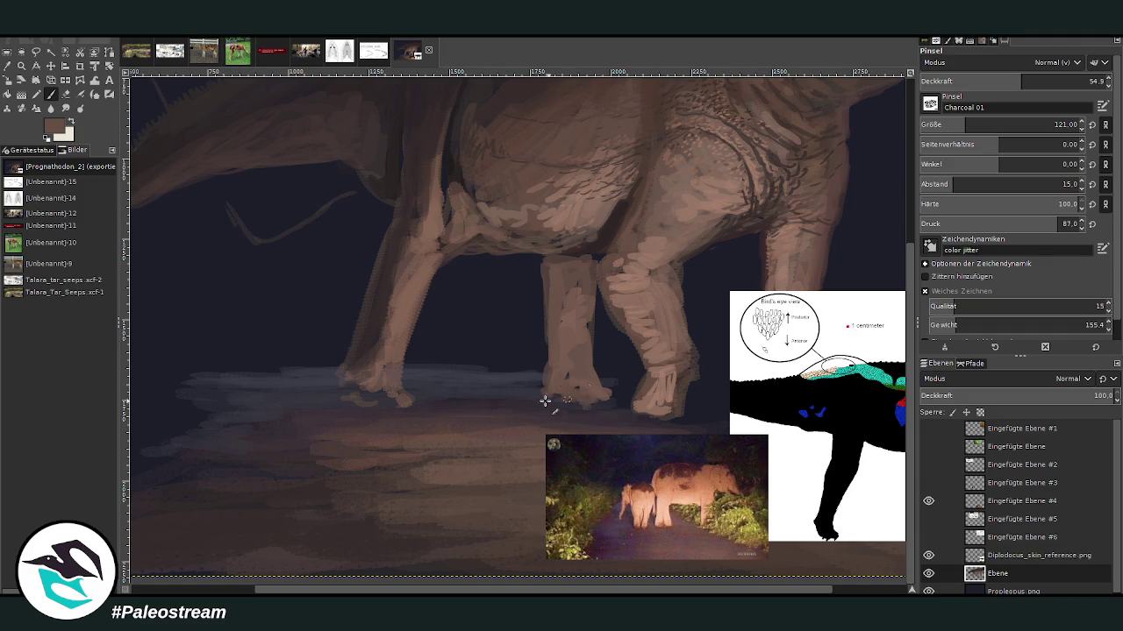
Step: Pick a darker brown and darken the leg column's left edge and the upper front leg with a smaller brush
left_click(882, 378, "ctrl")
left_click_drag(555, 399, 549, 263)
key("greater")
key("greater")
key("greater")
key("braceleft")
key("braceleft")
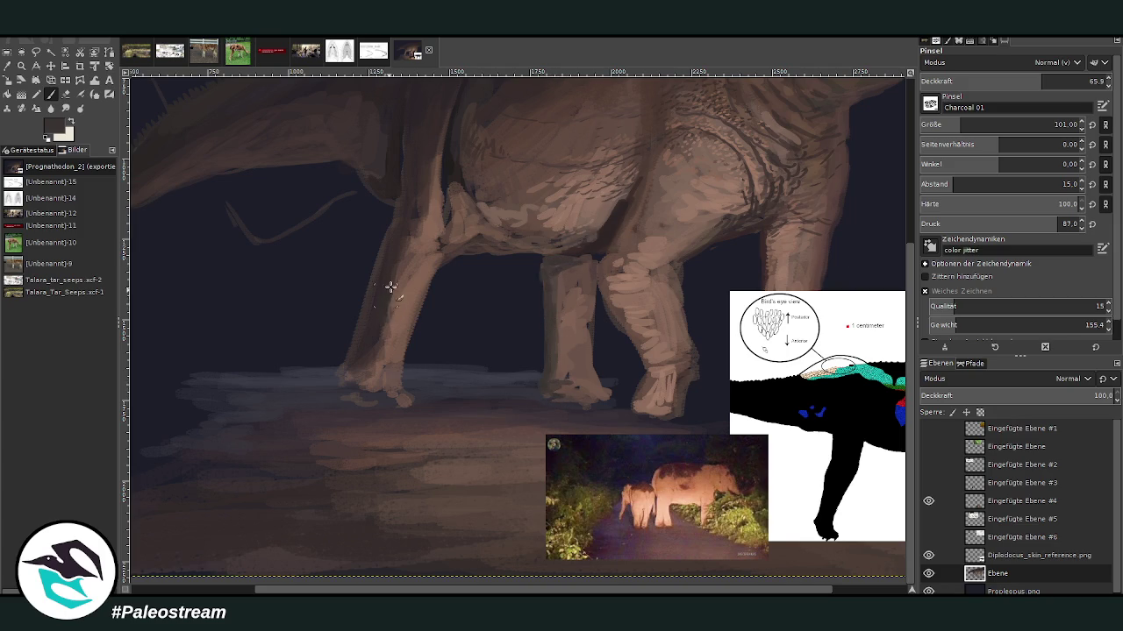
mouse_move(401, 242)
left_mouse_down()
mouse_move(413, 243)
mouse_move(447, 197)
left_mouse_up()
scroll(907, 248, "up", 2)
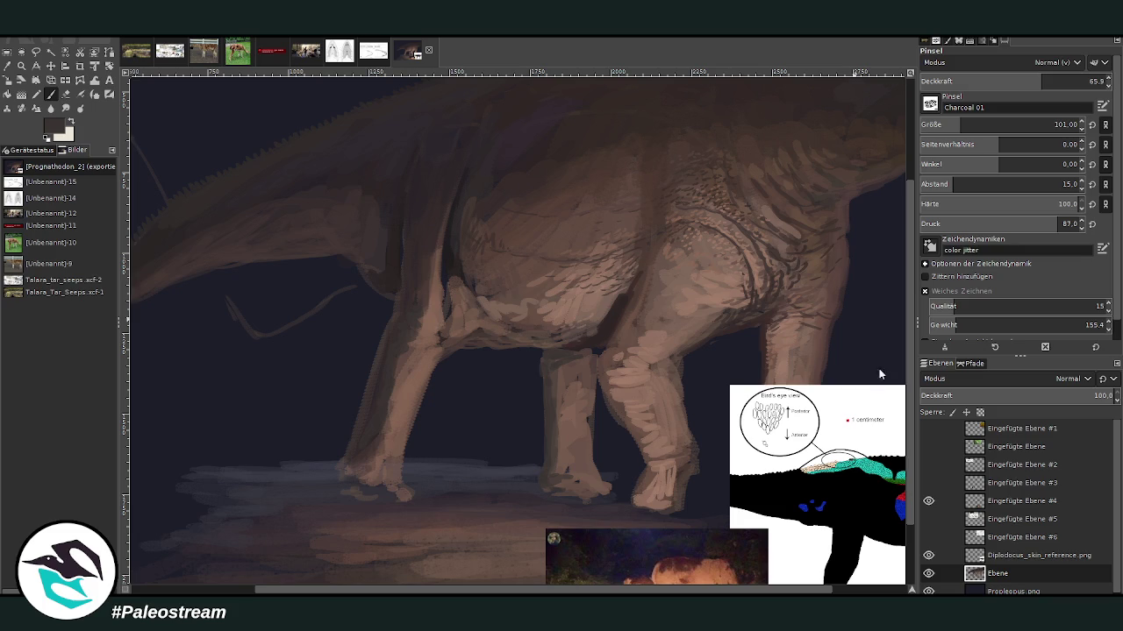
Step: Lighten the shadowed shoulder and upper foreleg with a lighter brown at lower opacity
left_click(745, 263, "ctrl")
left_click(1009, 81)
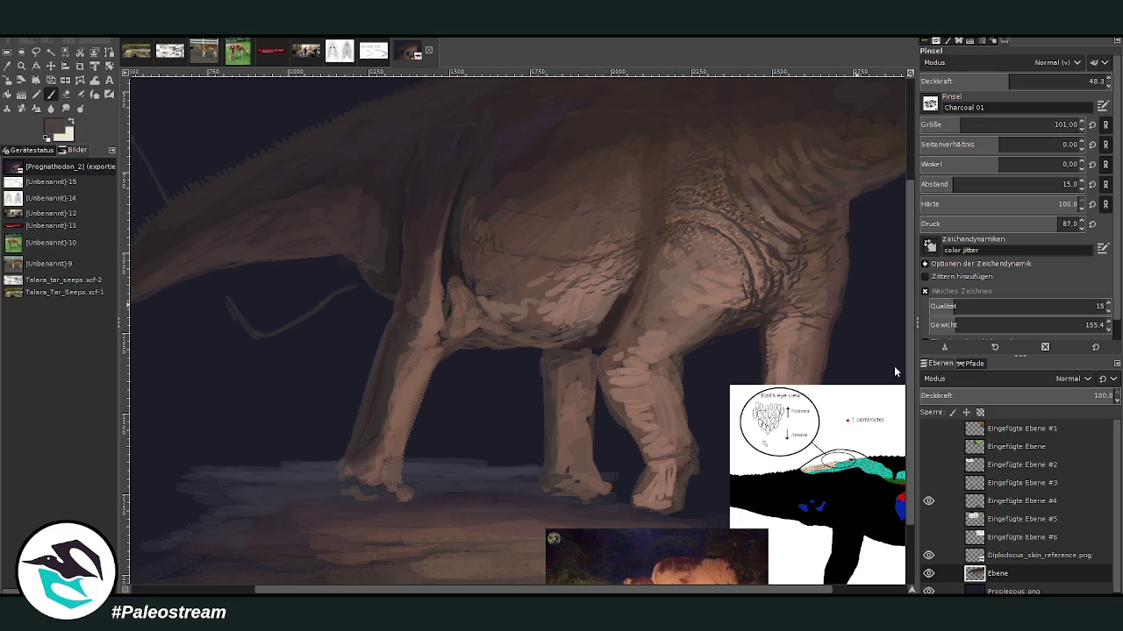
mouse_move(426, 301)
left_mouse_down()
mouse_move(419, 293)
mouse_move(434, 258)
mouse_move(421, 282)
left_mouse_up()
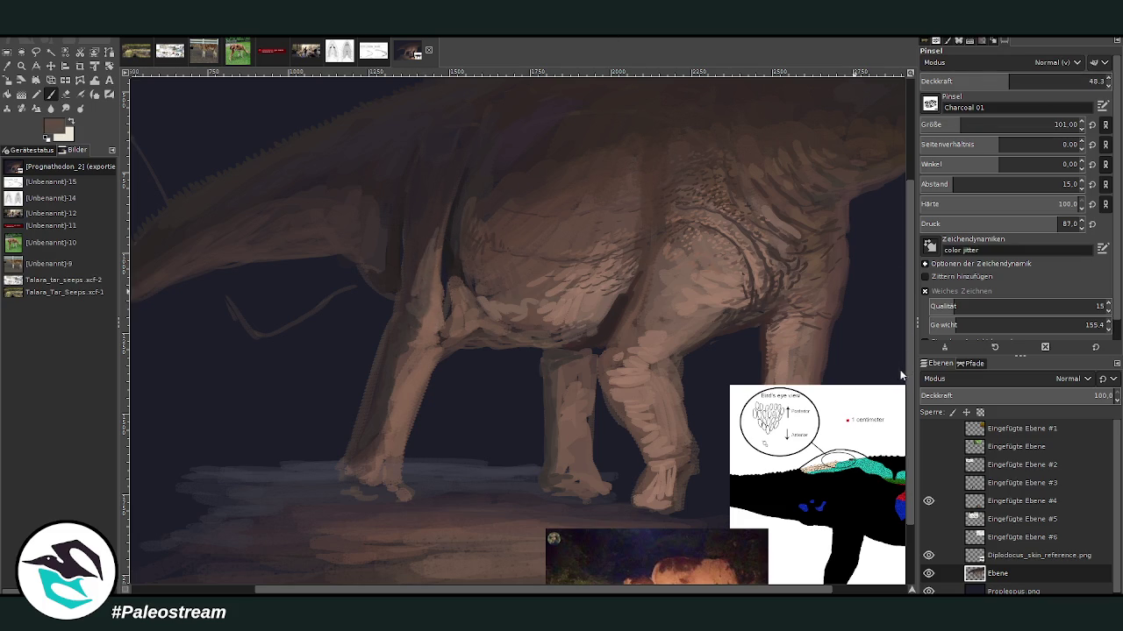
mouse_move(435, 219)
left_mouse_down()
mouse_move(411, 293)
mouse_move(447, 264)
mouse_move(466, 281)
mouse_move(551, 277)
left_mouse_up()
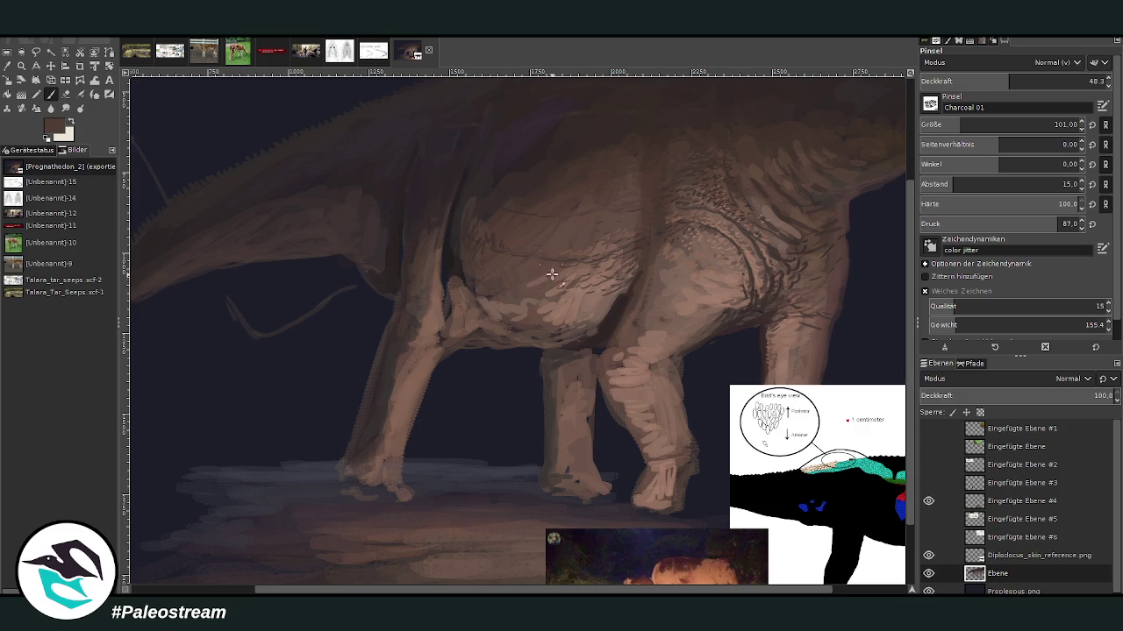
left_click(880, 346, "ctrl")
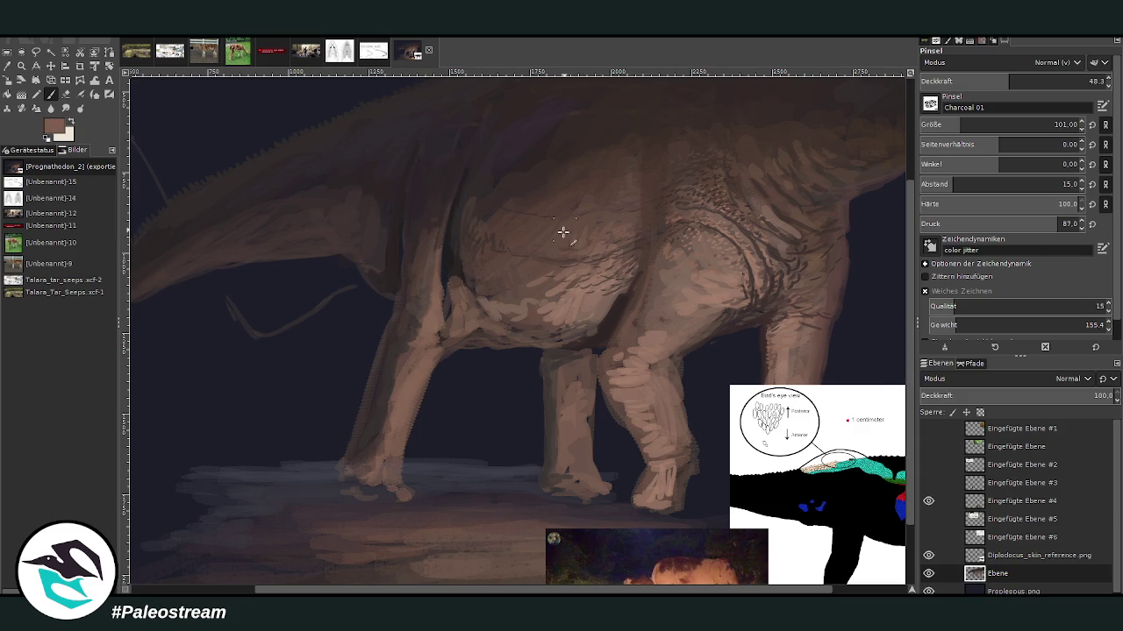
Step: Zoom out to the whole painting, then zoom back in on the sauropod and its surroundings
key("minus")
key("minus")
left_click(21, 65)
left_click_drag(400, 225, 597, 460)
left_click_drag(392, 169, 752, 518)
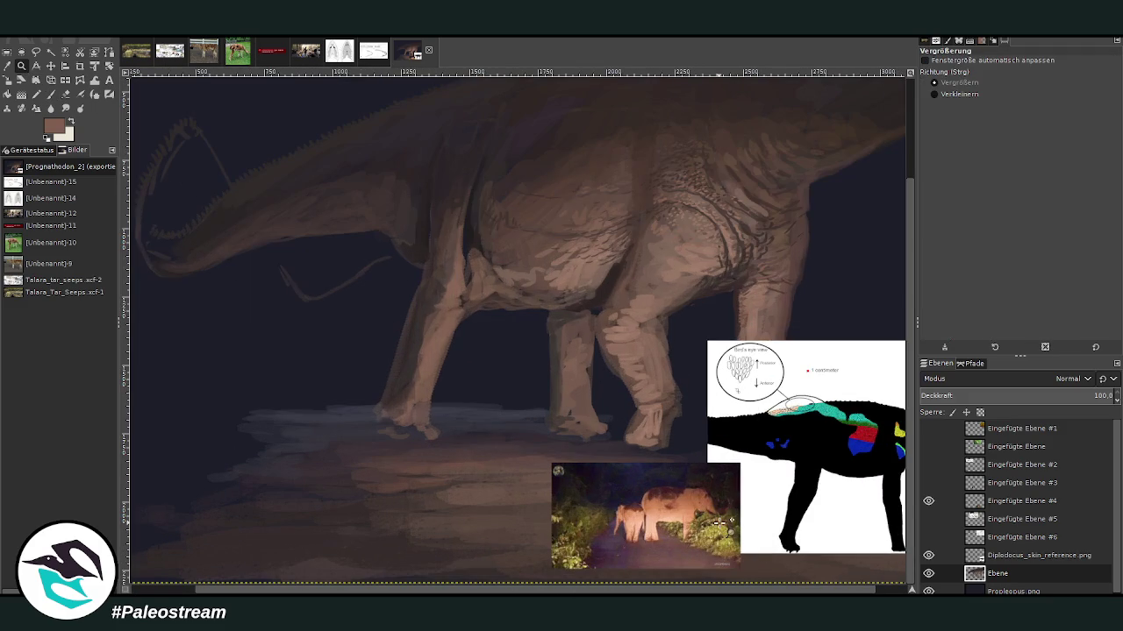
Step: Sample the dark purple night colour and try the Pencil at 45.2 opacity
left_click(7, 66)
left_click(533, 132)
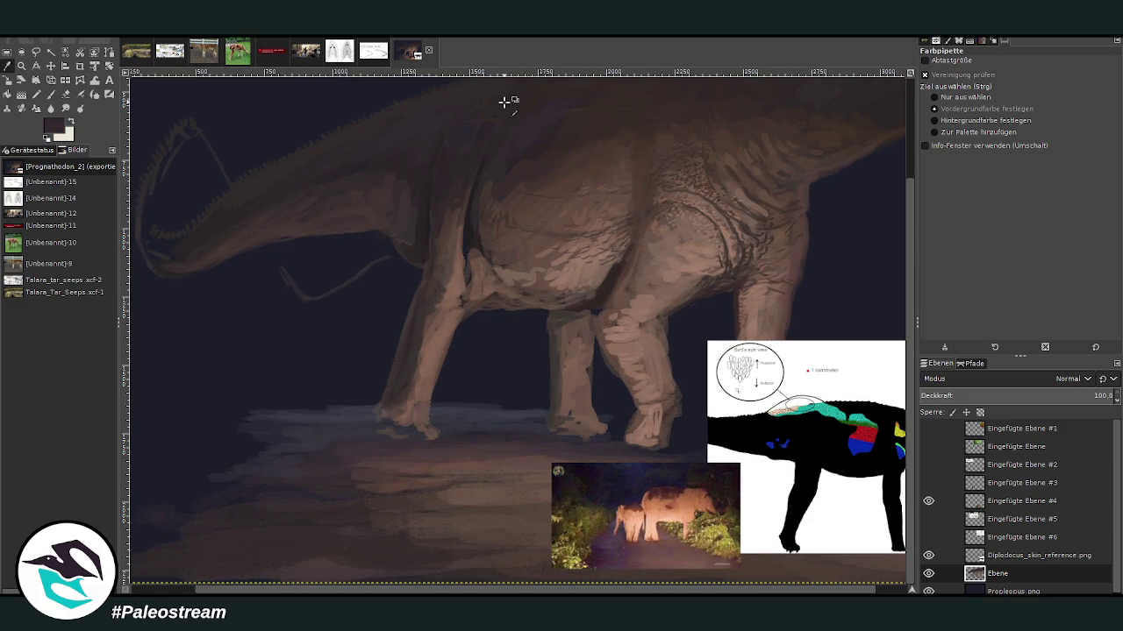
left_click(51, 94)
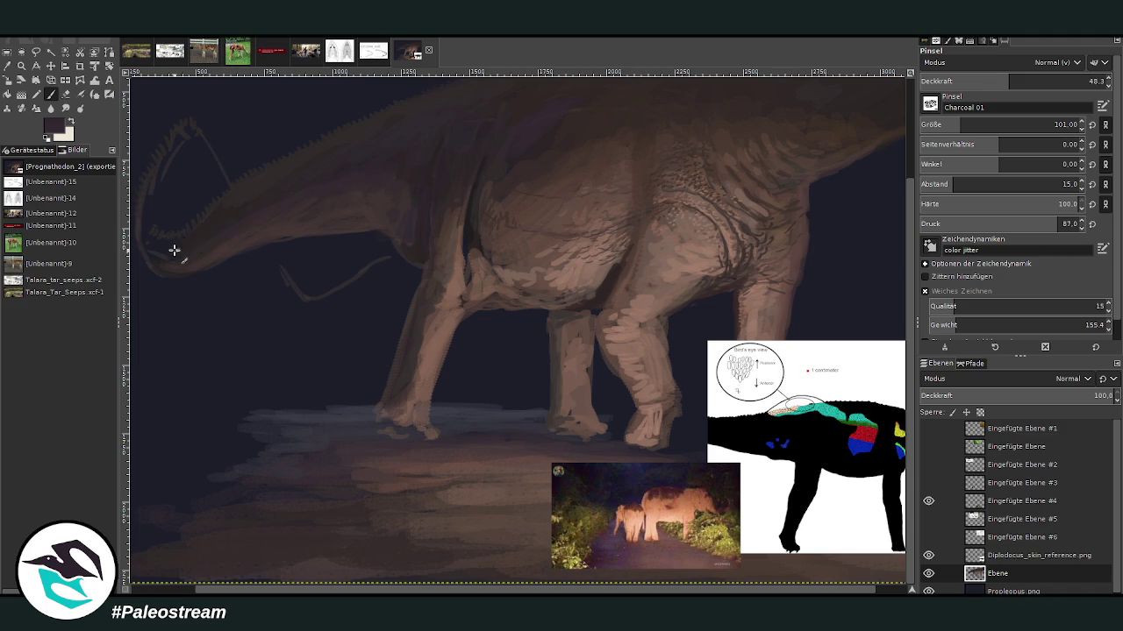
left_click(7, 66)
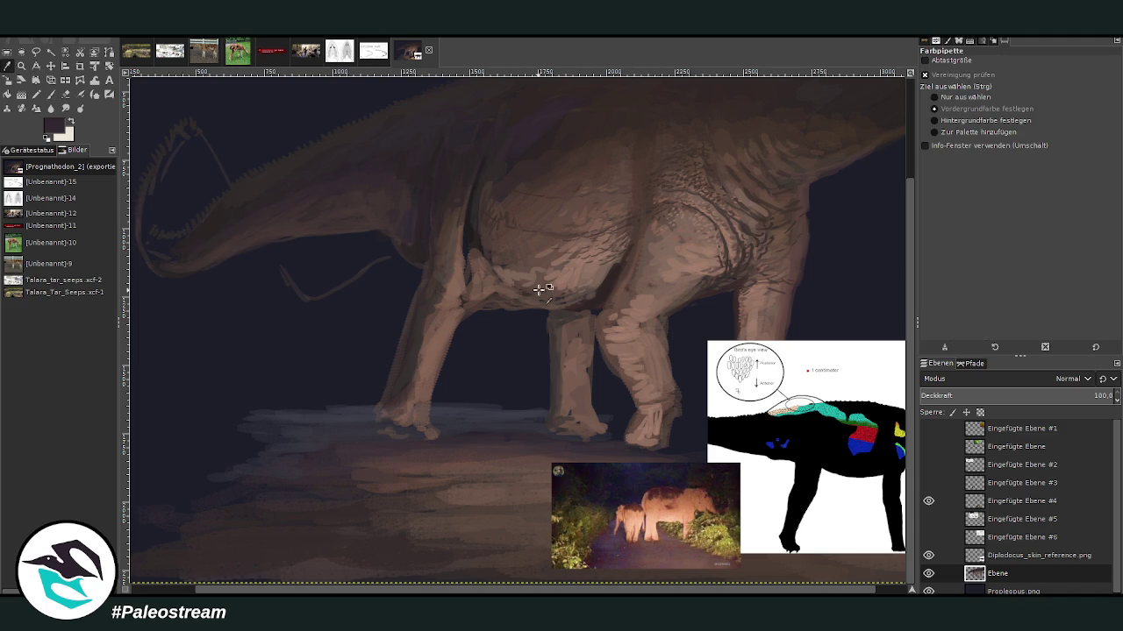
left_click(40, 94)
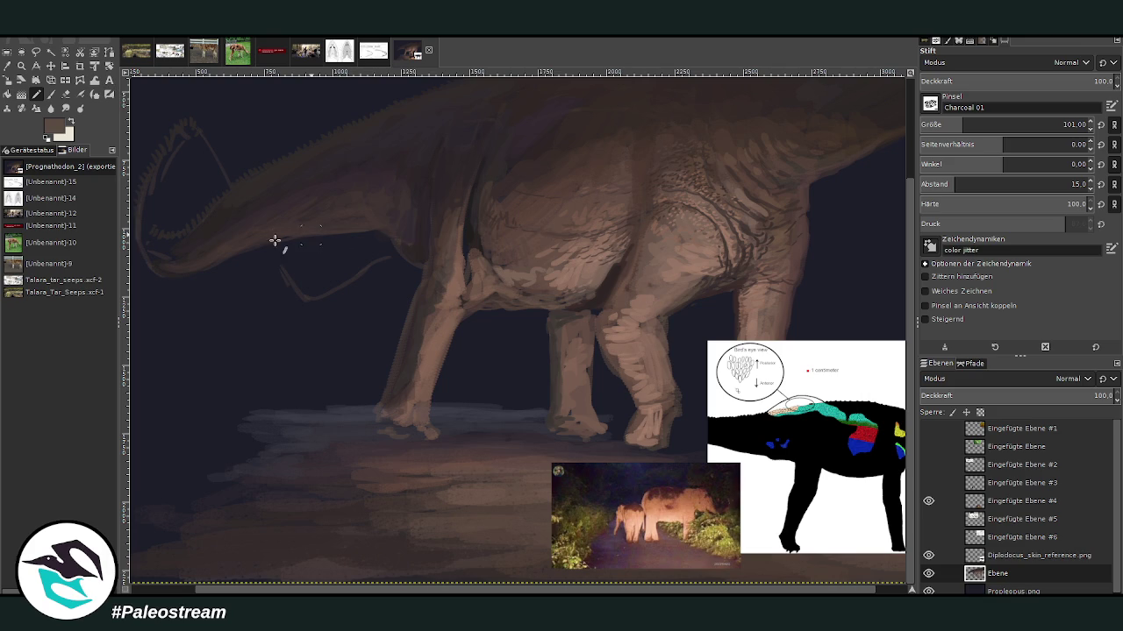
left_click(1007, 81)
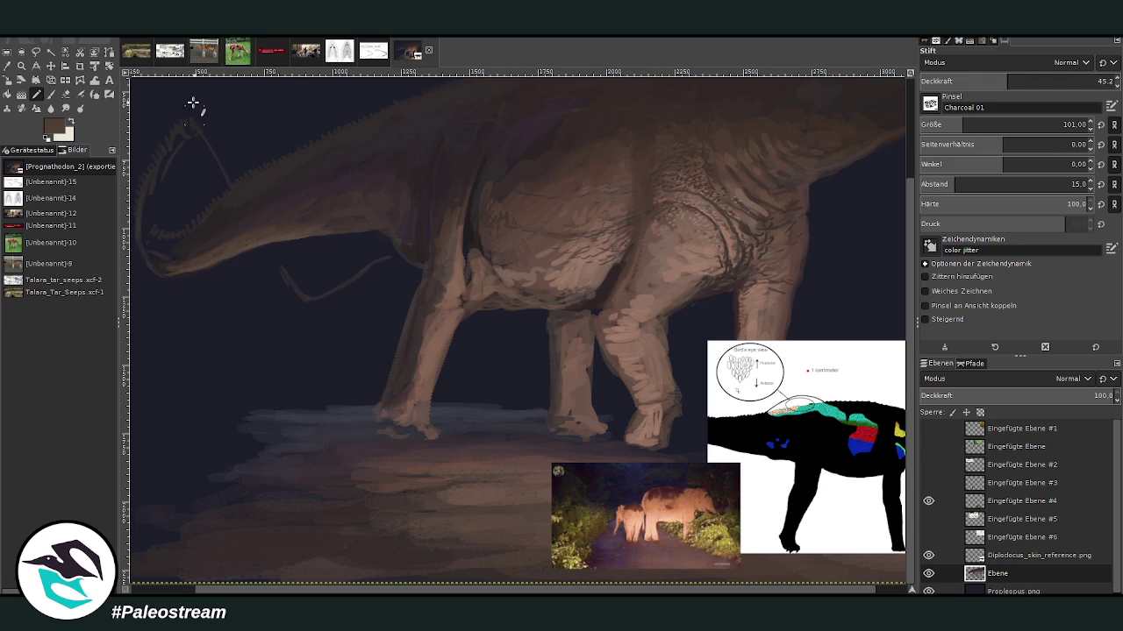
Step: Set up the Paintbrush with a darker brown, the Chalk 03 brush, size 113 and 90.9 opacity
key("p")
left_click(805, 303, "ctrl")
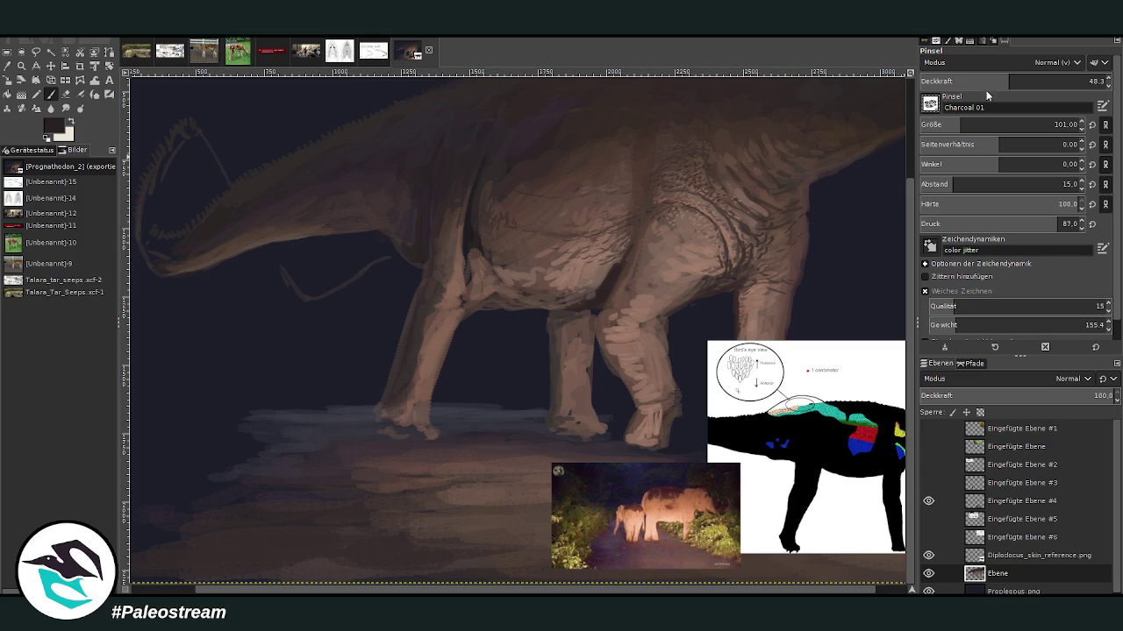
key("period")
left_click_drag(1009, 82, 1058, 77)
left_click_drag(975, 124, 965, 125)
left_click_drag(1057, 81, 1066, 81)
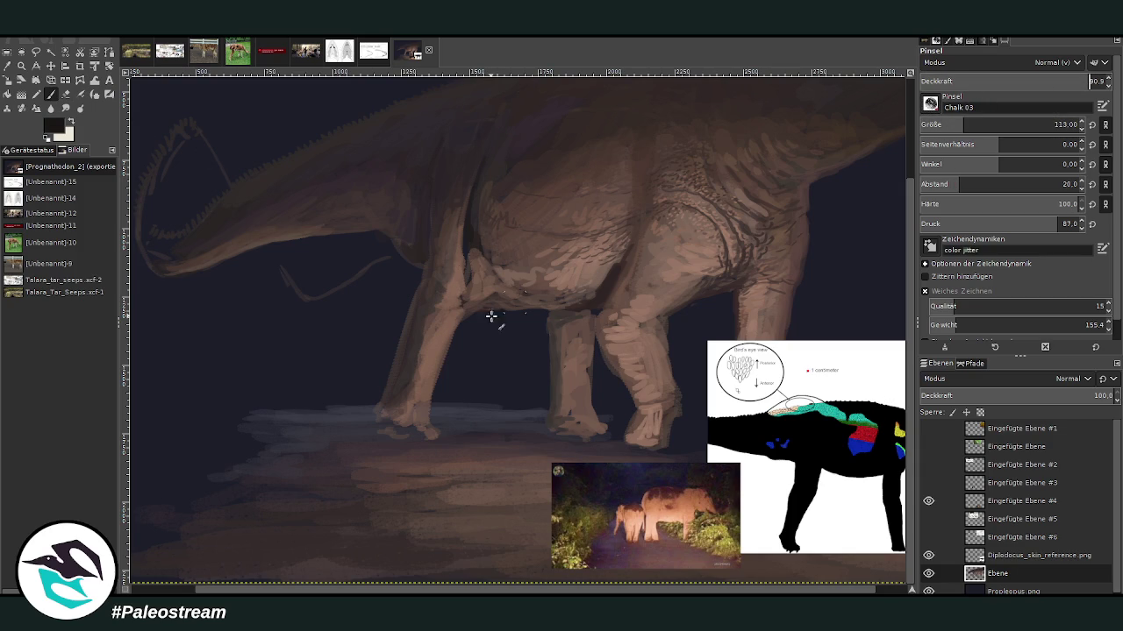
Step: Try dark strokes beside the front leg, shrink the brush to 25, then undo the extra strokes
scroll(550, 589, "right", 2)
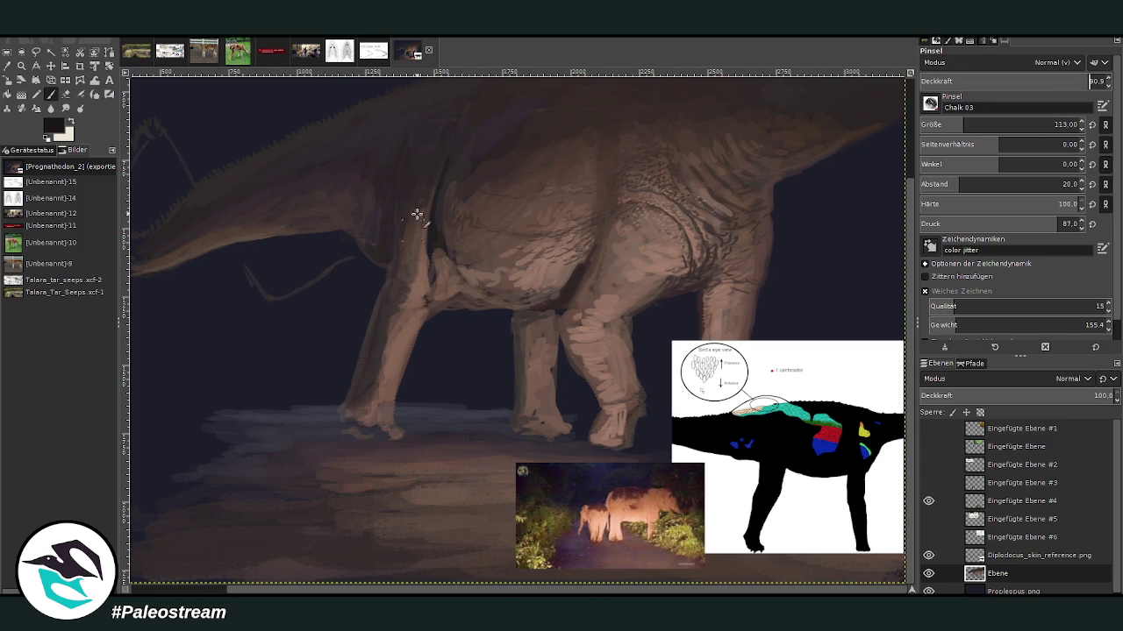
left_click_drag(378, 277, 421, 303)
left_click_drag(1017, 127, 965, 127)
left_click_drag(388, 278, 423, 296)
left_click(933, 125)
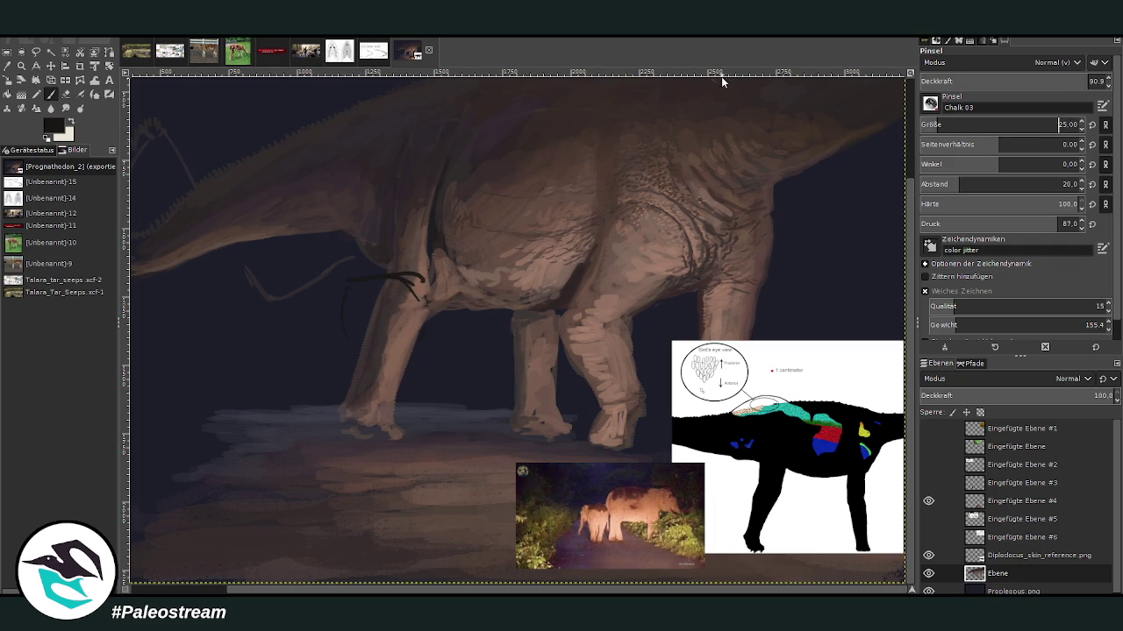
left_click(66, 93)
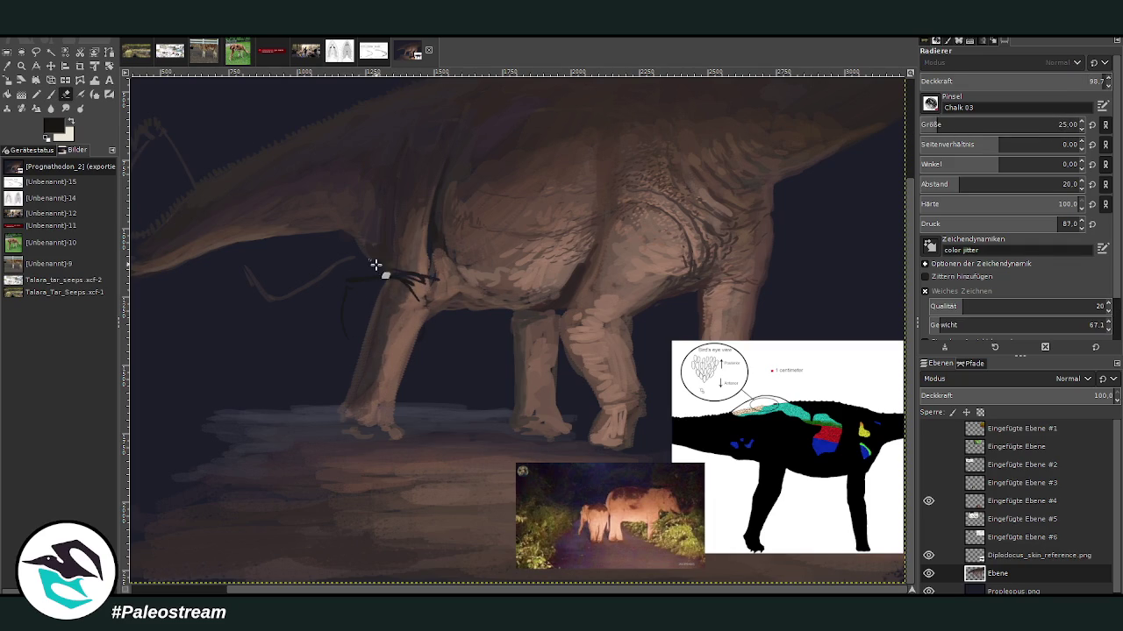
key("ctrl+z")
key("ctrl+z")
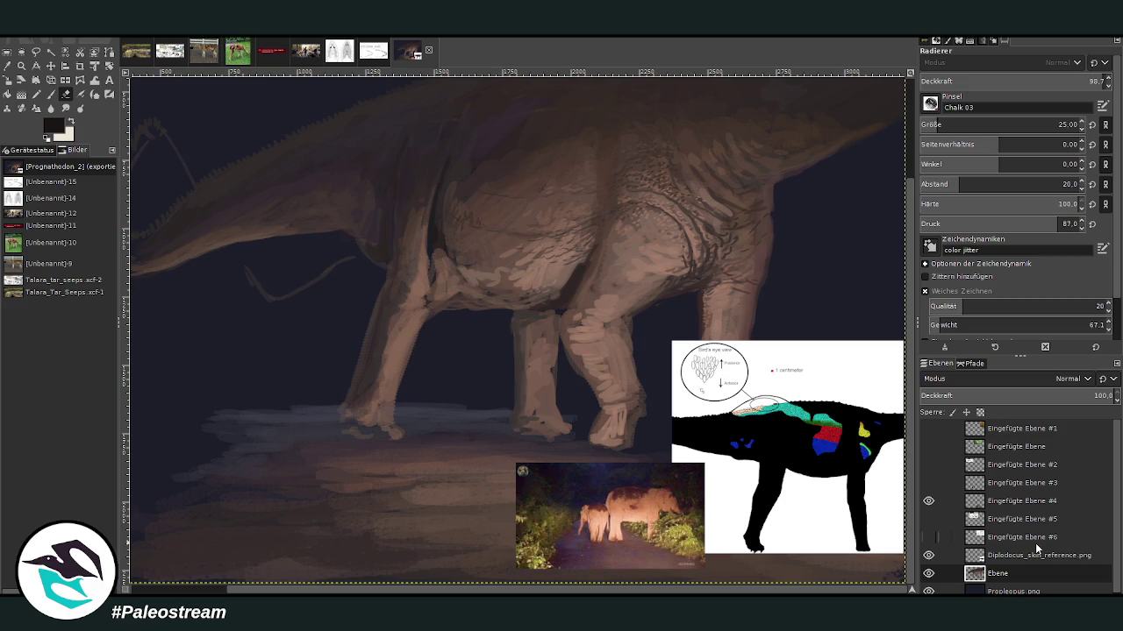
Step: Add a new layer Ebene #1 and draw the first thin outline lines by the leg
key("shift+ctrl+n")
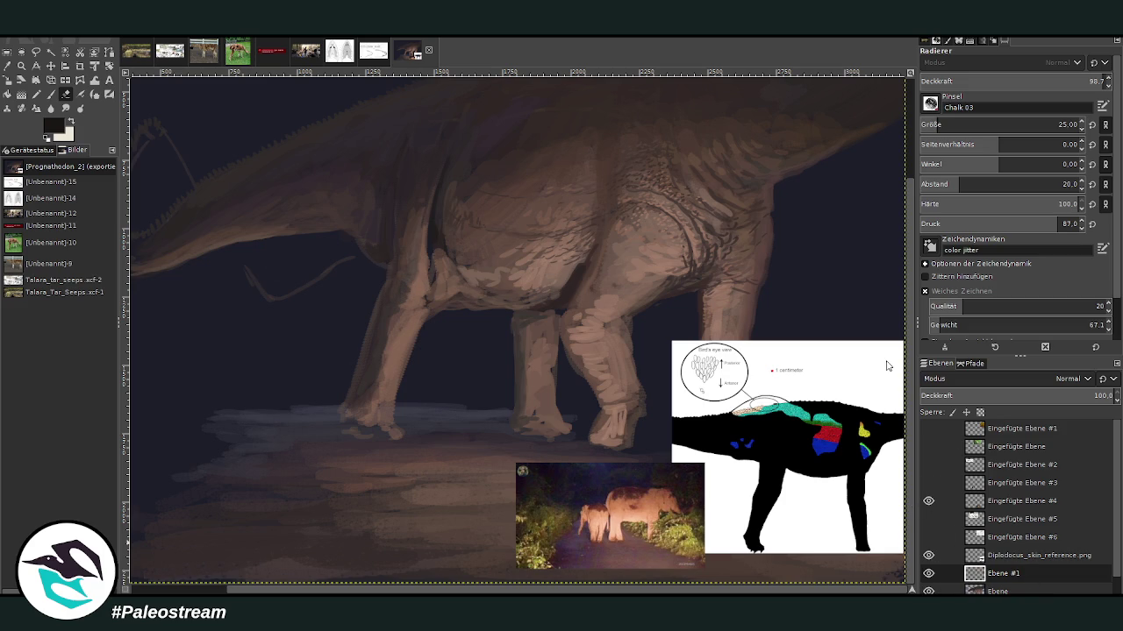
key("p")
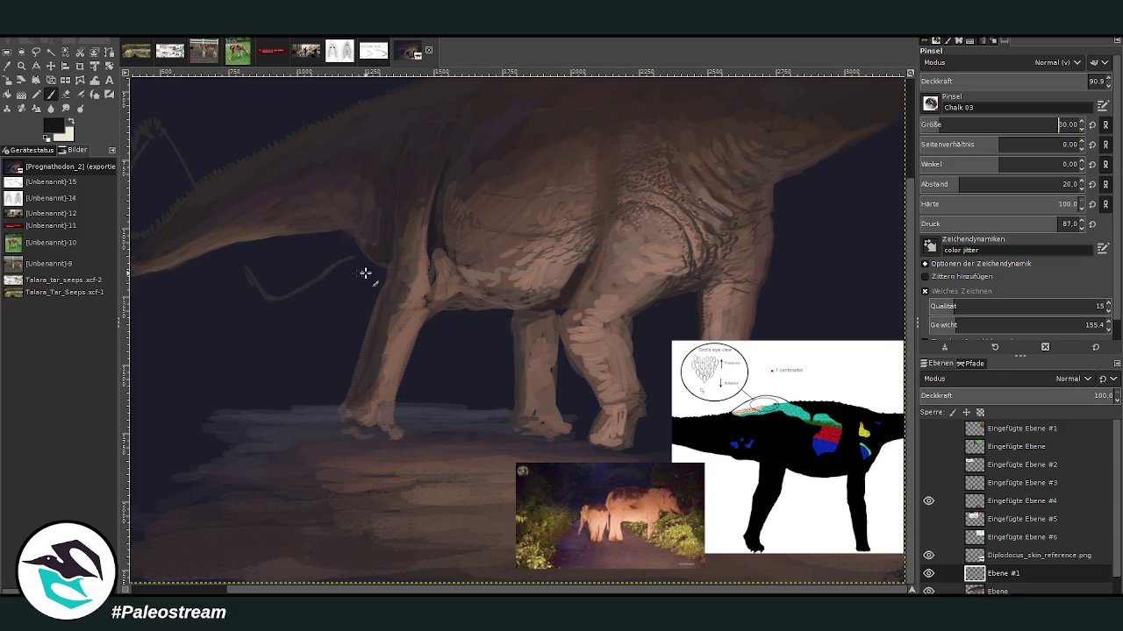
left_click_drag(402, 318, 405, 342)
mouse_move(353, 369)
left_mouse_down()
mouse_move(371, 335)
mouse_move(377, 346)
left_mouse_up()
Step: Show the Diplodocus skull growth chart layer and move it toward the canvas centre
left_click(928, 537)
left_click(928, 536)
left_click(928, 518)
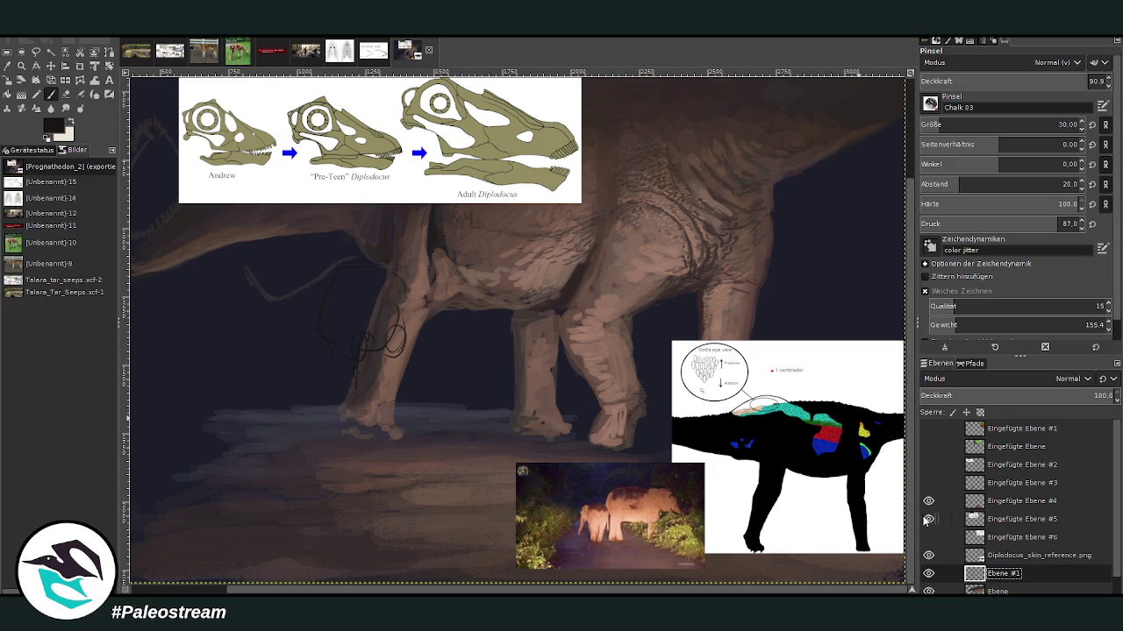
key("m")
mouse_move(393, 105)
left_mouse_down()
mouse_move(682, 283)
mouse_move(706, 278)
left_mouse_up()
left_click(50, 94)
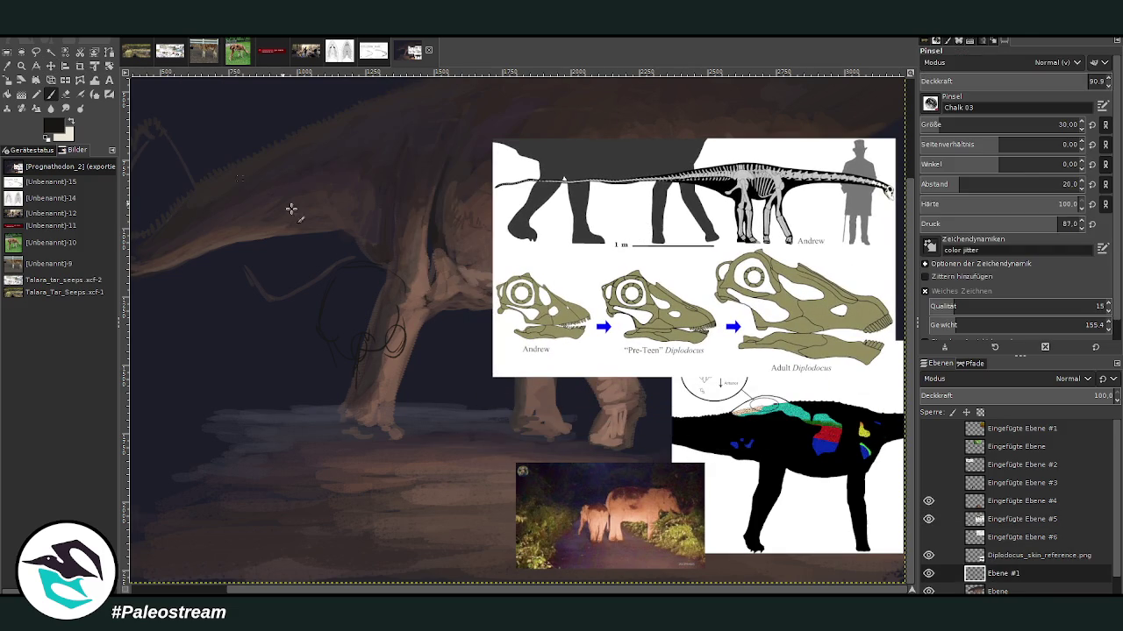
Step: Sketch the juvenile's rounded body, chest, four leg lines and small oval feet in black
left_click_drag(371, 344, 342, 443)
mouse_move(371, 354)
left_mouse_down()
mouse_move(351, 409)
mouse_move(356, 456)
left_mouse_up()
left_click_drag(349, 408, 341, 461)
left_click_drag(404, 356, 416, 461)
mouse_move(409, 388)
left_mouse_down()
mouse_move(433, 458)
mouse_move(414, 456)
left_mouse_up()
mouse_move(343, 458)
left_mouse_down()
mouse_move(338, 471)
mouse_move(357, 440)
left_mouse_up()
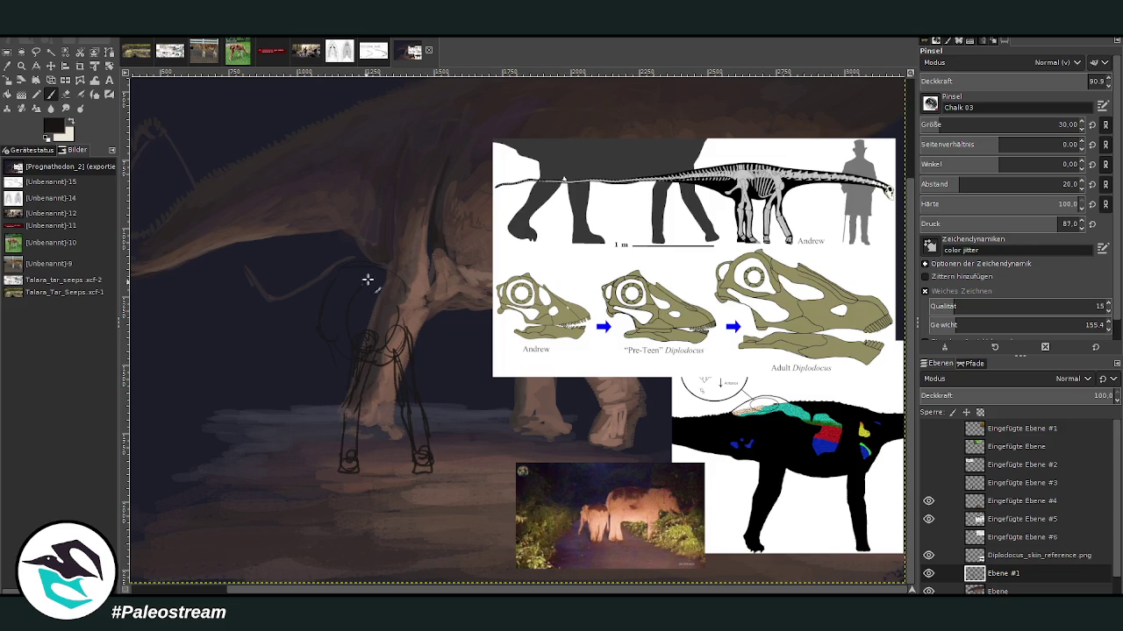
left_click_drag(412, 343, 409, 282)
left_click_drag(319, 296, 290, 431)
left_click_drag(308, 380, 301, 426)
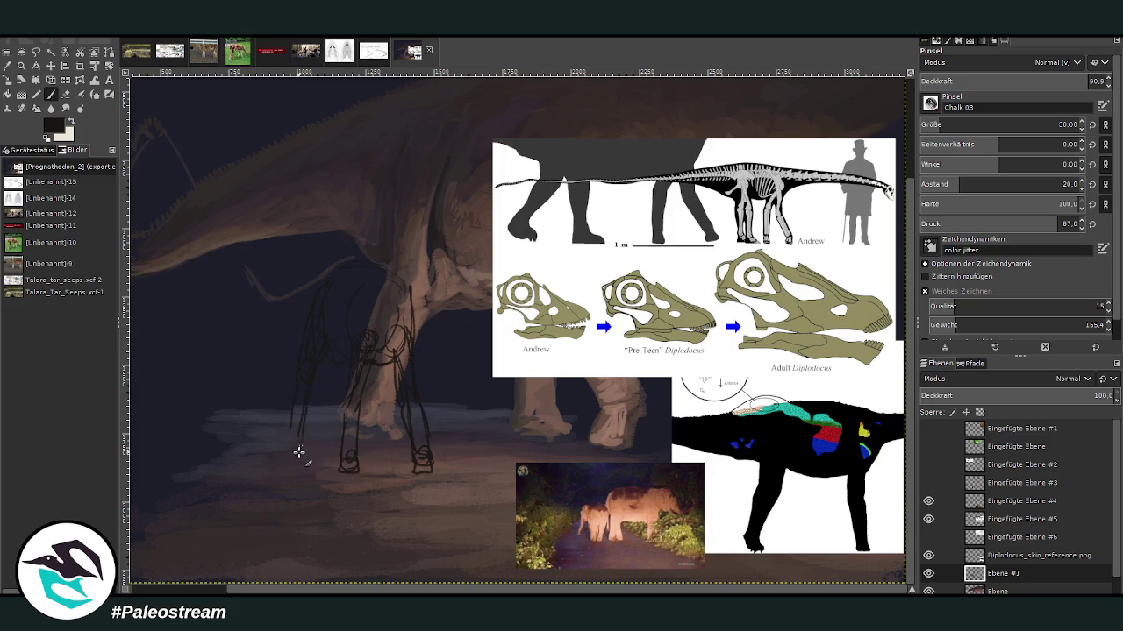
left_click_drag(289, 453, 293, 434)
Step: Draw the juvenile's back line and hip, redraw the left legs, and start the long neck toward the head
scroll(945, 124, "up", 2)
left_click_drag(335, 266, 405, 263)
mouse_move(339, 254)
left_mouse_down()
mouse_move(371, 260)
mouse_move(413, 316)
left_mouse_up()
left_click_drag(446, 248, 424, 300)
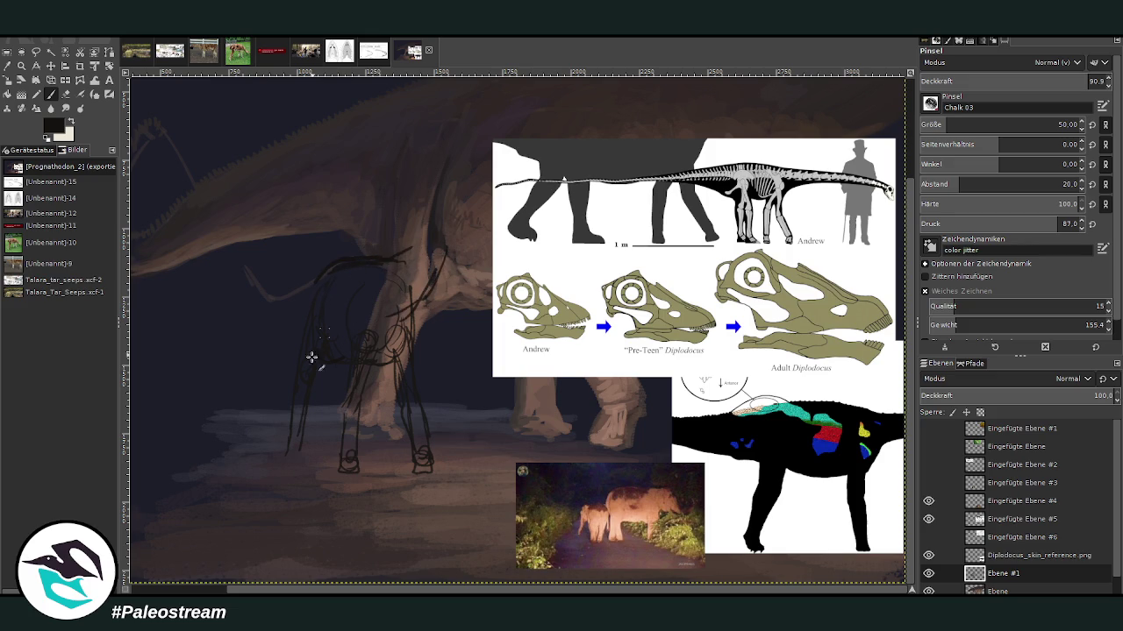
left_click_drag(311, 393, 305, 457)
left_click_drag(371, 354, 357, 447)
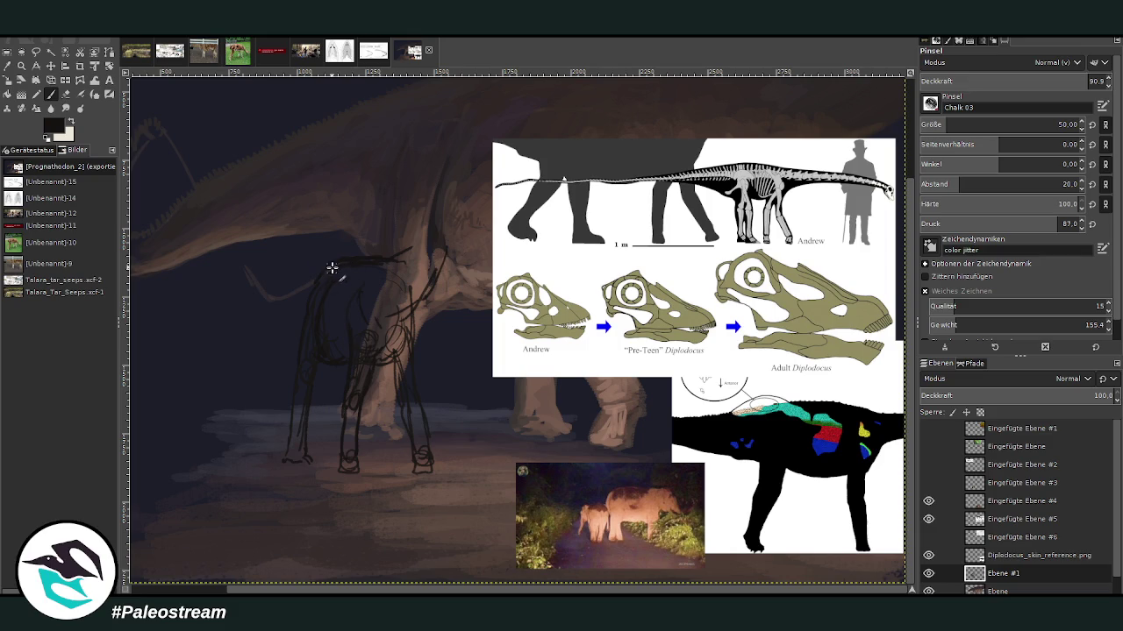
scroll(395, 351, "left", 3)
scroll(394, 192, "left", 1)
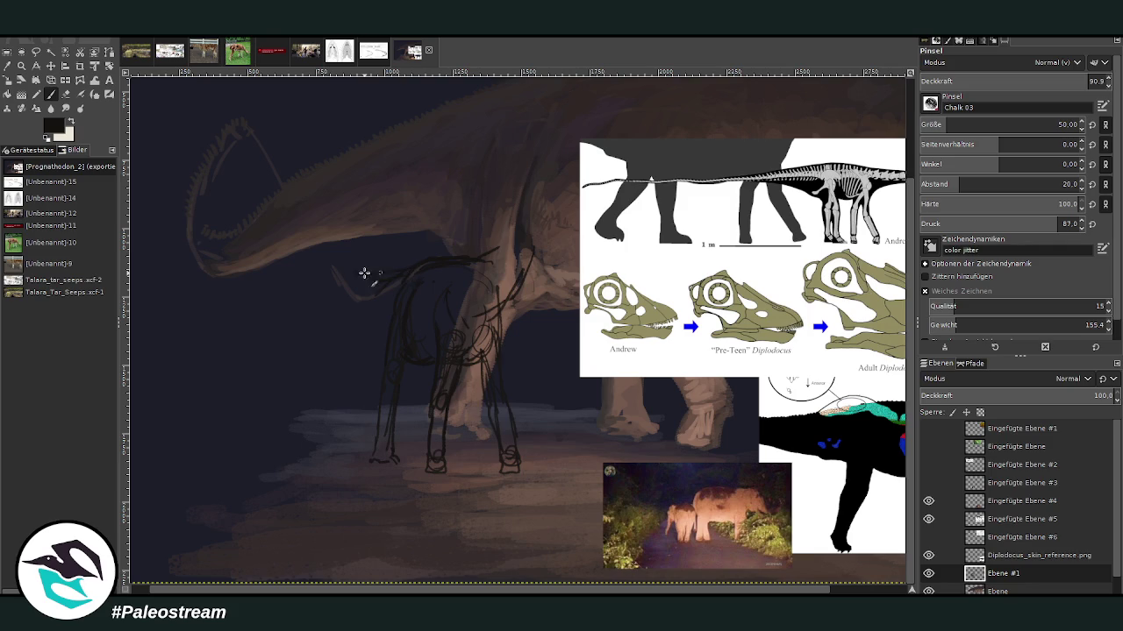
mouse_move(398, 269)
left_mouse_down()
mouse_move(253, 219)
mouse_move(200, 296)
left_mouse_up()
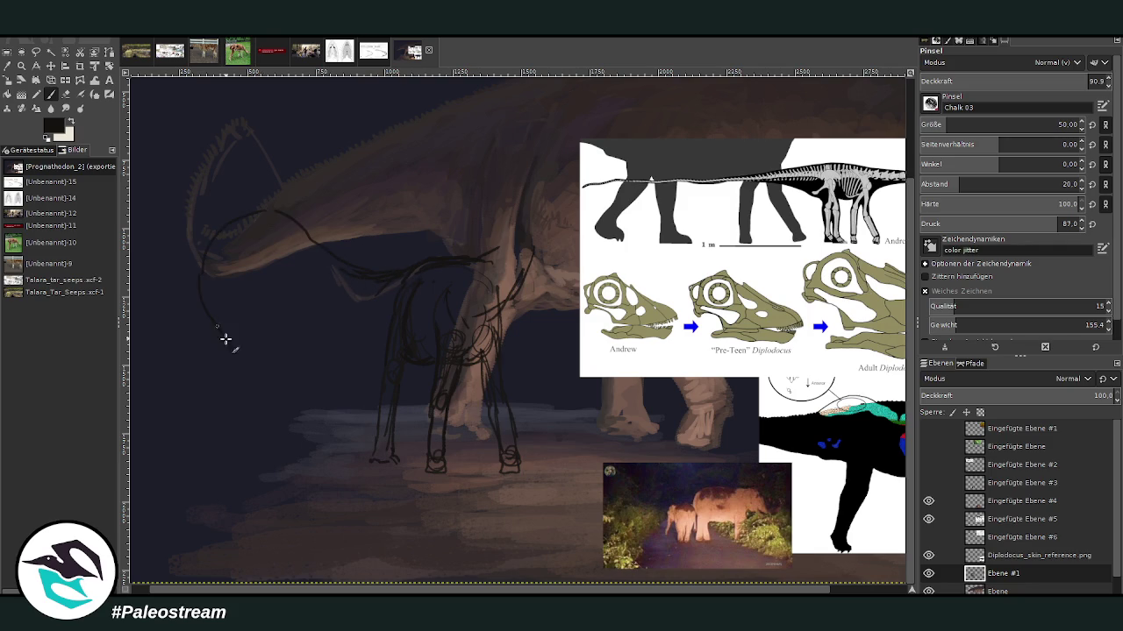
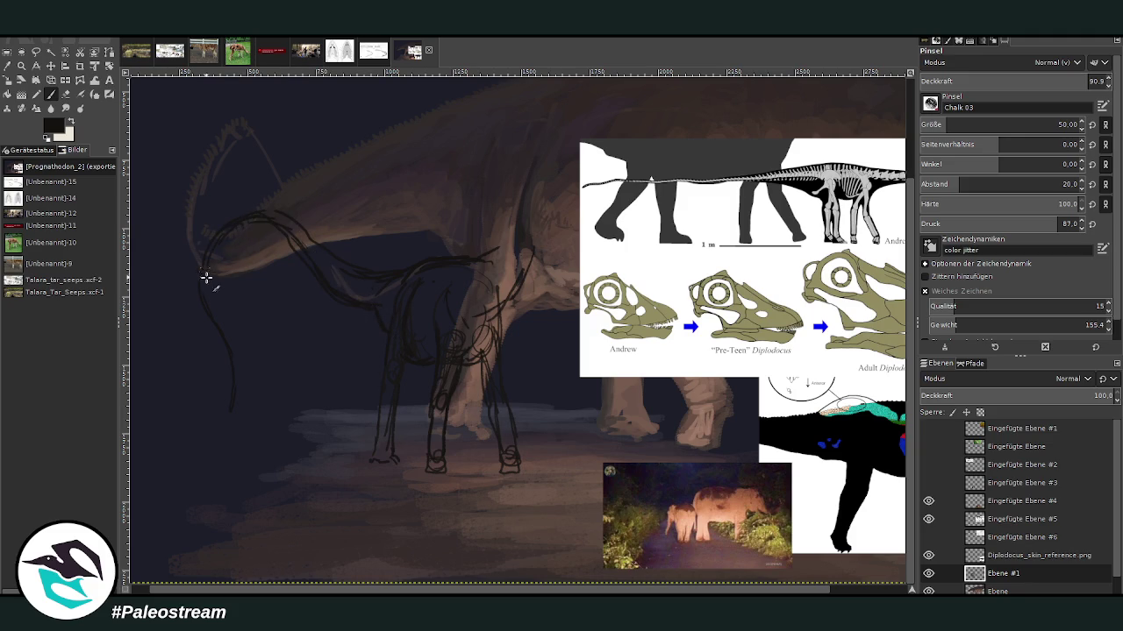
Step: Extend the juvenile's neck and chest lines with Chalk 03, undoing one stray stroke
left_click_drag(234, 394, 211, 428)
scroll(455, 593, "right", 3)
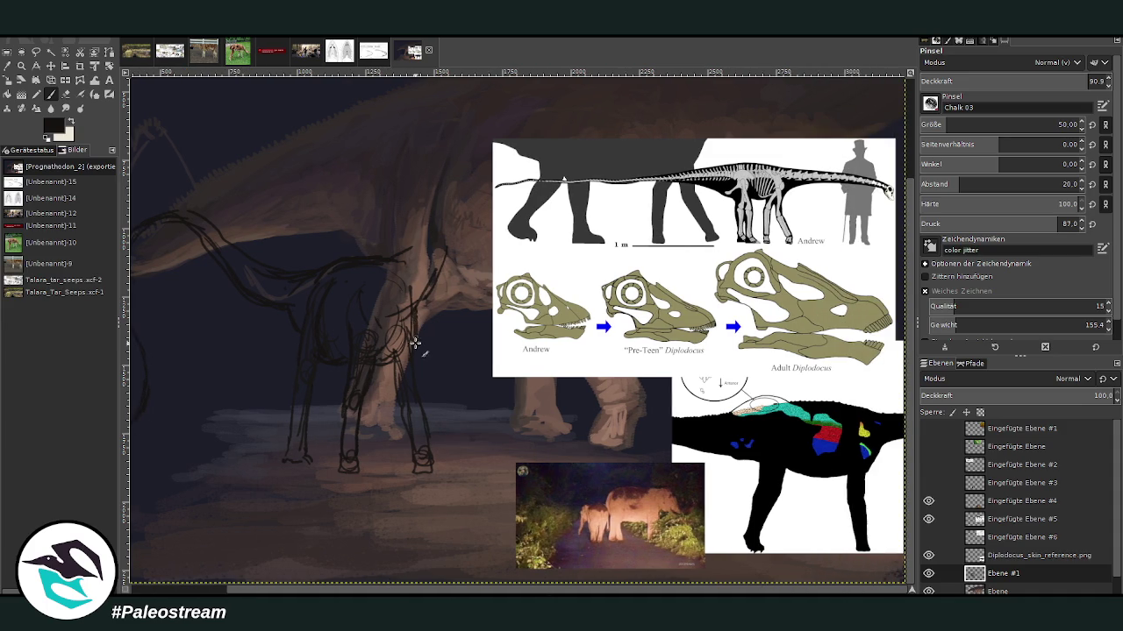
left_click_drag(461, 221, 419, 302)
mouse_move(432, 205)
left_mouse_down()
mouse_move(444, 141)
mouse_move(461, 211)
left_mouse_up()
key("ctrl+z")
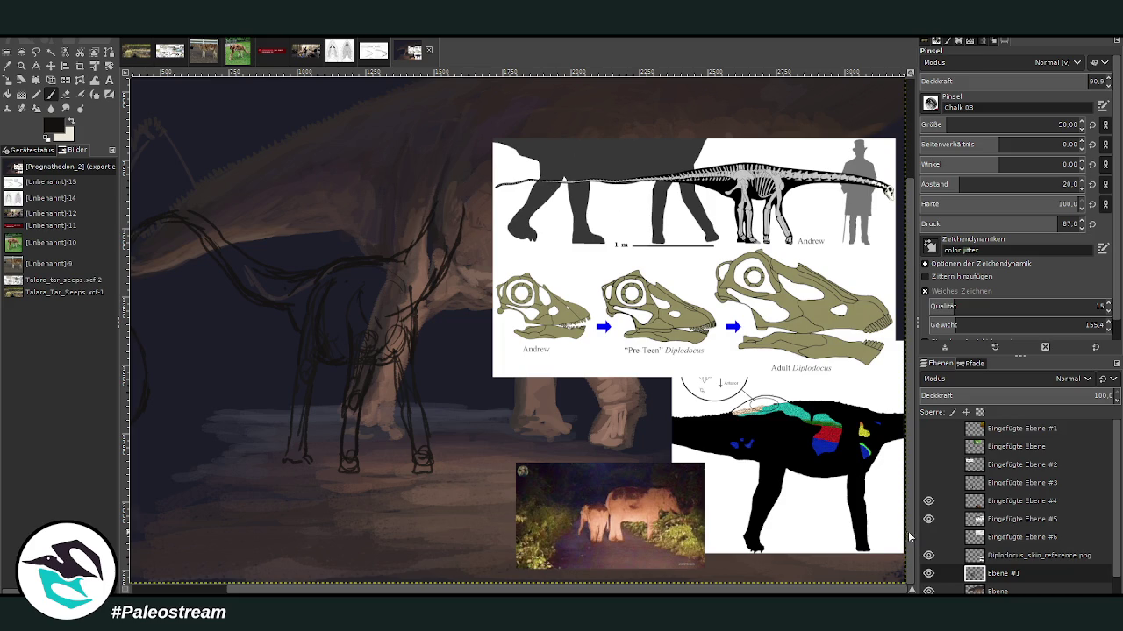
scroll(886, 456, "up", 3)
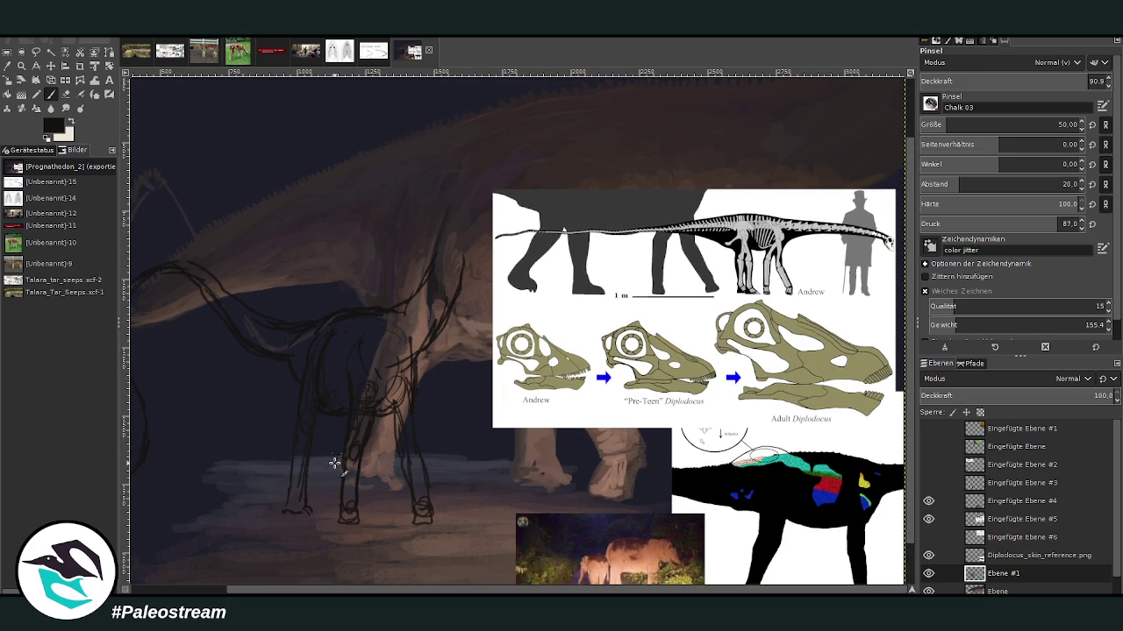
Step: Strengthen the juvenile's rear and front leg outlines with extra strokes
left_click_drag(342, 456, 316, 494)
left_click_drag(328, 485, 340, 437)
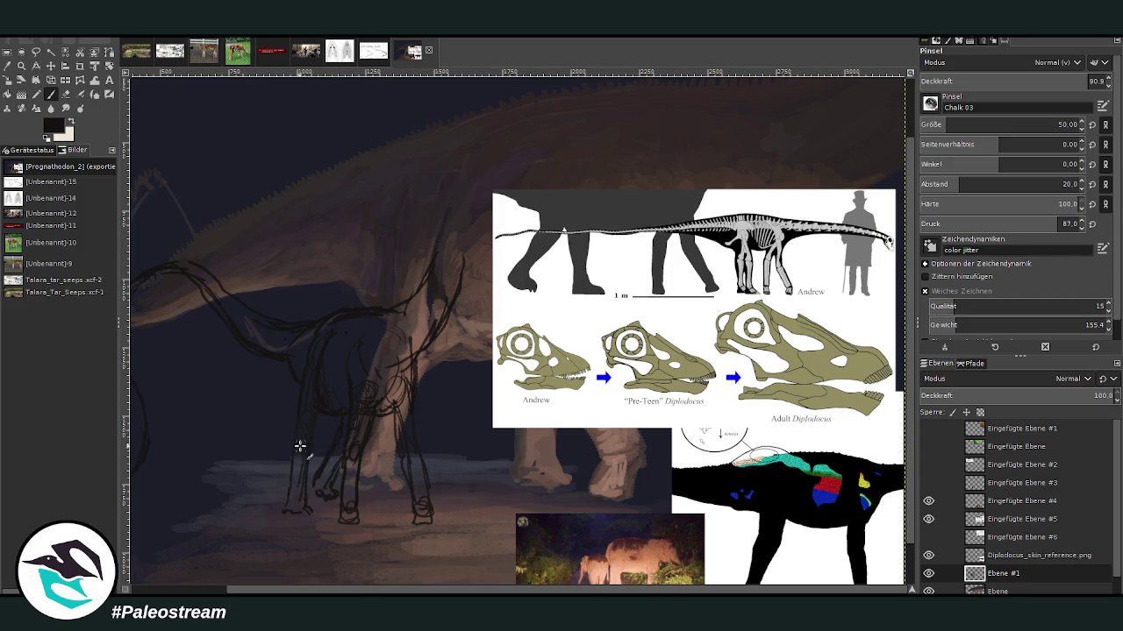
left_click_drag(311, 457, 304, 517)
left_click_drag(309, 478, 313, 433)
key("shift+e")
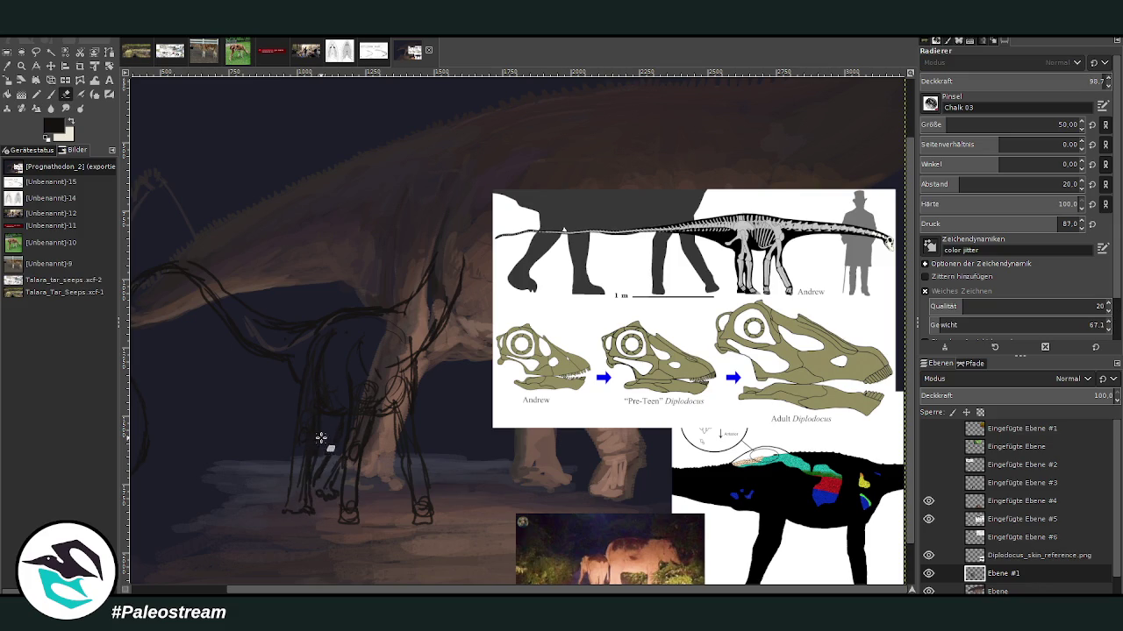
key("p")
Step: Curve the neck line up toward the head and show the skull reference layer Eingefügte Ebene #6
mouse_move(419, 284)
left_mouse_down()
mouse_move(451, 220)
mouse_move(465, 272)
mouse_move(422, 277)
left_mouse_up()
left_click_drag(451, 230, 474, 146)
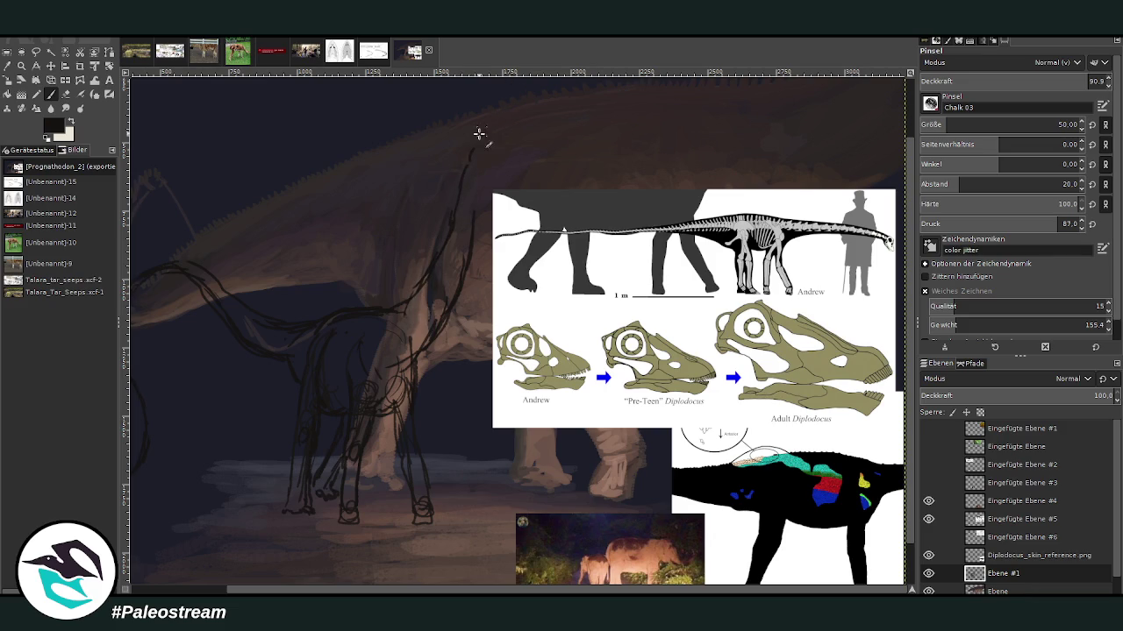
mouse_move(396, 361)
left_mouse_down()
mouse_move(385, 377)
mouse_move(402, 313)
left_mouse_up()
left_click(929, 537)
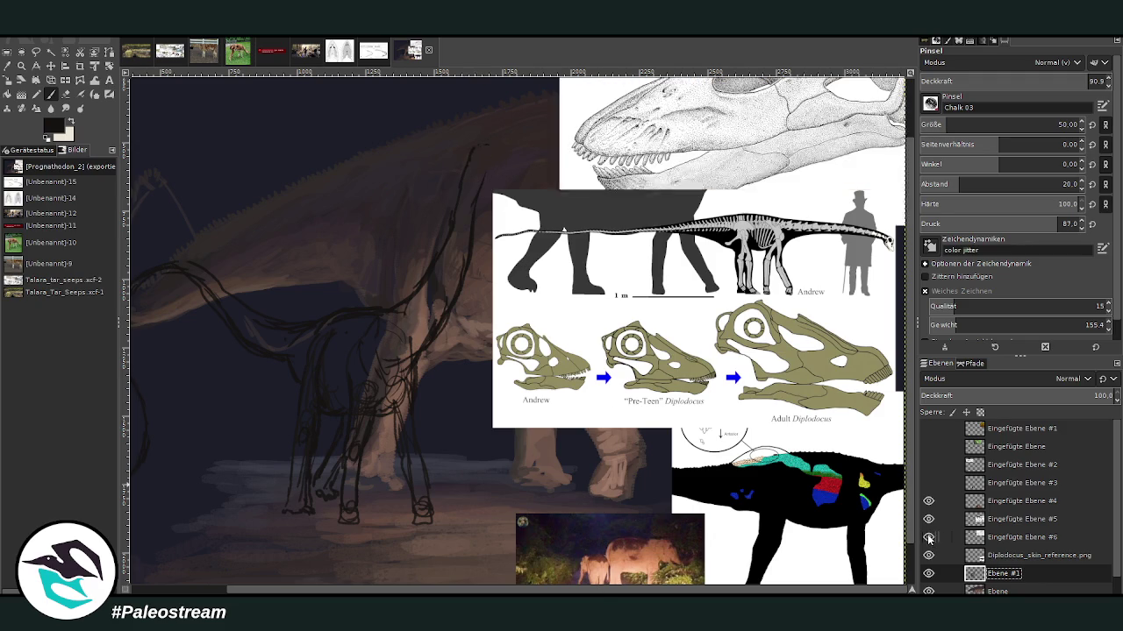
Step: Drag the diagram and Kaatedocus siberi skull references down beside the juvenile sketch
key("m")
left_click_drag(631, 184, 671, 381)
mouse_move(680, 307)
left_mouse_down()
mouse_move(676, 349)
mouse_move(614, 369)
left_mouse_up()
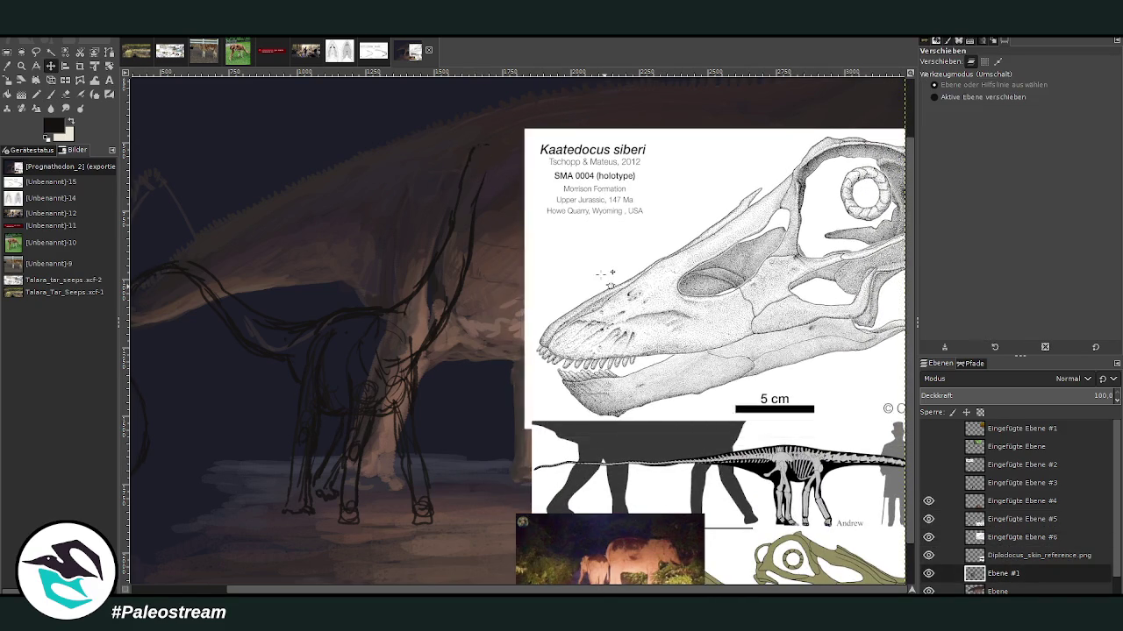
left_click(50, 94)
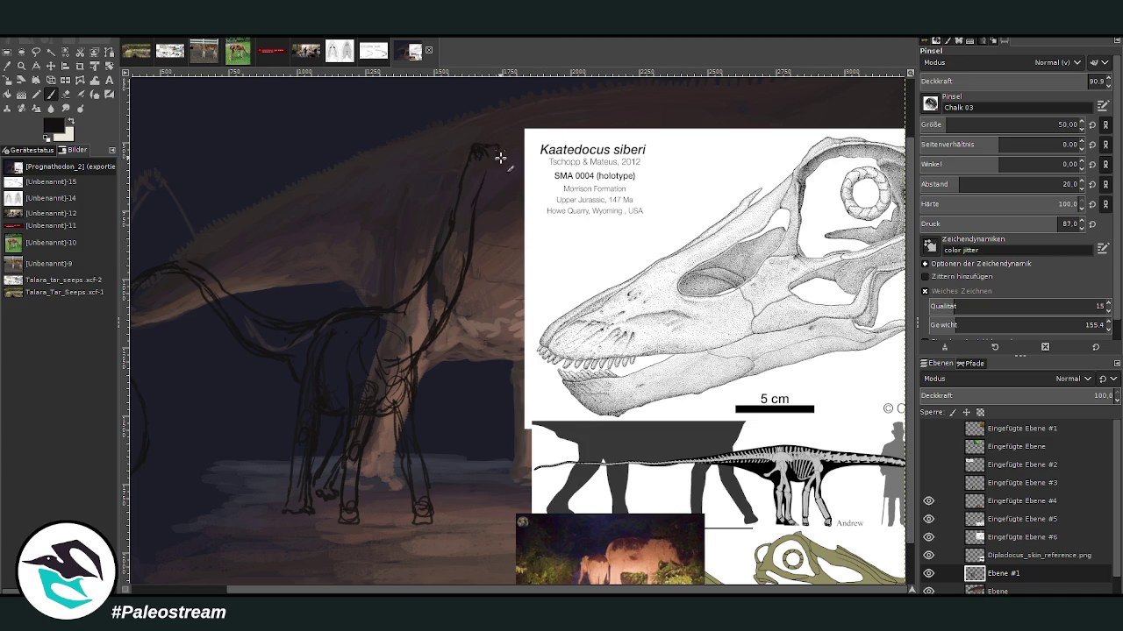
Step: Reduce the brush to size 45 and sketch the top of the head at the neck tip
left_click(1058, 126)
mouse_move(479, 150)
left_mouse_down()
mouse_move(495, 178)
mouse_move(474, 151)
left_mouse_up()
scroll(526, 202, "down", 1)
scroll(526, 201, "up", 2)
scroll(526, 202, "up", 1)
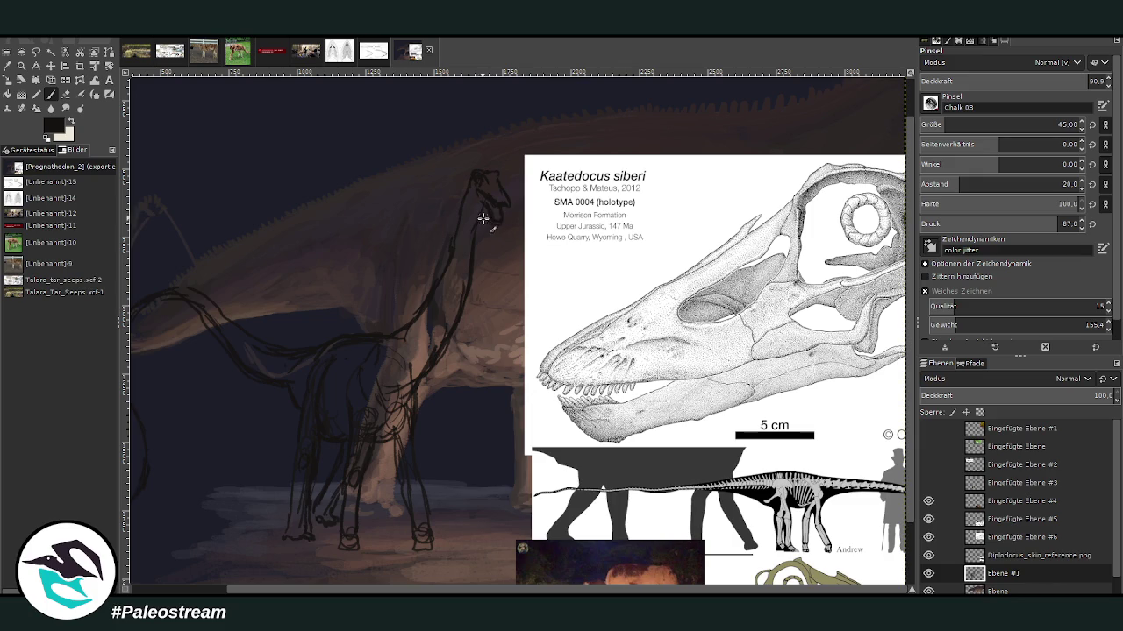
key("shift+e")
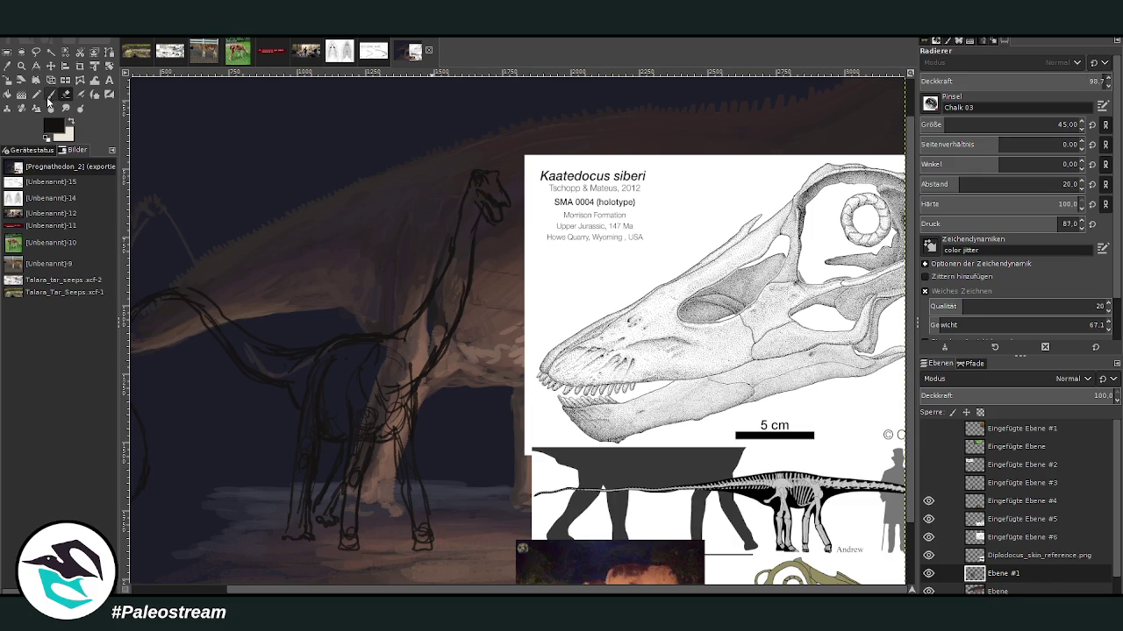
left_click(51, 93)
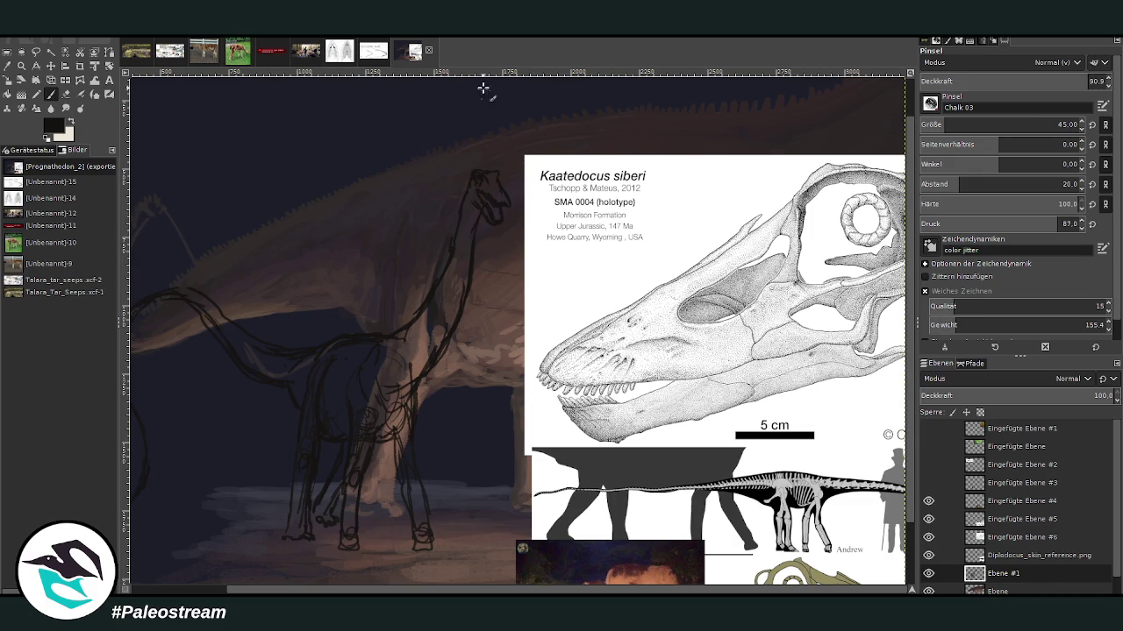
Step: Draw the front and back neck lines down from the head, erasing part of one
left_click_drag(481, 230, 460, 318)
left_click_drag(470, 177, 442, 277)
key("shift+e")
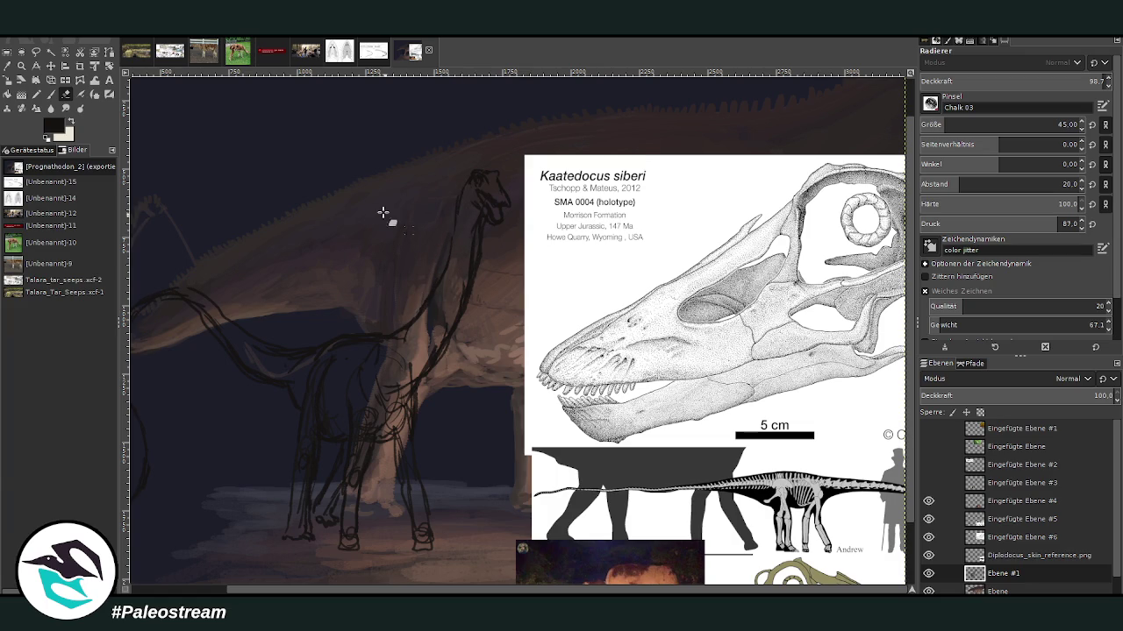
left_click(50, 94)
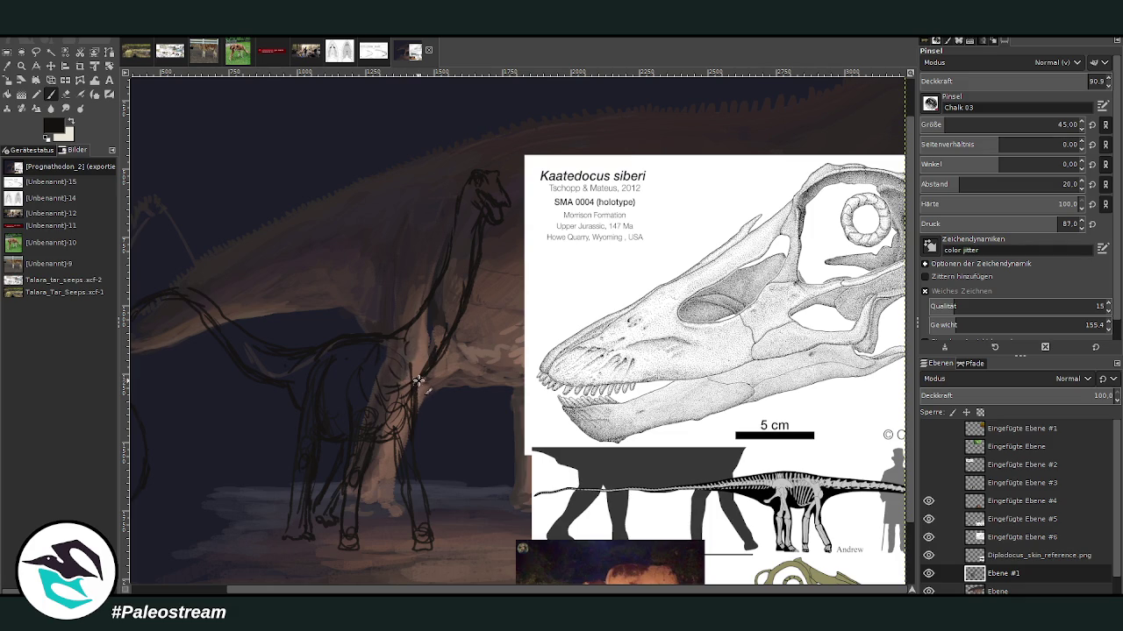
left_click(66, 94)
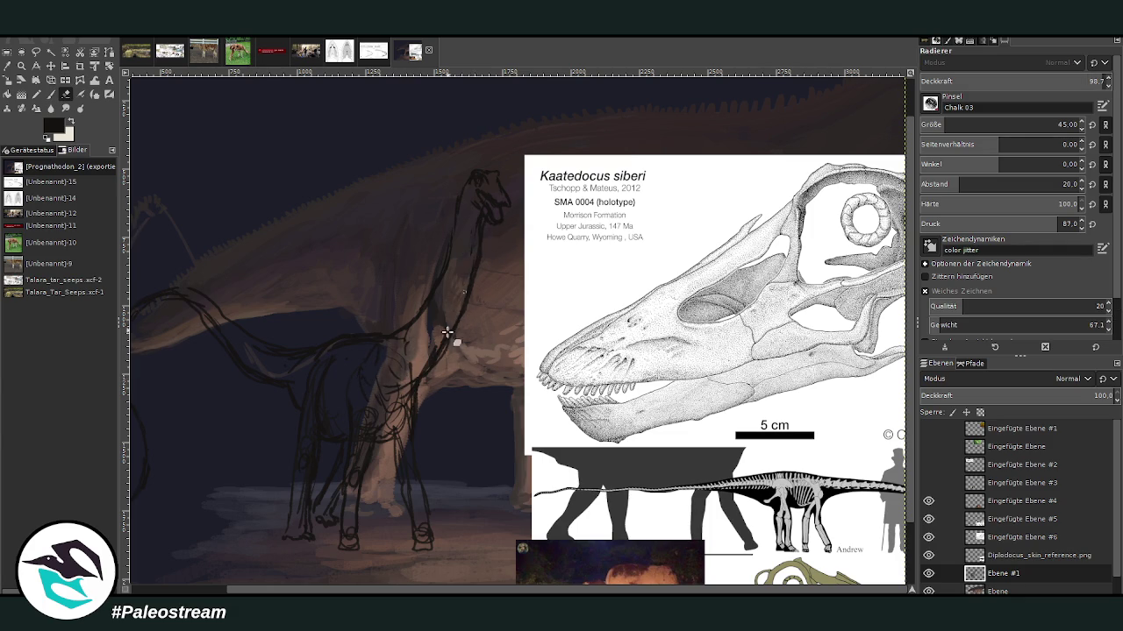
left_click_drag(480, 269, 436, 367)
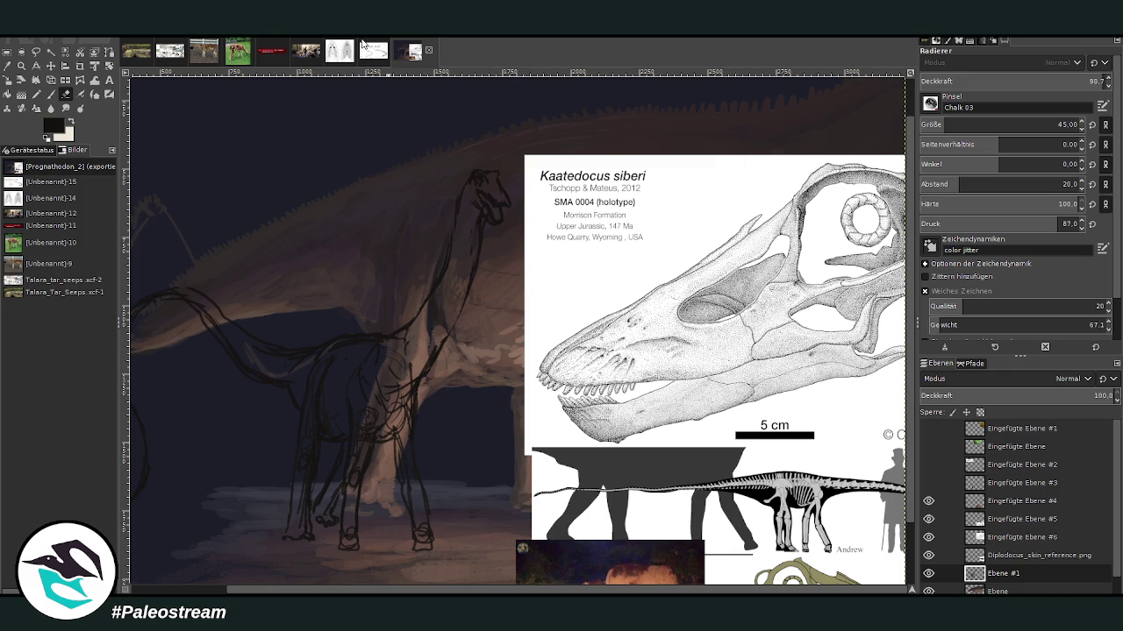
left_click(51, 94)
Step: Redraw the front neck line more lightly at 74.8 brush opacity
left_click(1057, 81)
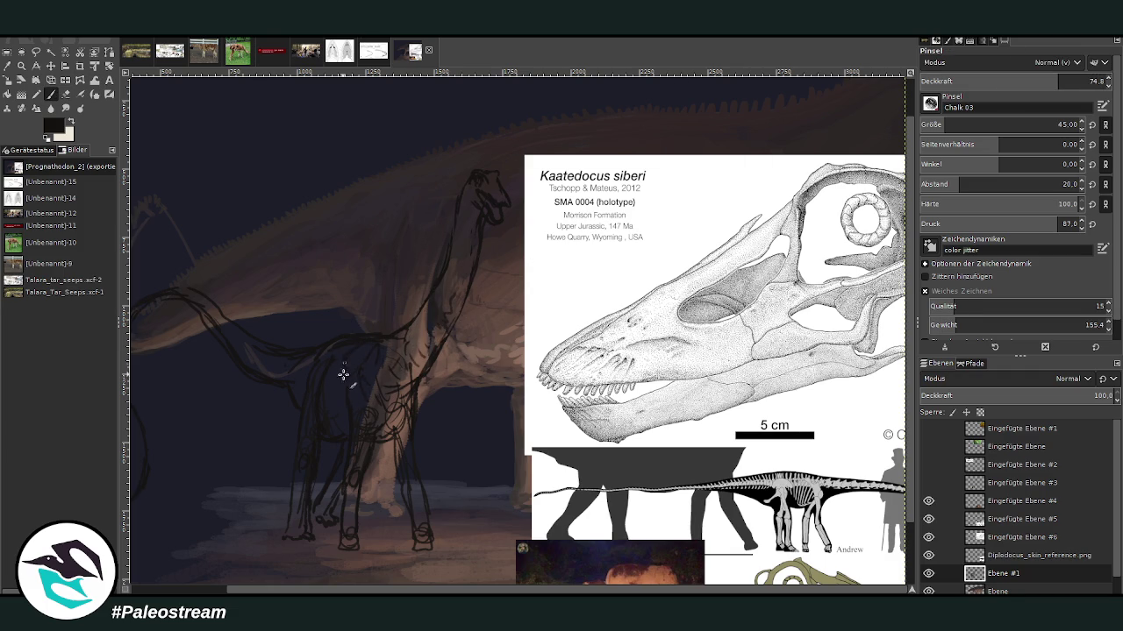
left_click_drag(376, 406, 476, 215)
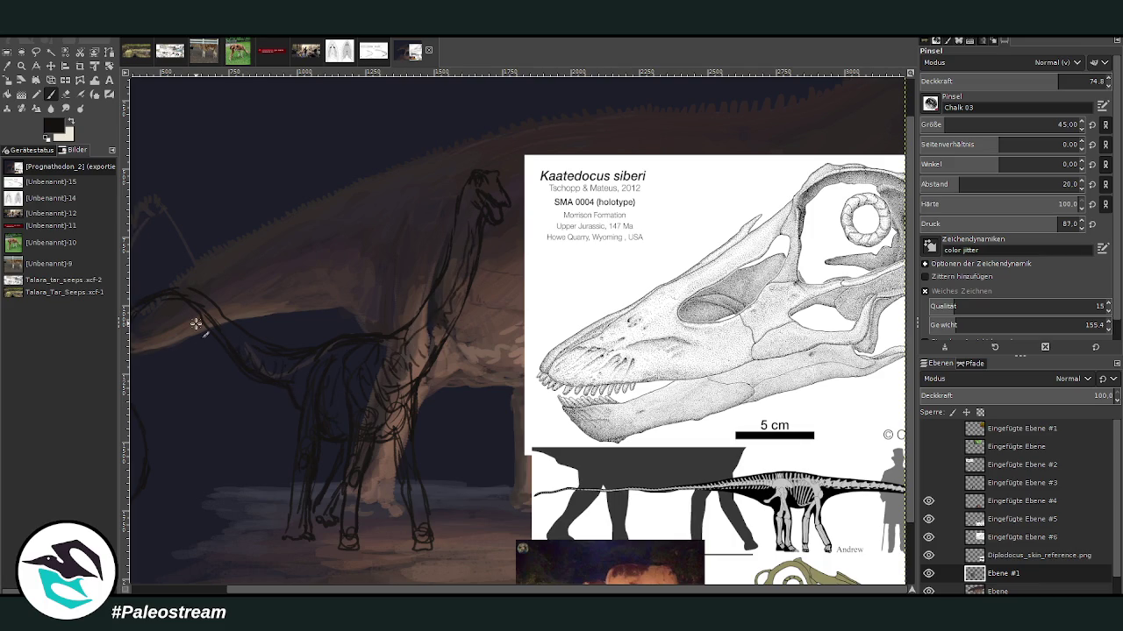
key("shift+ctrl+j")
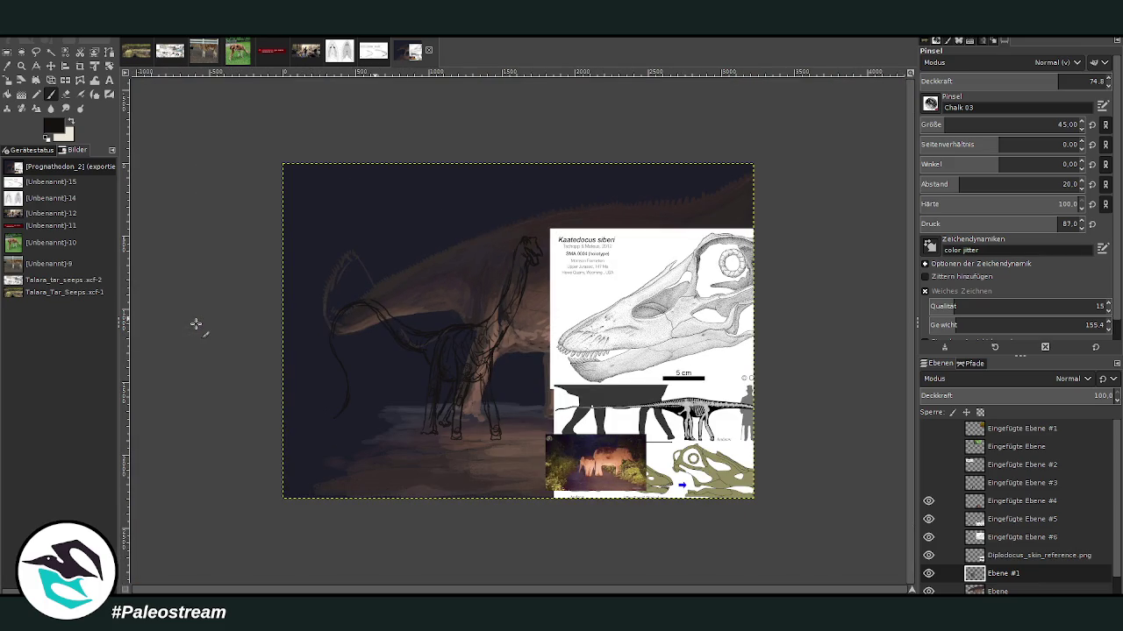
Step: Reposition the skull, Diplodocus skeleton sheet and elephant night photo references, placing the photo at the top
key("z")
left_click_drag(283, 153, 734, 517)
key("m")
left_click_drag(613, 305, 714, 98)
left_click_drag(772, 413, 855, 197)
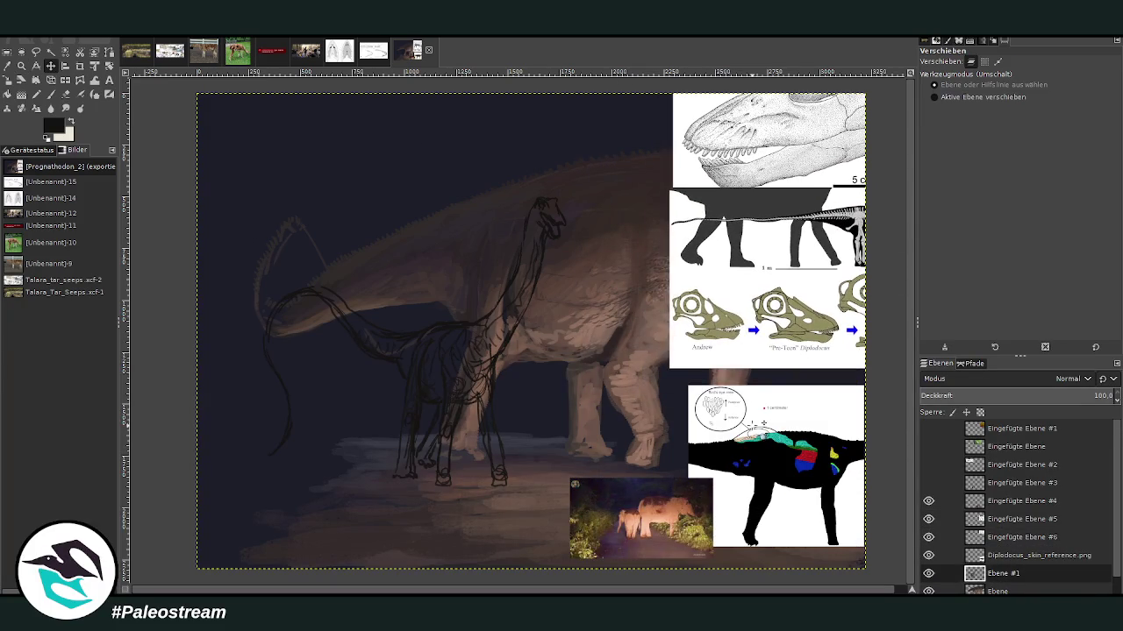
left_click_drag(763, 424, 754, 419)
left_click_drag(640, 518, 630, 132)
Step: Zoom in on the juvenile's head, ready to paint
key("z")
left_click_drag(458, 100, 653, 367)
key("p")
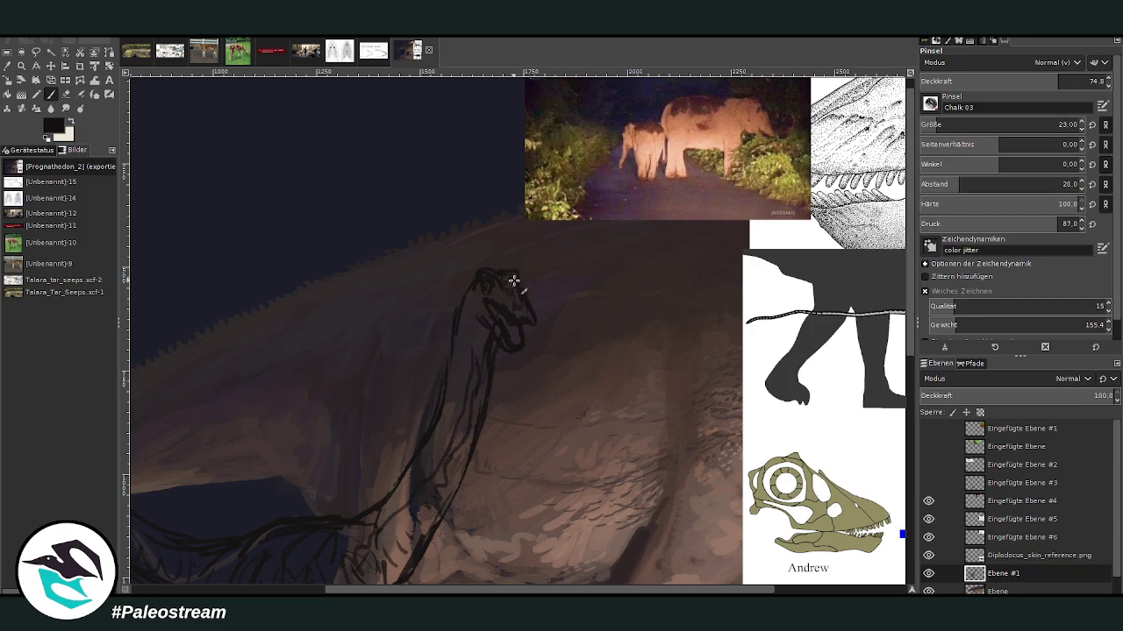
Step: Draw the snout line, trim the head's upper-left outline, and add strokes atop the head
left_click_drag(529, 315, 526, 326)
key("shift+e")
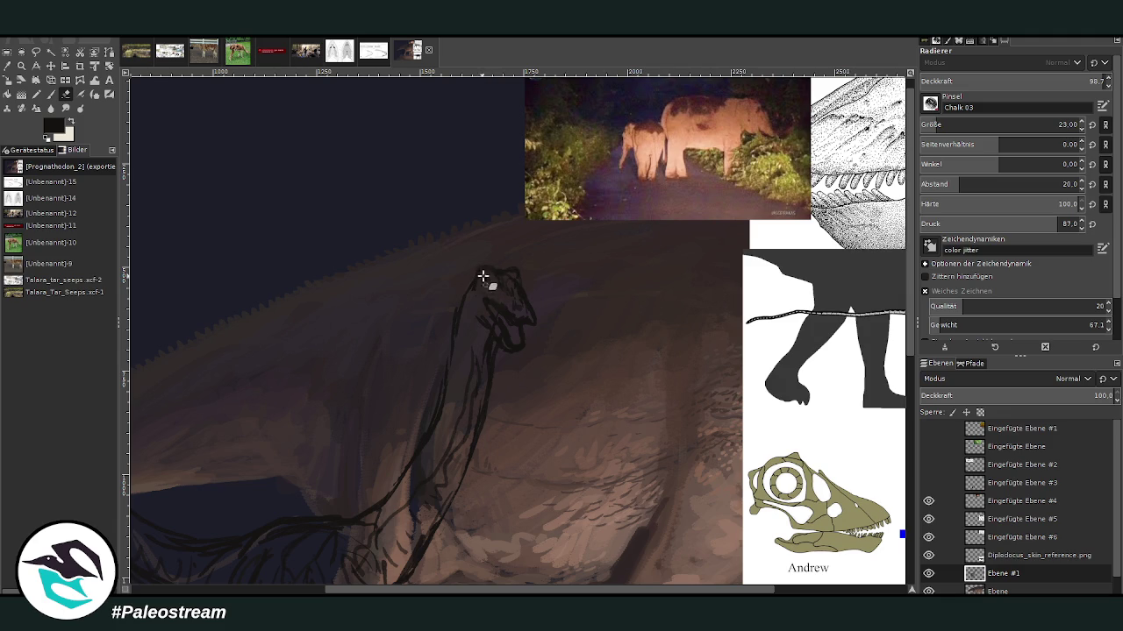
left_click_drag(482, 278, 465, 300)
key("p")
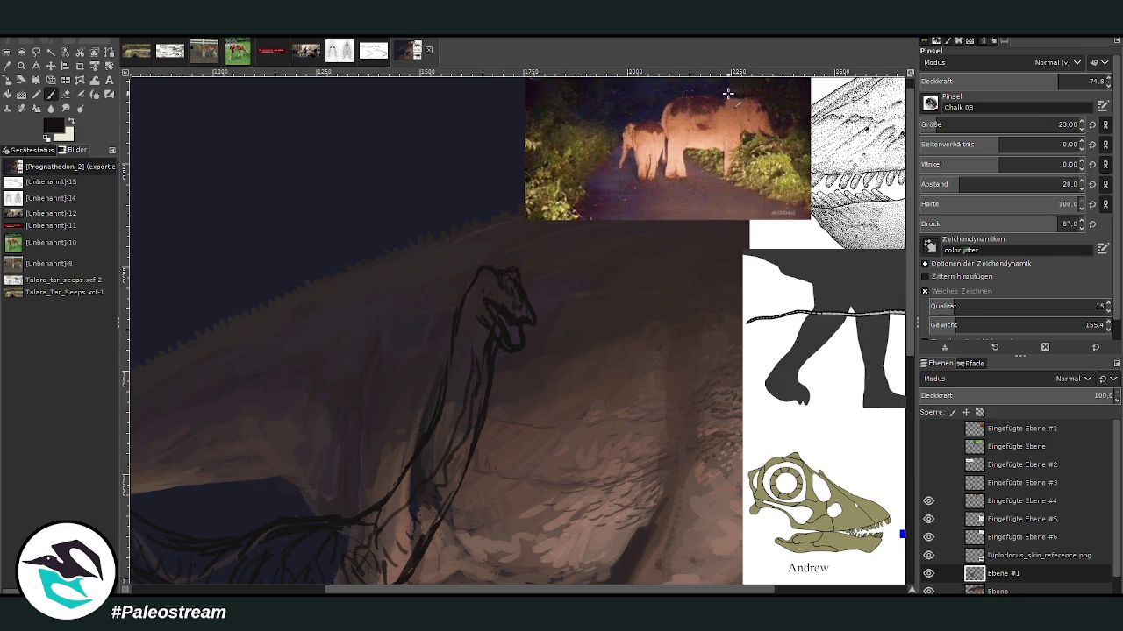
scroll(999, 124, "down", 1)
scroll(1000, 80, "up", 6)
mouse_move(491, 285)
left_mouse_down()
mouse_move(476, 274)
mouse_move(498, 293)
left_mouse_up()
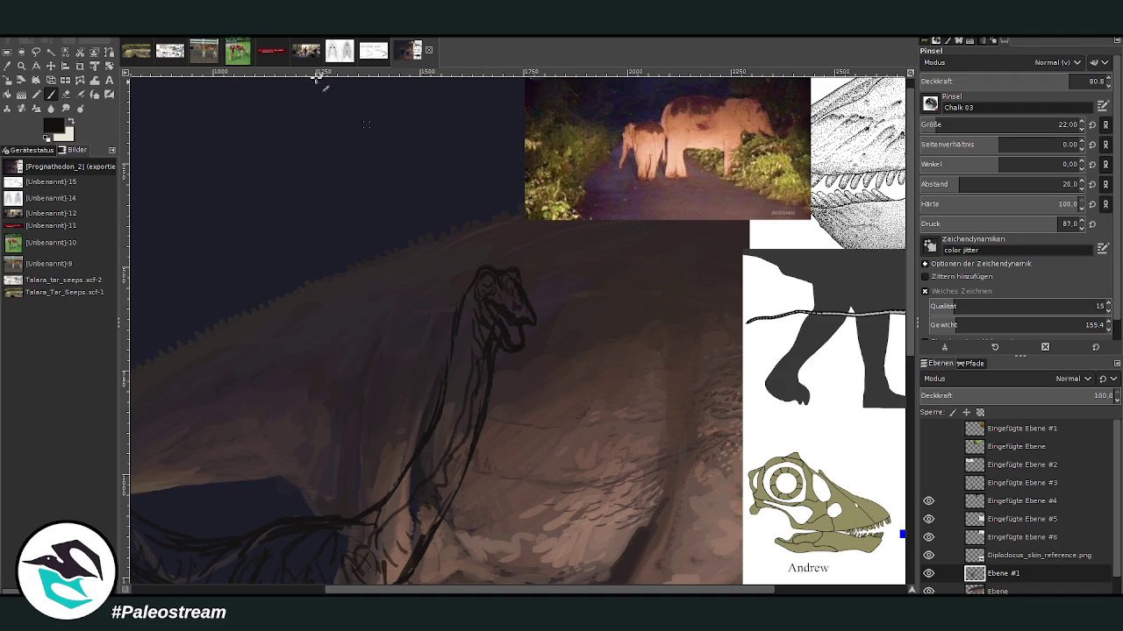
Step: Outline the lower jaw and mouth, lighten a spot on the neck line, then fit the image
left_click(65, 94)
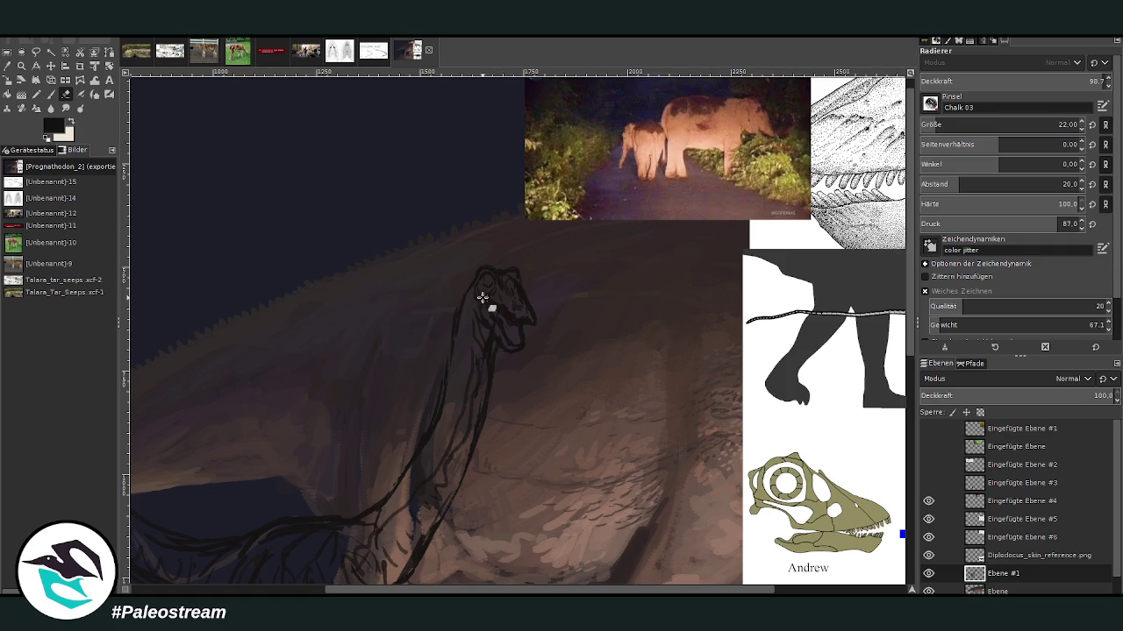
key("p")
left_click_drag(517, 311, 531, 323)
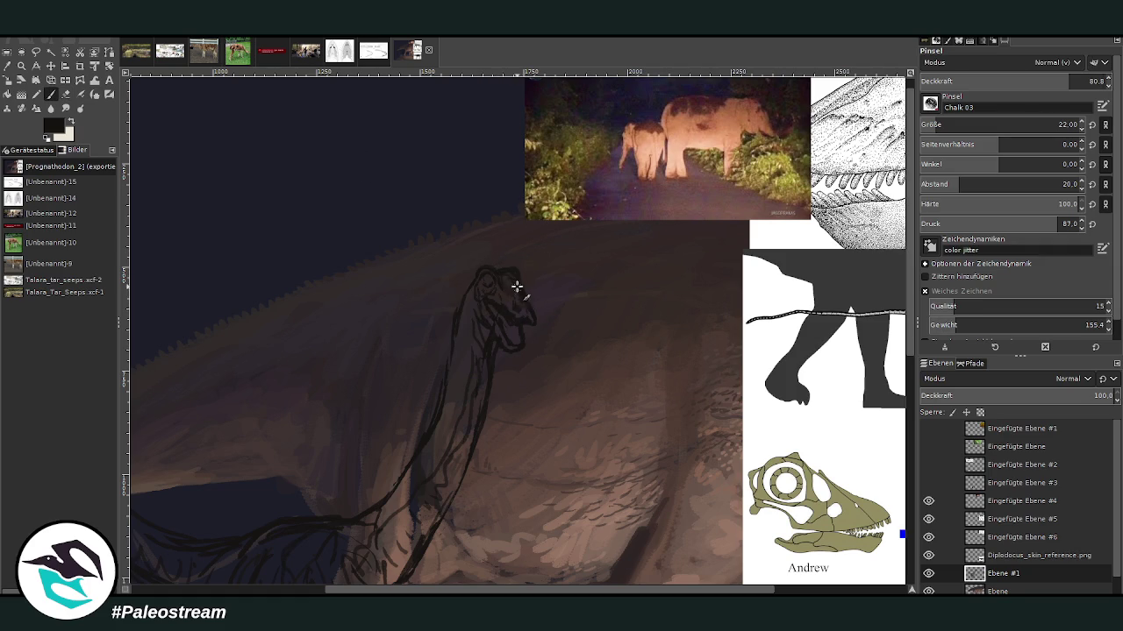
left_click(66, 94)
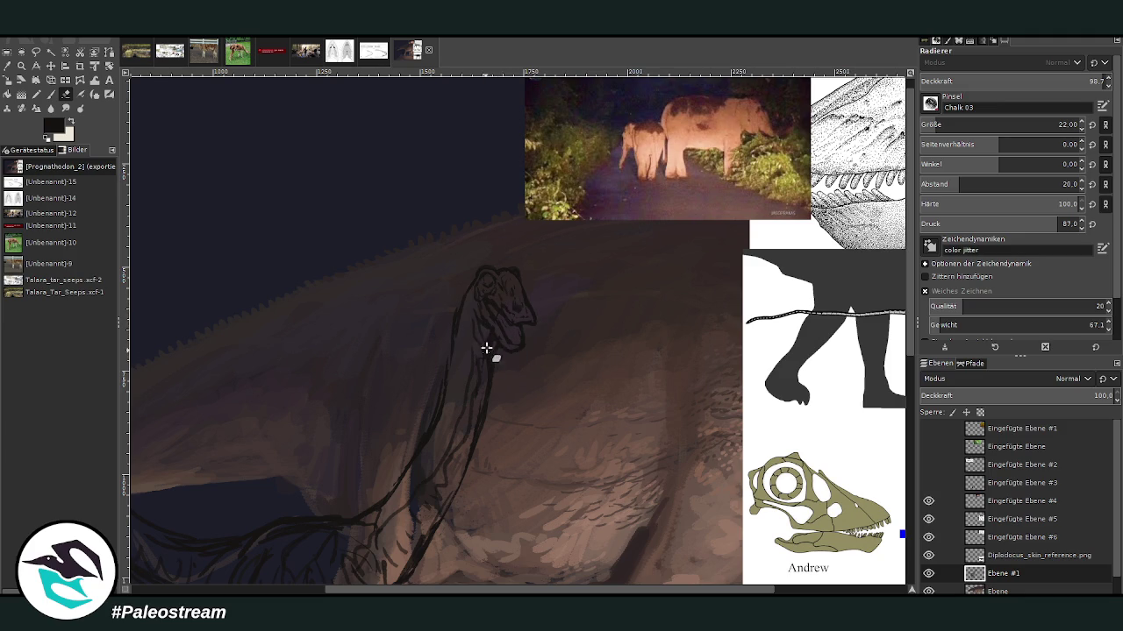
left_click(444, 386)
key("p")
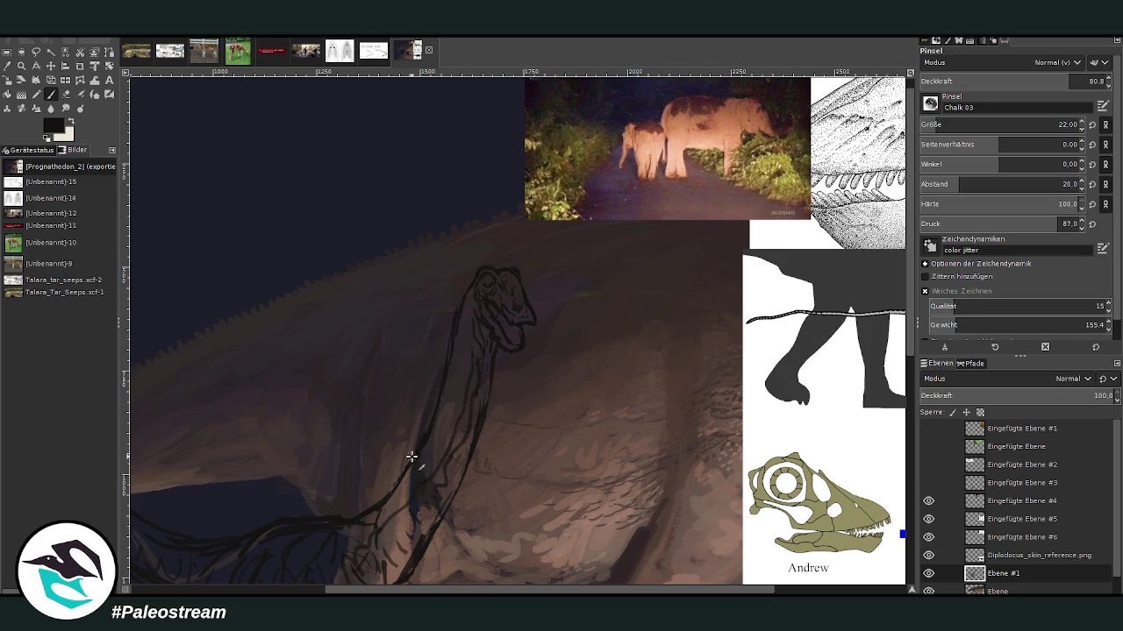
key("shift+e")
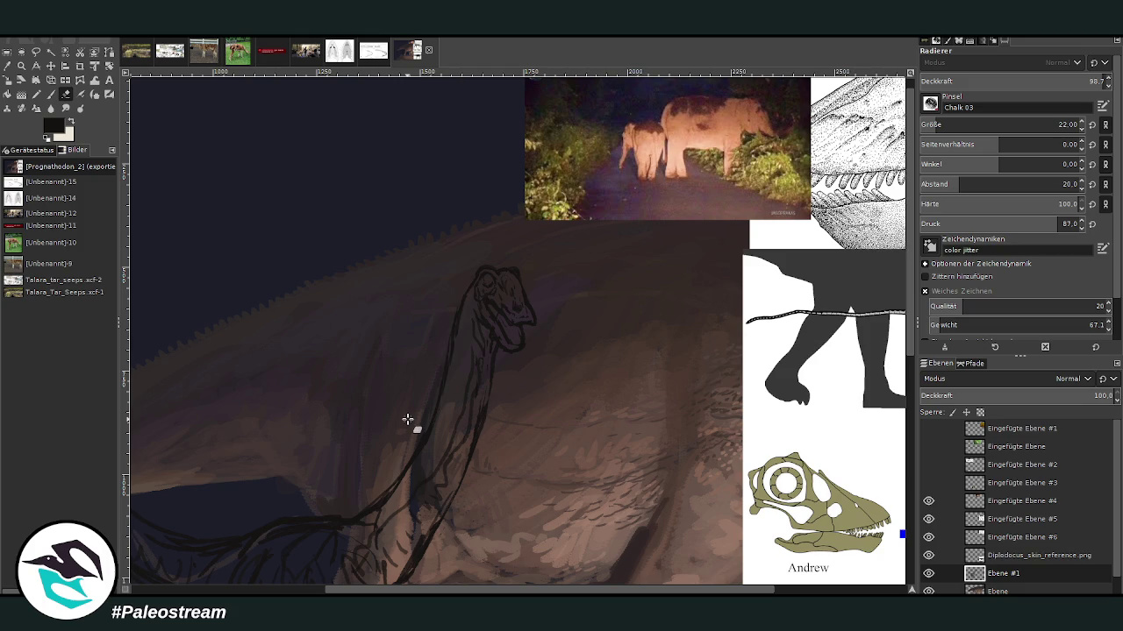
key("shift+ctrl+j")
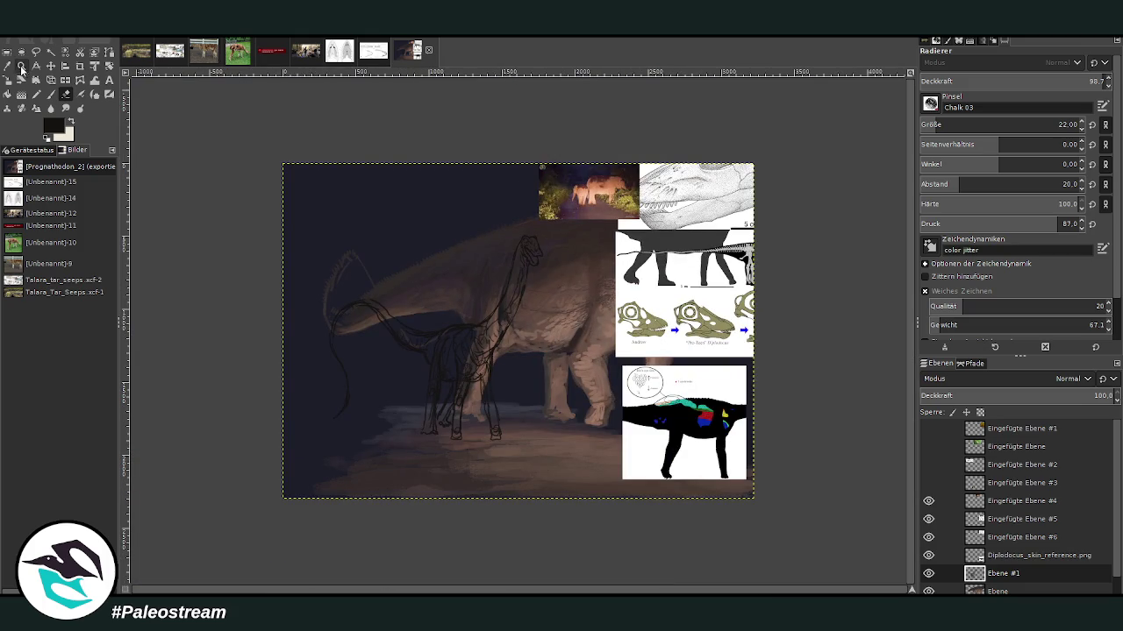
Step: Move the elephant night photo beside the juvenile, reselect Ebene #1, and zoom on the dinosaurs
left_click(51, 66)
mouse_move(590, 195)
left_mouse_down()
mouse_move(564, 356)
mouse_move(571, 342)
left_mouse_up()
left_click(526, 287)
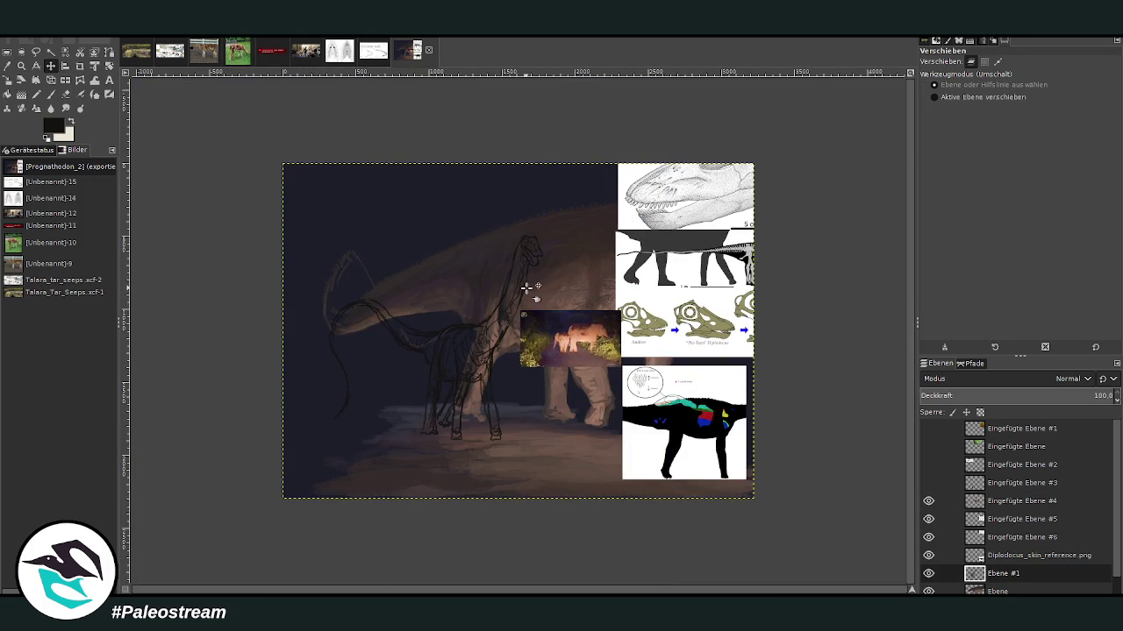
left_click(21, 66)
left_click_drag(344, 200, 590, 486)
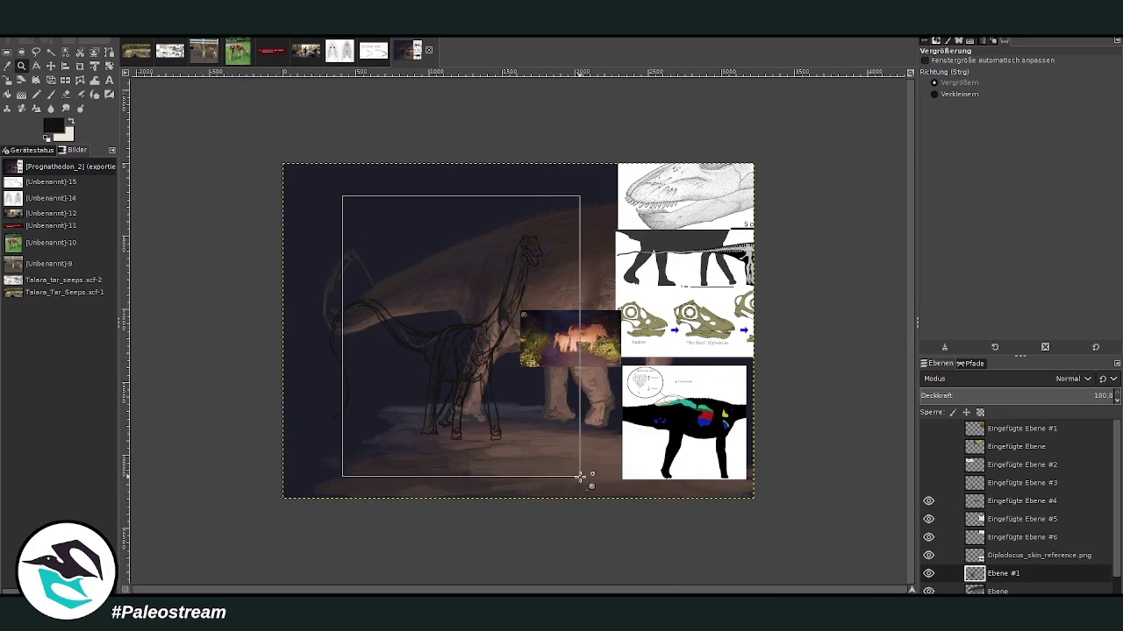
Step: Paint light tone over the neck base, shoulder and front leg at 84.9 opacity, brush size 154 then 119
key("o")
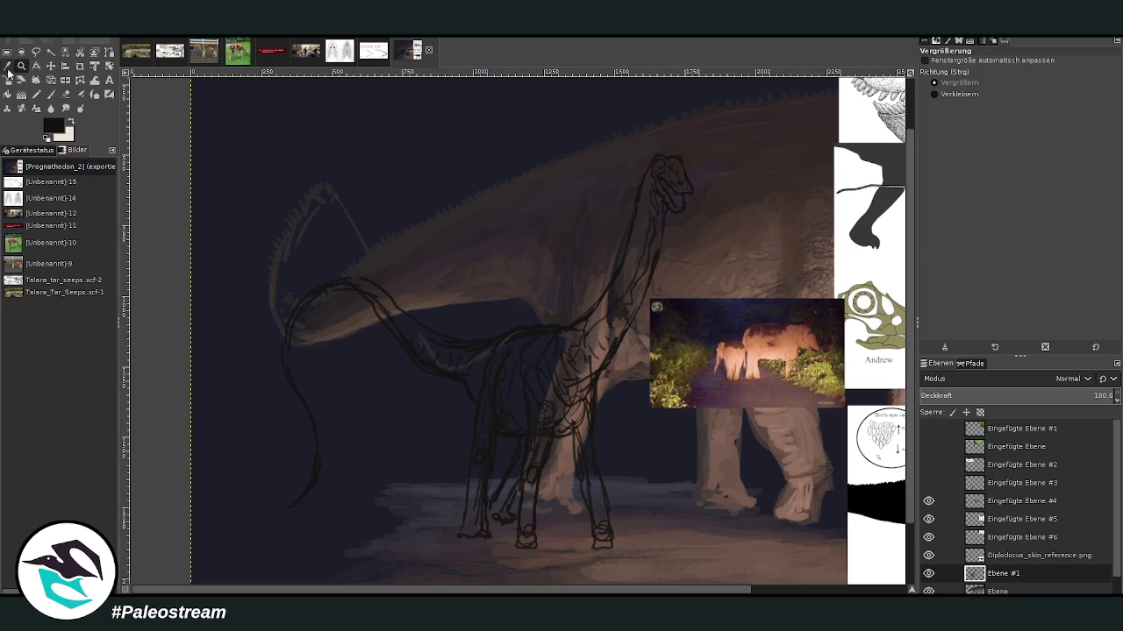
left_click(50, 94)
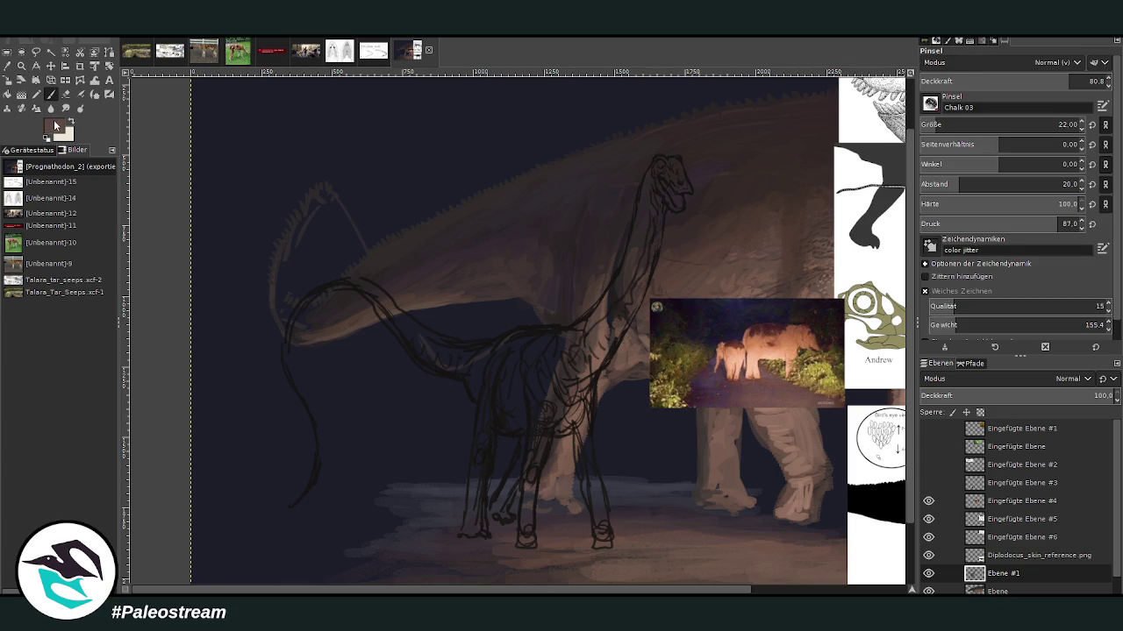
left_click_drag(1008, 124, 1039, 125)
left_click_drag(1008, 81, 1022, 81)
mouse_move(556, 406)
left_mouse_down()
mouse_move(546, 401)
mouse_move(570, 408)
mouse_move(566, 390)
left_mouse_up()
left_click(1055, 124)
mouse_move(556, 406)
left_mouse_down()
mouse_move(544, 359)
mouse_move(570, 386)
mouse_move(544, 456)
mouse_move(586, 464)
left_mouse_up()
left_click(1044, 125)
mouse_move(589, 386)
left_mouse_down()
mouse_move(583, 412)
mouse_move(568, 386)
mouse_move(573, 406)
left_mouse_up()
mouse_move(618, 321)
left_mouse_down()
mouse_move(533, 373)
mouse_move(543, 417)
mouse_move(536, 478)
left_mouse_up()
mouse_move(586, 448)
left_mouse_down()
mouse_move(581, 476)
mouse_move(600, 525)
left_mouse_up()
Step: Sample lighter tans from the elephant photo and brighten the front leg, rear hoof and chest
left_click(755, 375, "ctrl")
left_click_drag(586, 460, 600, 528)
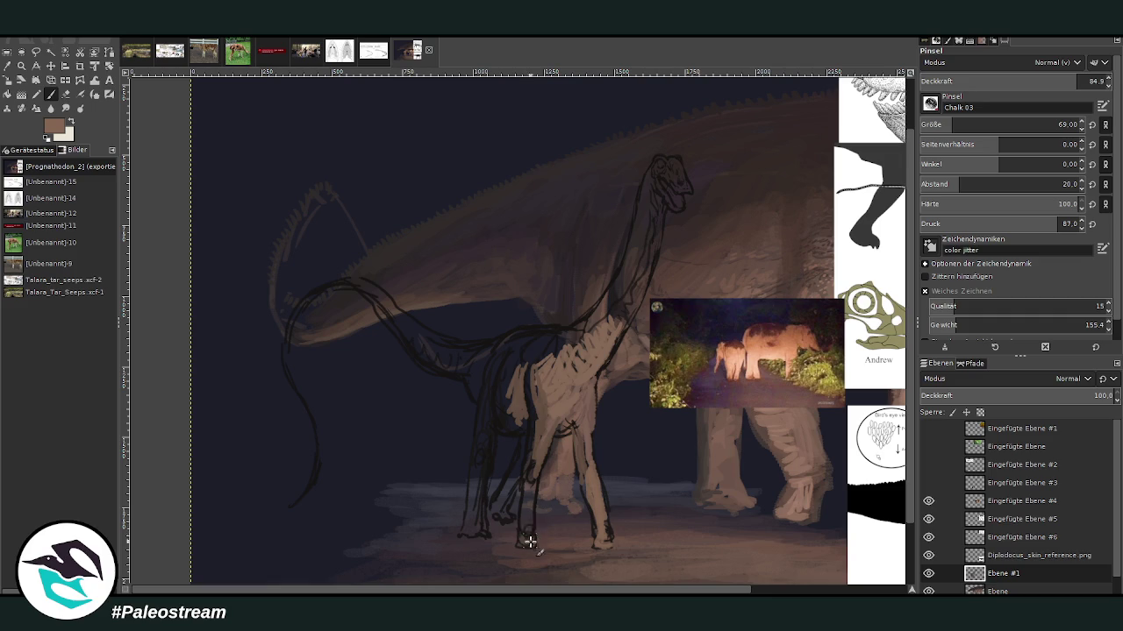
mouse_move(528, 542)
left_mouse_down()
mouse_move(533, 468)
mouse_move(526, 535)
left_mouse_up()
left_click_drag(534, 473, 543, 419)
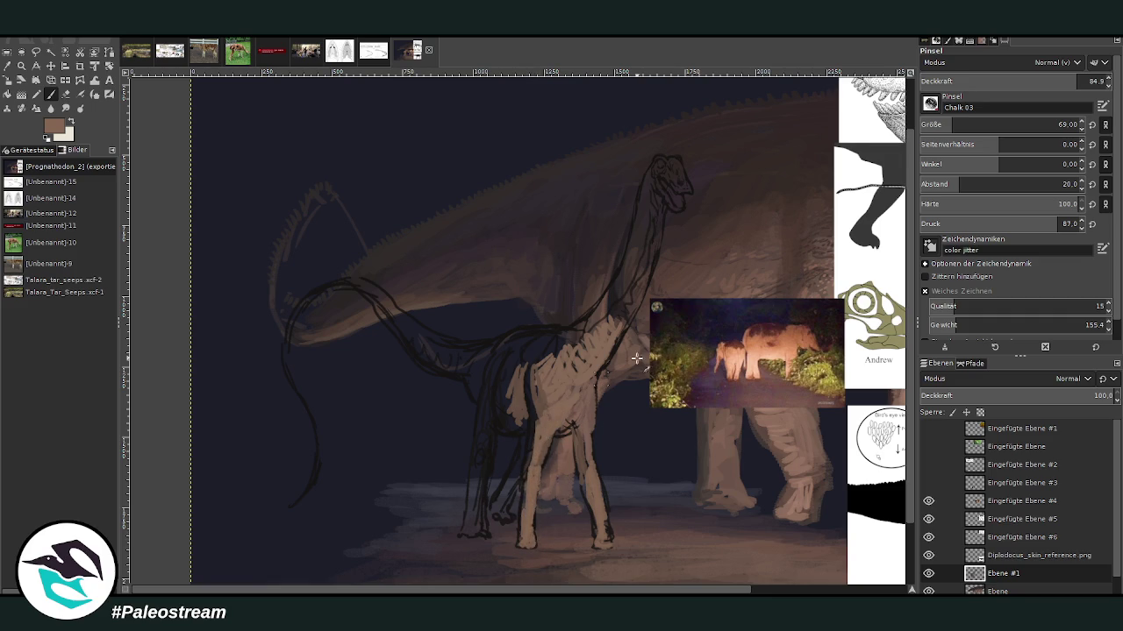
left_click(770, 263, "ctrl")
mouse_move(540, 431)
left_mouse_down()
mouse_move(553, 406)
mouse_move(583, 431)
mouse_move(561, 399)
mouse_move(583, 404)
mouse_move(575, 410)
left_mouse_up()
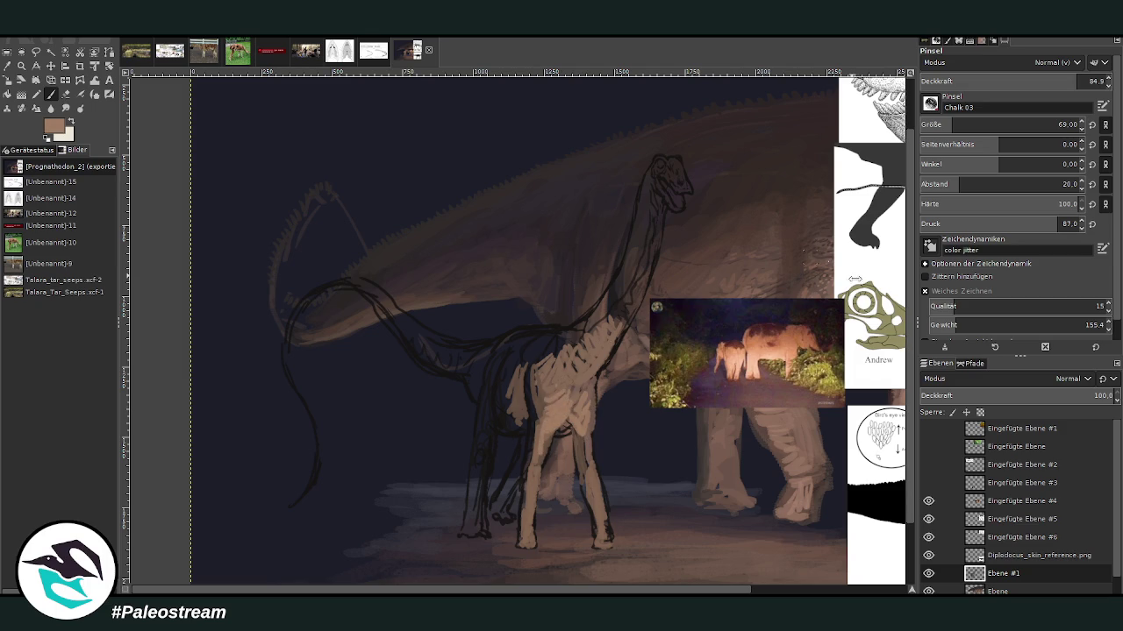
mouse_move(523, 363)
left_mouse_down()
mouse_move(518, 424)
mouse_move(521, 353)
mouse_move(550, 360)
mouse_move(533, 339)
mouse_move(579, 325)
mouse_move(575, 346)
mouse_move(578, 323)
mouse_move(551, 347)
mouse_move(511, 353)
mouse_move(540, 359)
mouse_move(525, 364)
left_mouse_up()
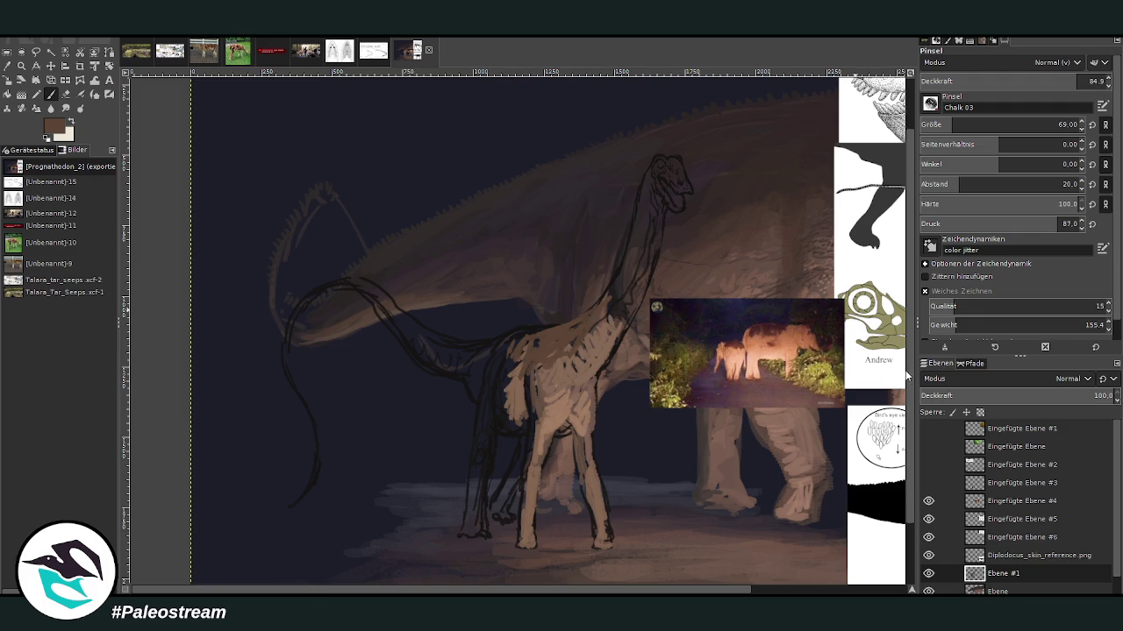
left_click_drag(528, 396, 530, 361)
Step: Sample a slightly darker colour and paint down the front leg and on the rear leg
left_click(800, 209, "ctrl")
left_click_drag(532, 419, 517, 529)
mouse_move(595, 526)
left_mouse_down()
mouse_move(566, 430)
mouse_move(494, 388)
mouse_move(489, 439)
left_mouse_up()
left_click(7, 66)
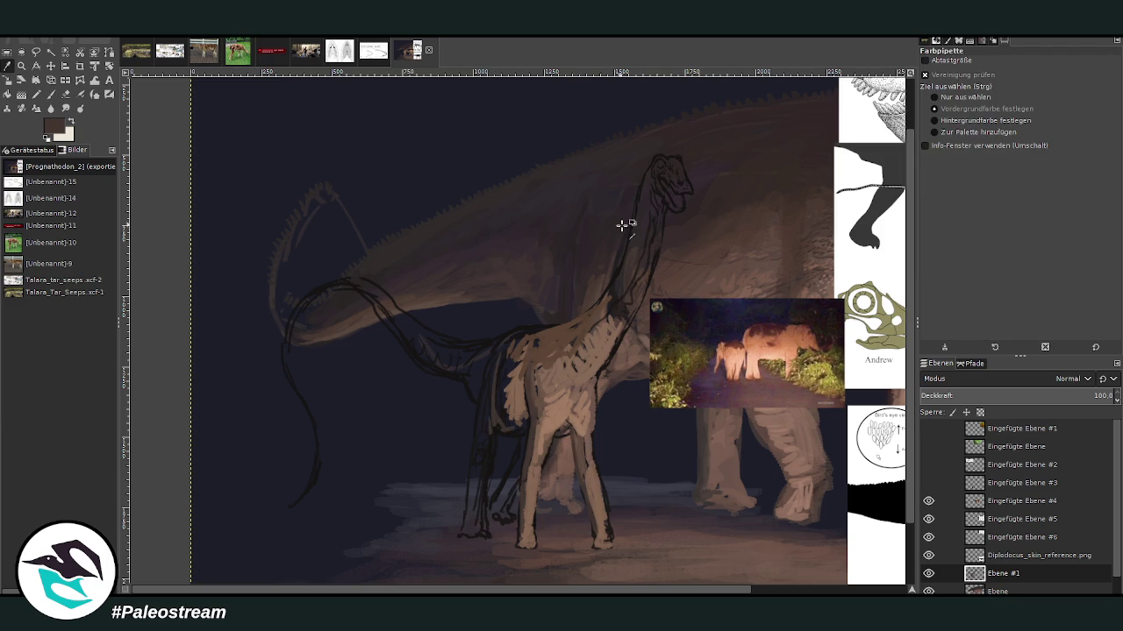
Step: Sample dark browns and shade the chest and upper front leg
left_click(592, 247)
key("p")
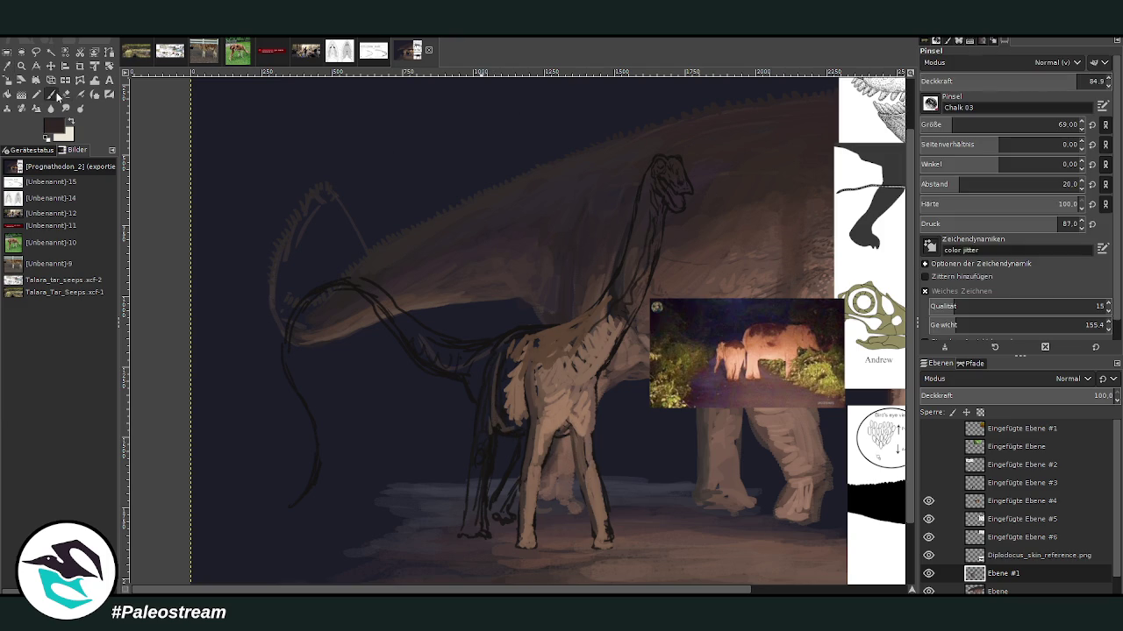
mouse_move(489, 380)
left_mouse_down()
mouse_move(489, 451)
mouse_move(526, 456)
mouse_move(500, 515)
left_mouse_up()
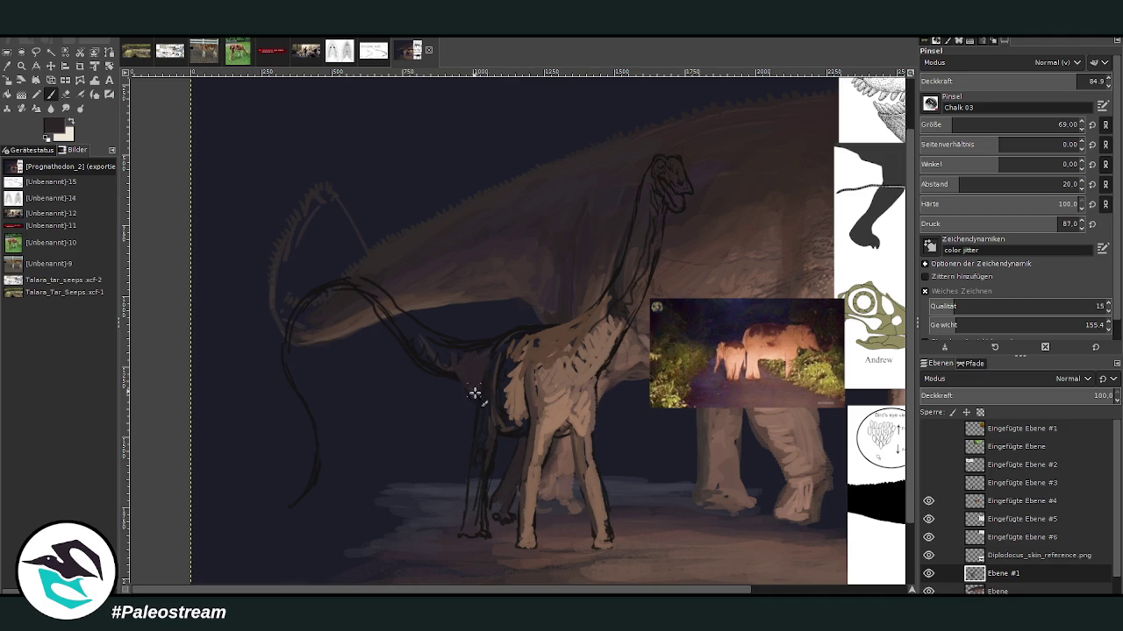
key("o")
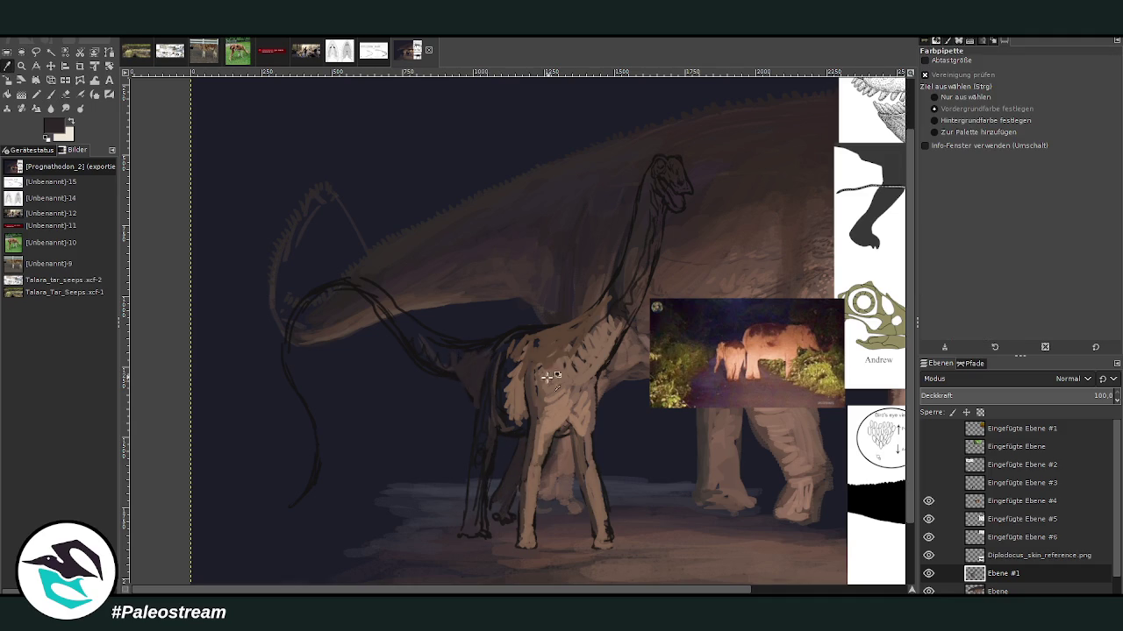
left_click(679, 283)
key("shift+u")
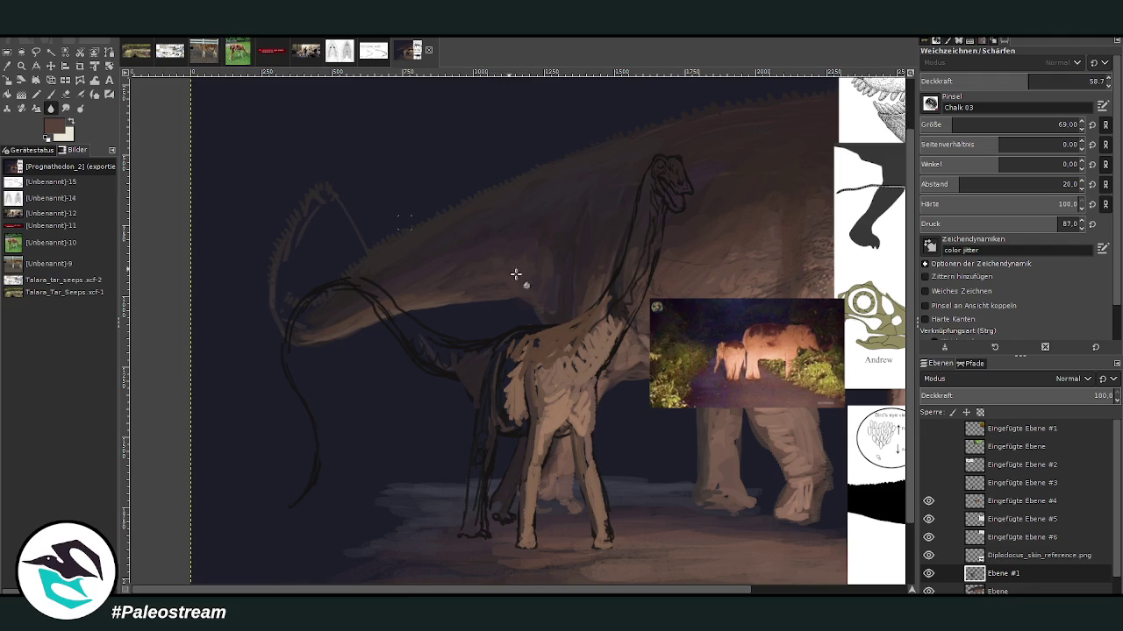
key("p")
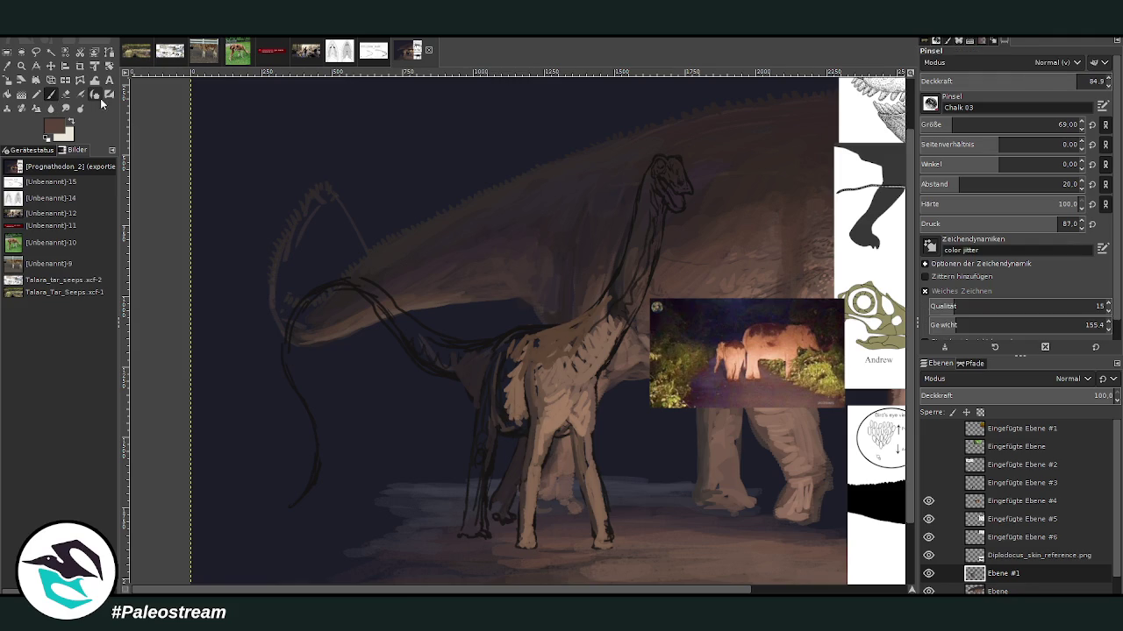
left_click_drag(512, 424, 413, 338)
Step: Lower the brush opacity to 59 and paint lighter brown along the lower neck and chest
left_click(1039, 81)
left_click_drag(1039, 82, 1030, 81)
left_click_drag(451, 359, 373, 296)
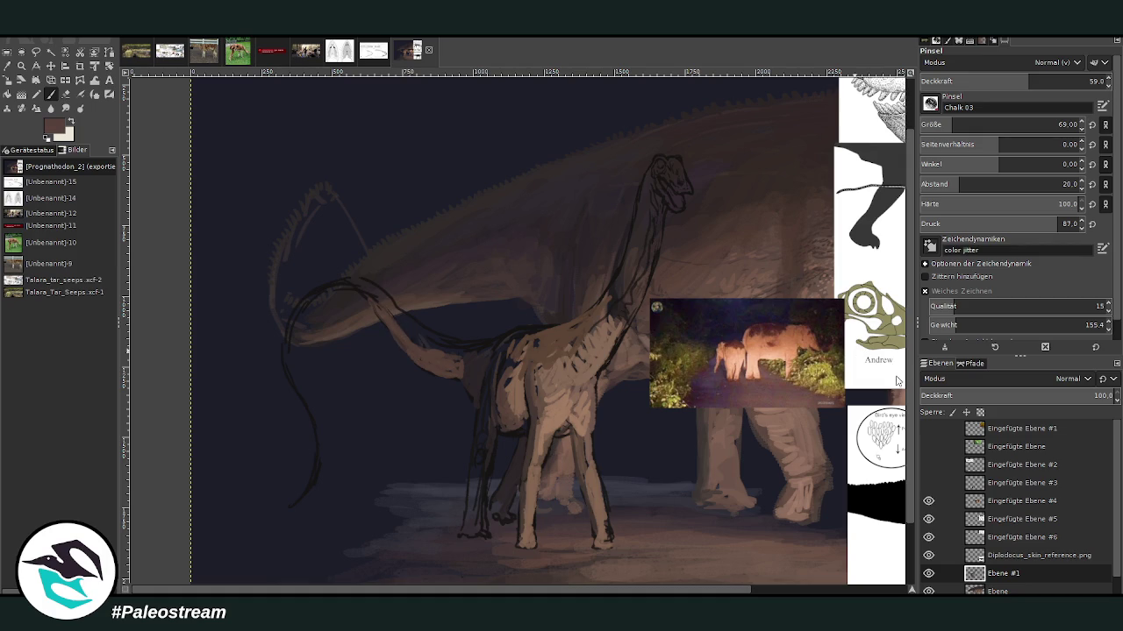
mouse_move(452, 359)
left_mouse_down()
mouse_move(421, 341)
mouse_move(470, 360)
mouse_move(489, 342)
left_mouse_up()
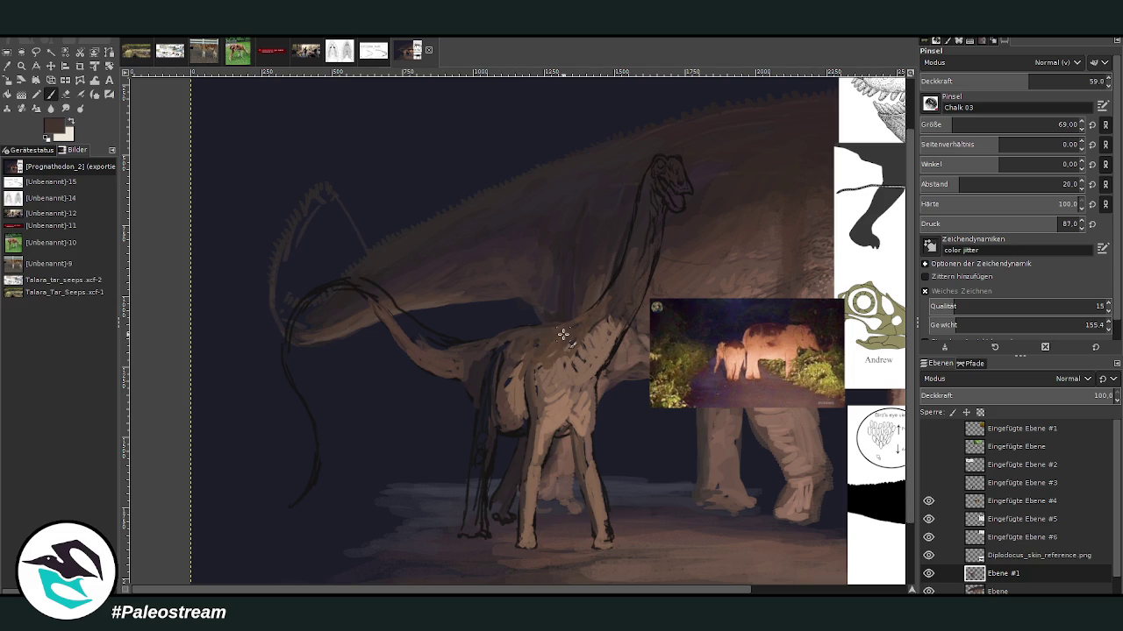
Step: Hide the elephant photo and other reference layers, then zoom in on the two dinosaurs
scroll(563, 333, "down", 2)
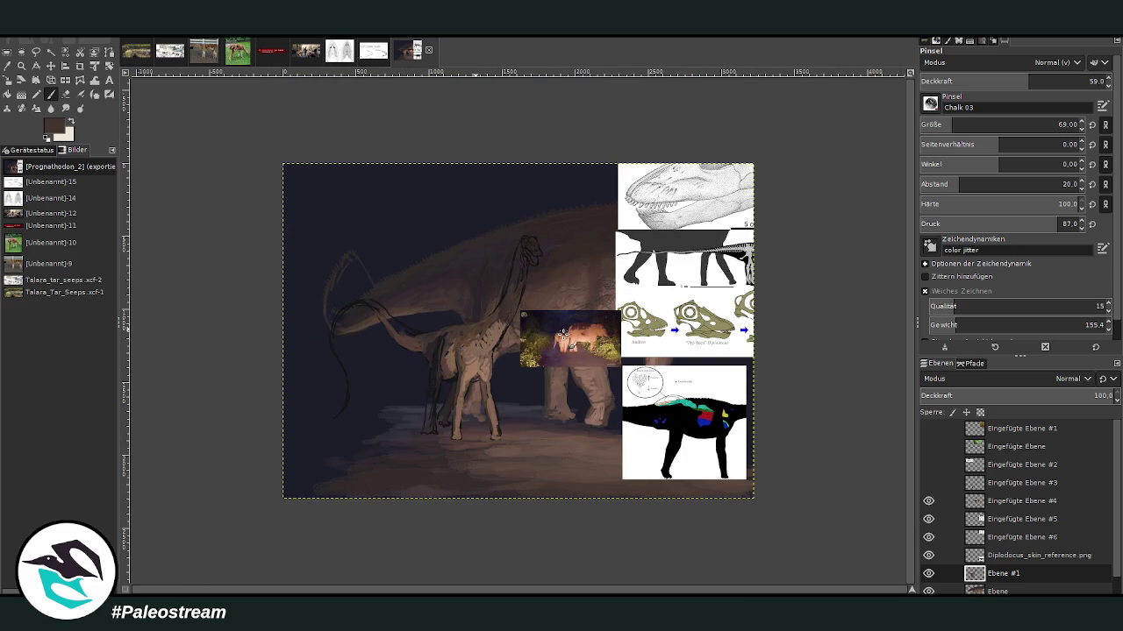
left_click_drag(928, 555, 930, 510)
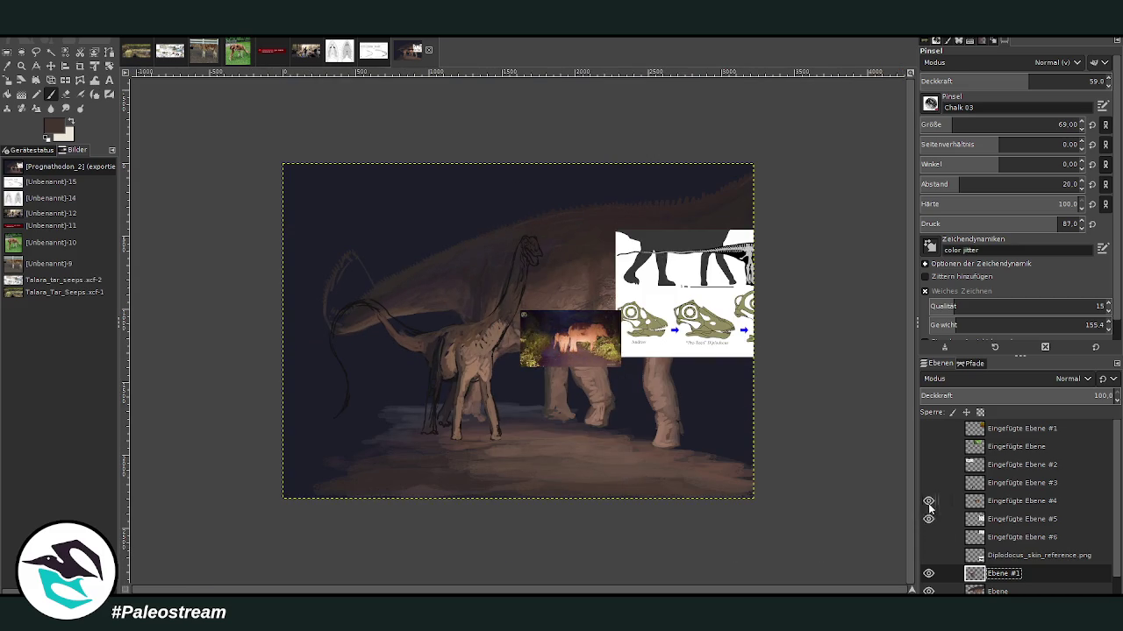
left_click(927, 501)
left_click(928, 518)
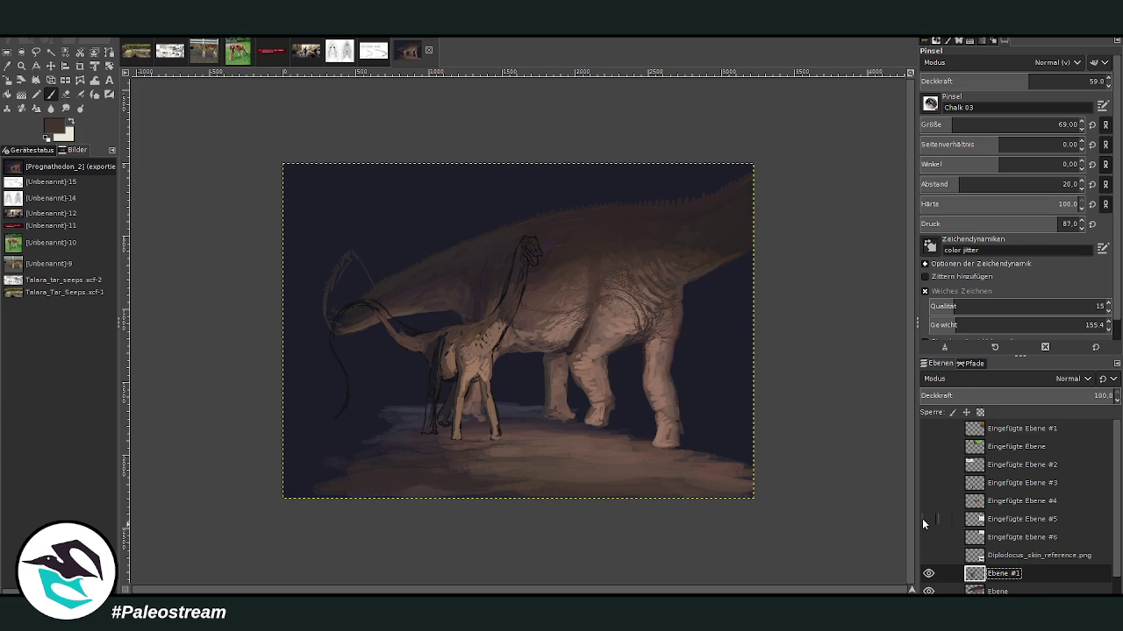
left_click(22, 69)
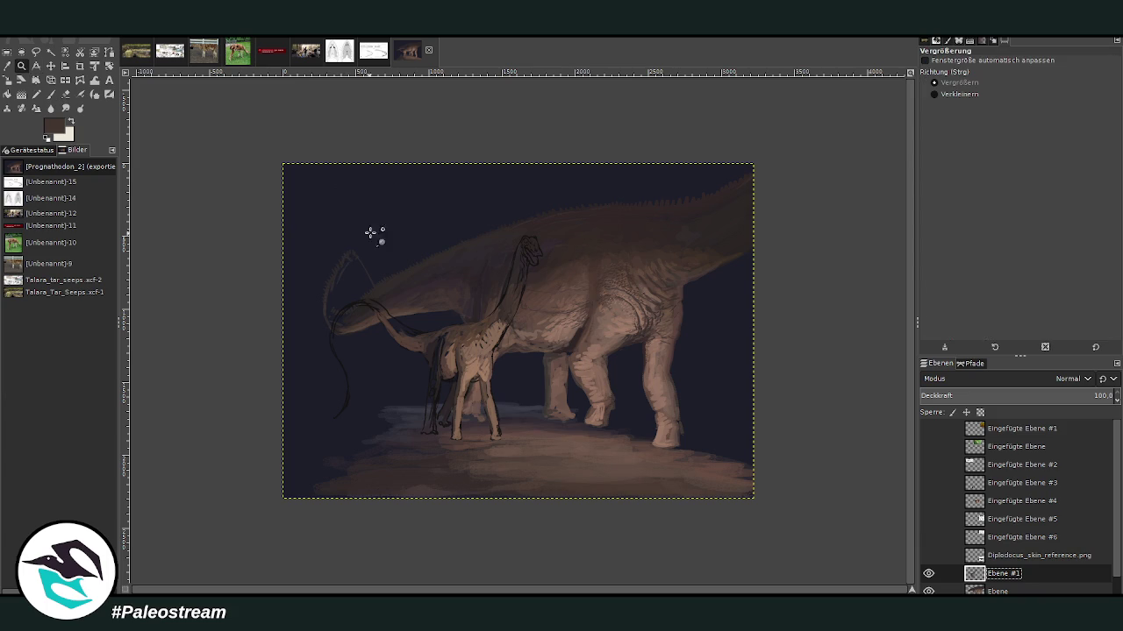
left_click_drag(332, 172, 612, 500)
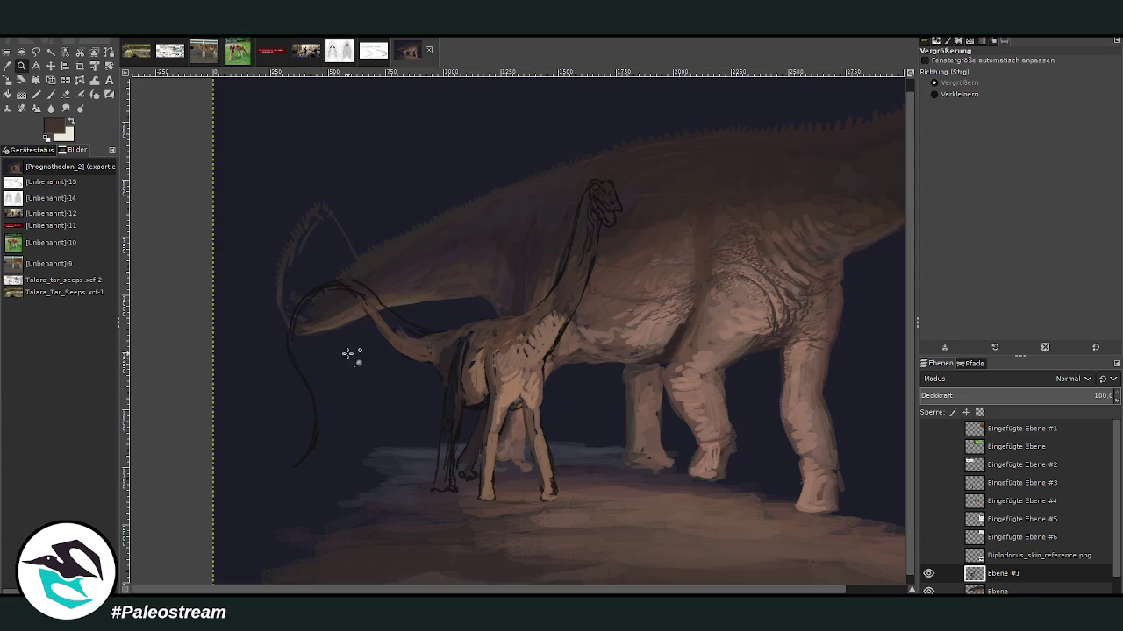
Step: Hatch dark strokes over the juvenile's chest and shoulder with a size 30 brush at 74.4 opacity
left_click_drag(382, 138, 658, 530)
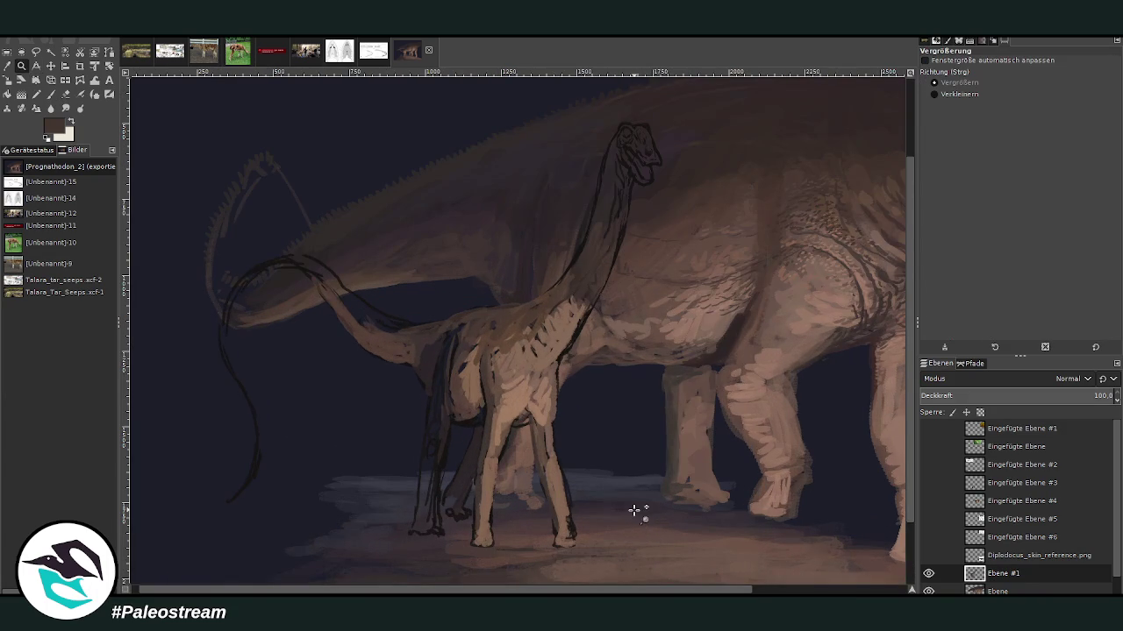
left_click(50, 95)
left_click(1059, 80)
left_click(944, 124)
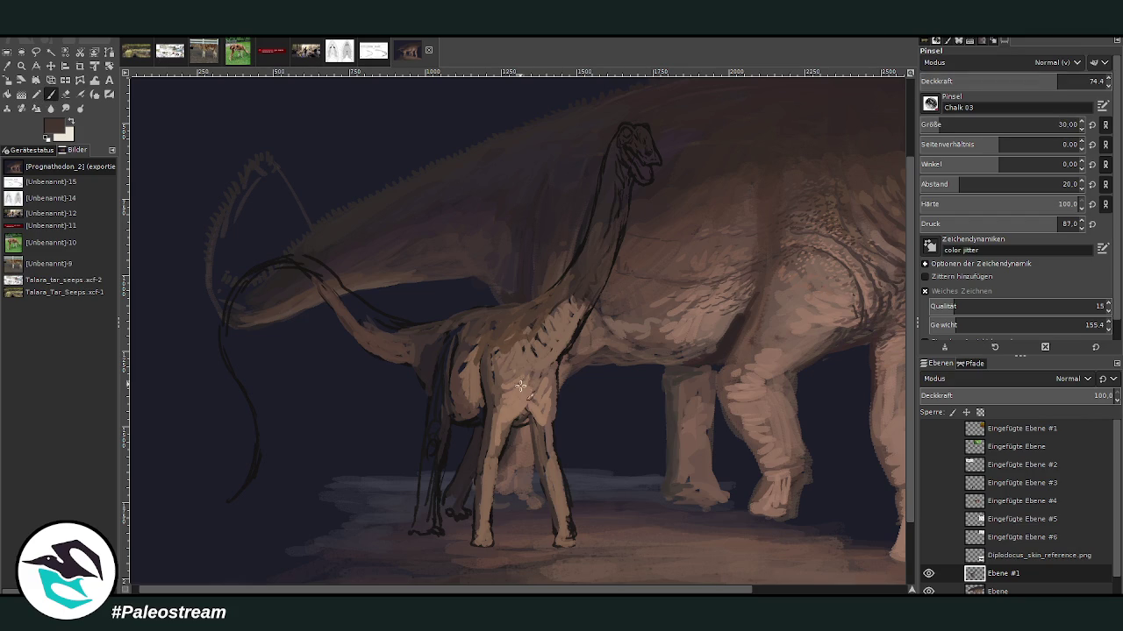
left_click_drag(503, 368, 532, 407)
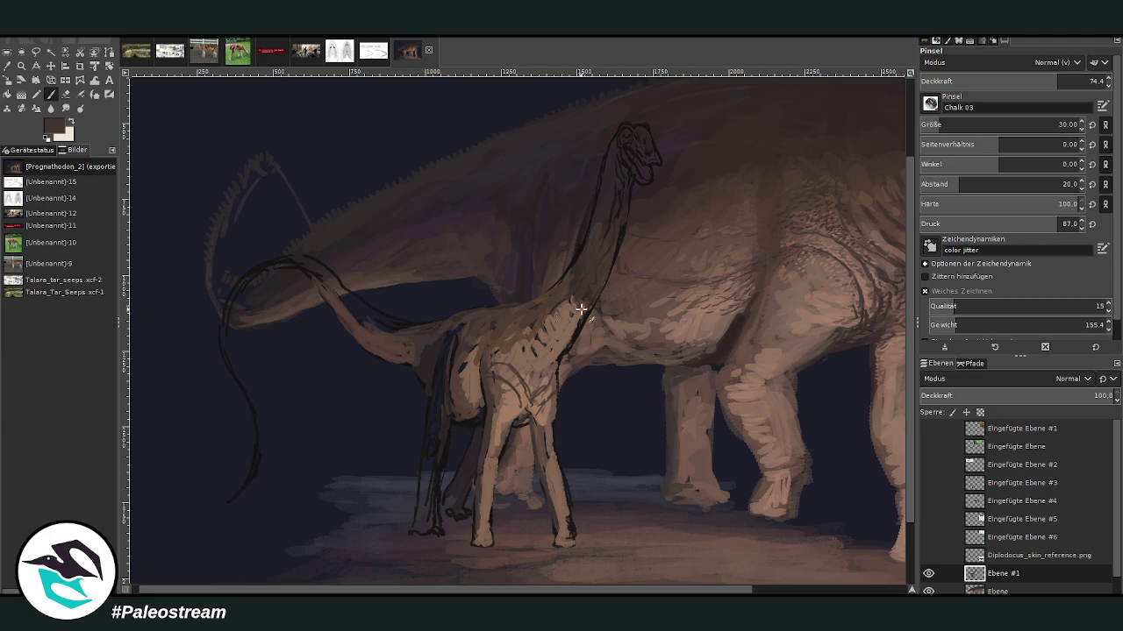
left_click_drag(512, 354, 531, 393)
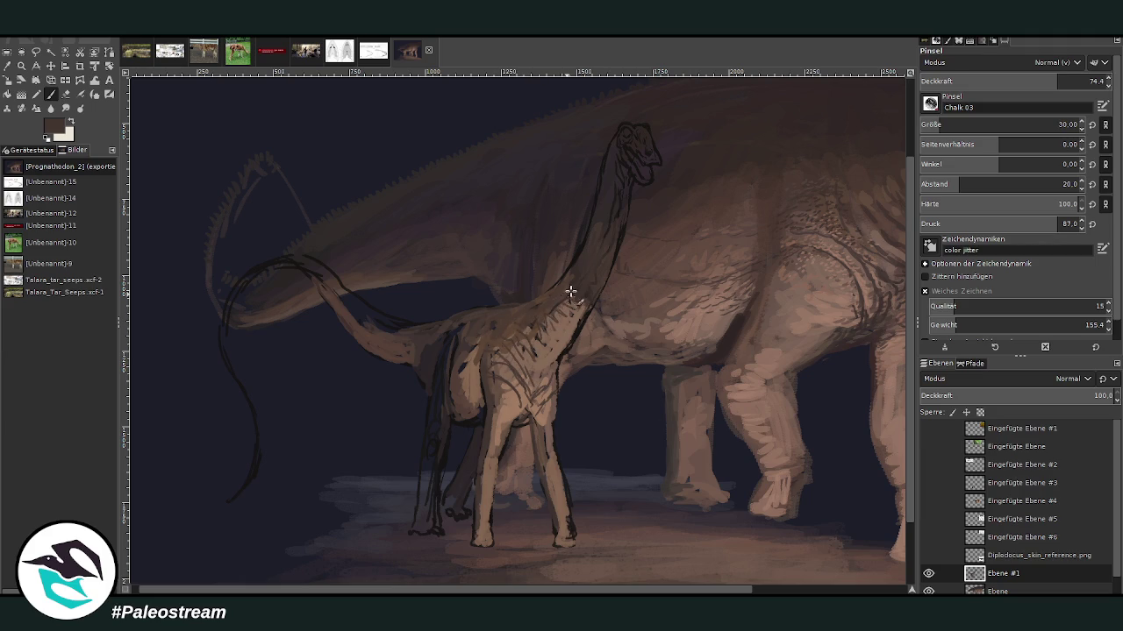
left_click_drag(526, 590, 608, 590)
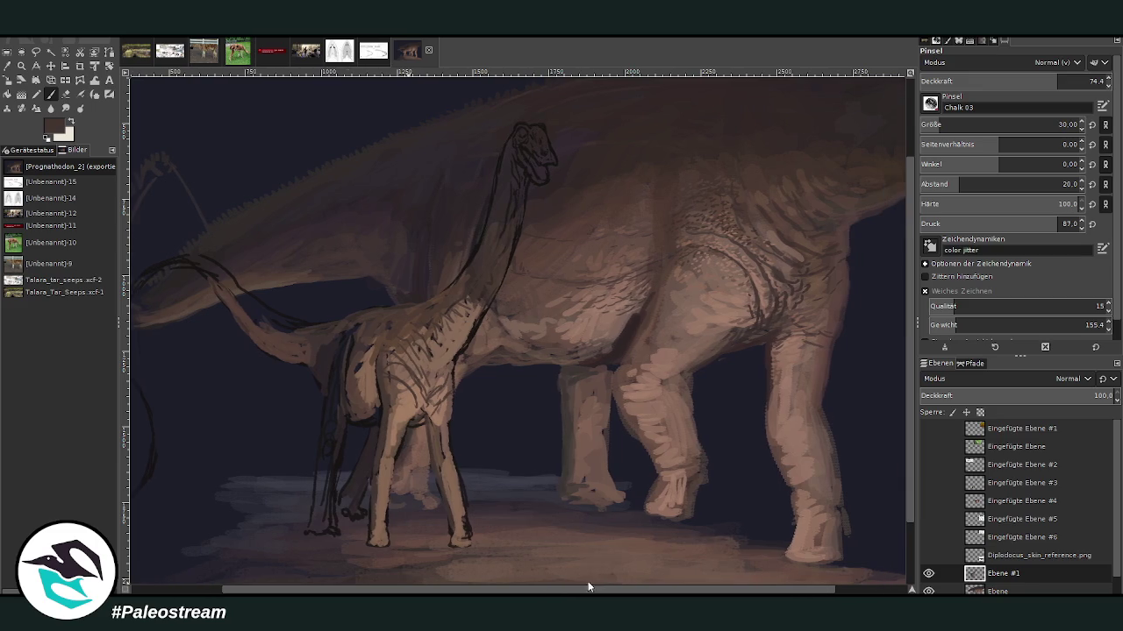
Step: Sample light pinkish brown from the big sauropod and paint broad half-opacity strokes along the neck
left_click(37, 67)
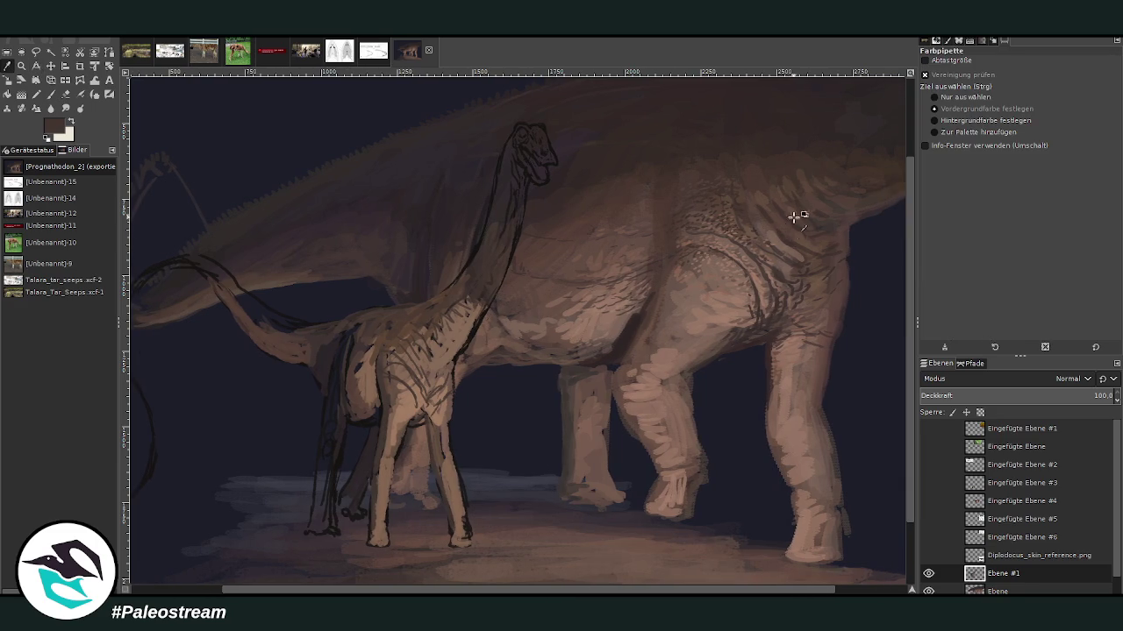
left_click(692, 272)
left_click(51, 94)
left_click(959, 121)
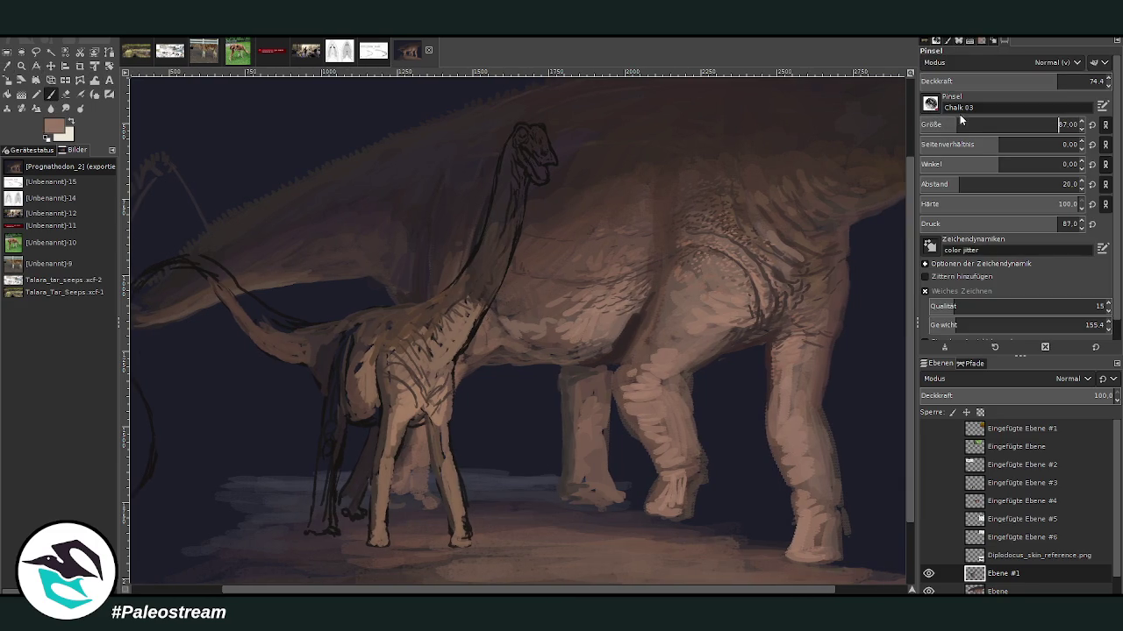
left_click_drag(485, 295, 453, 345)
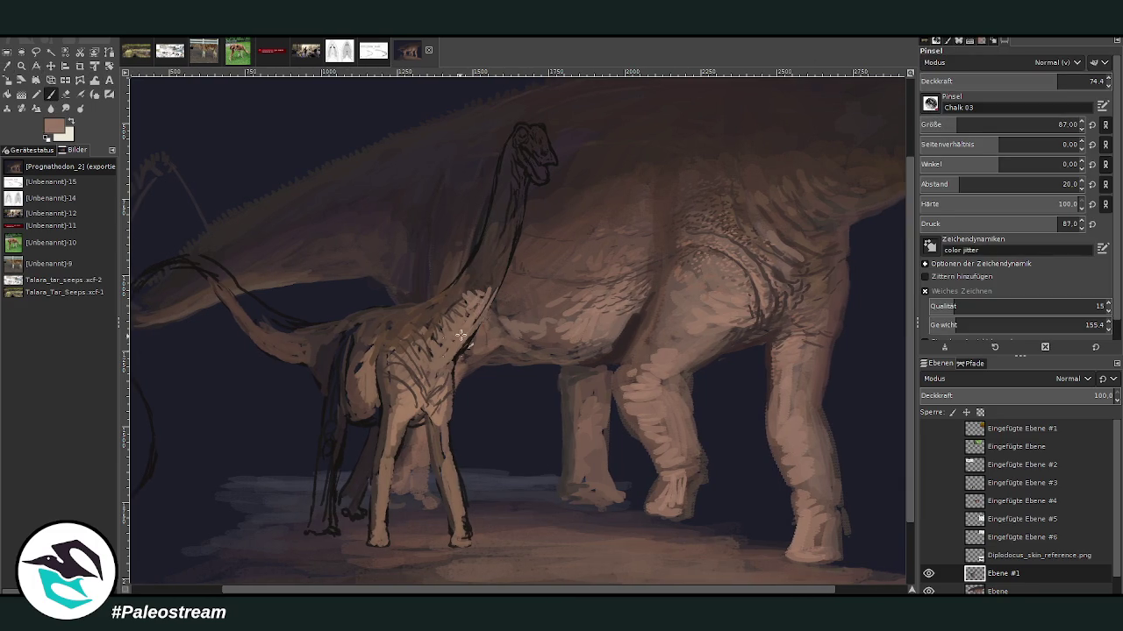
left_click(1015, 81)
mouse_move(463, 298)
left_mouse_down()
mouse_move(491, 282)
mouse_move(483, 293)
mouse_move(483, 269)
mouse_move(521, 210)
mouse_move(487, 258)
left_mouse_up()
Step: Sample a darker brown and, at brush size 63, layer light and dark streaks up the neck to the head
key("o")
left_click(600, 226)
key("p")
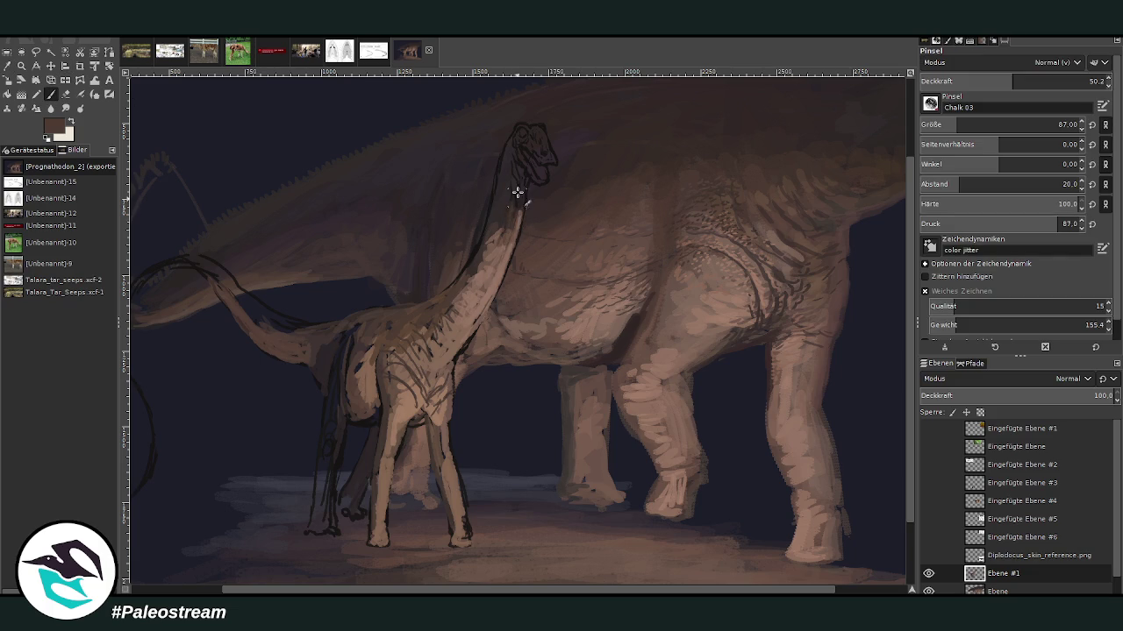
left_click(1040, 80)
left_click_drag(956, 124, 946, 122)
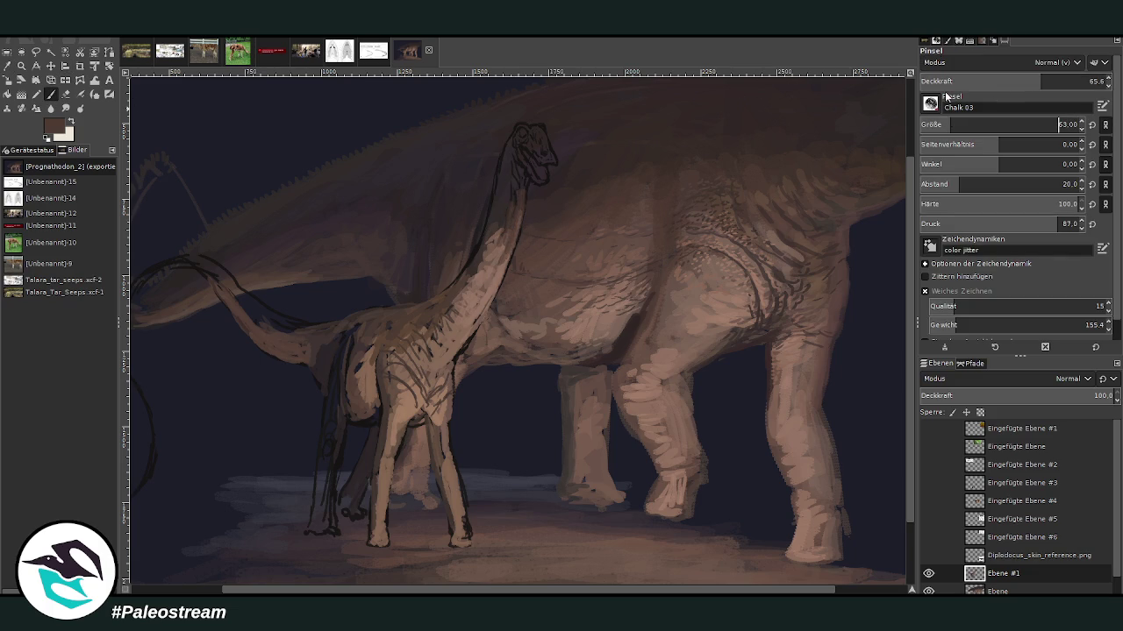
type("63")
key("Return")
mouse_move(449, 295)
left_mouse_down()
mouse_move(491, 221)
mouse_move(474, 277)
left_mouse_up()
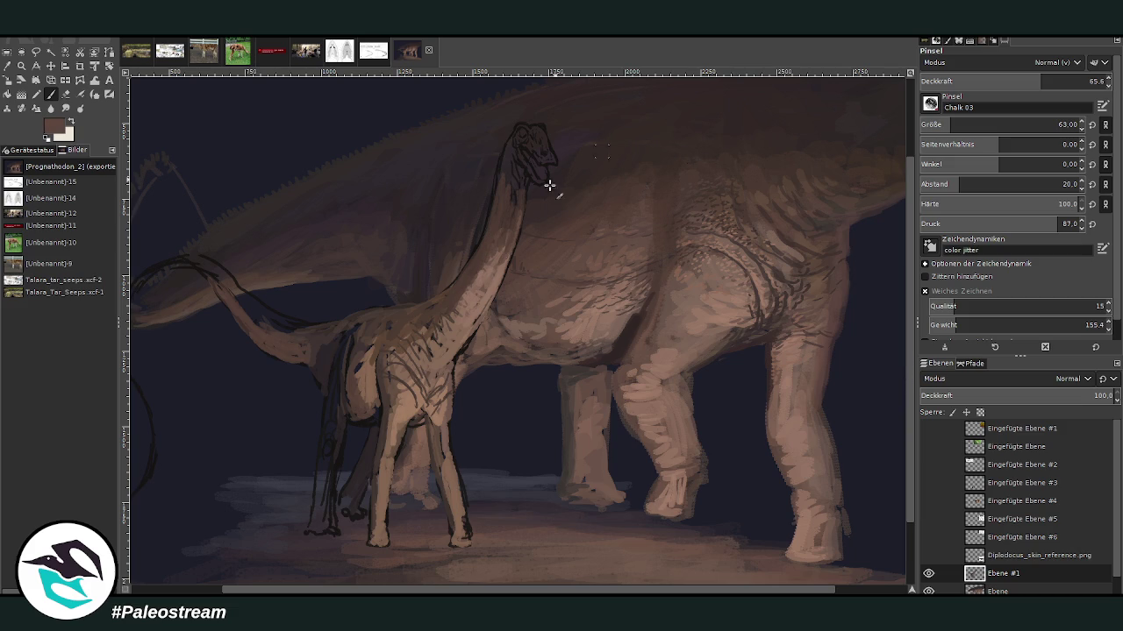
left_click_drag(482, 266, 469, 298)
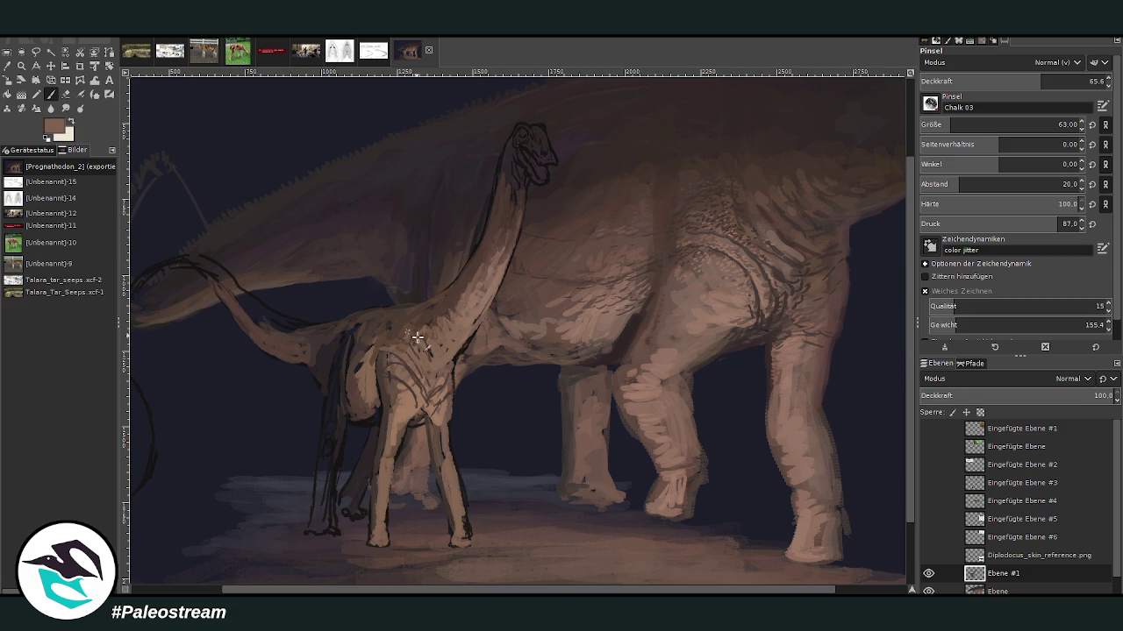
left_click_drag(504, 235, 492, 267)
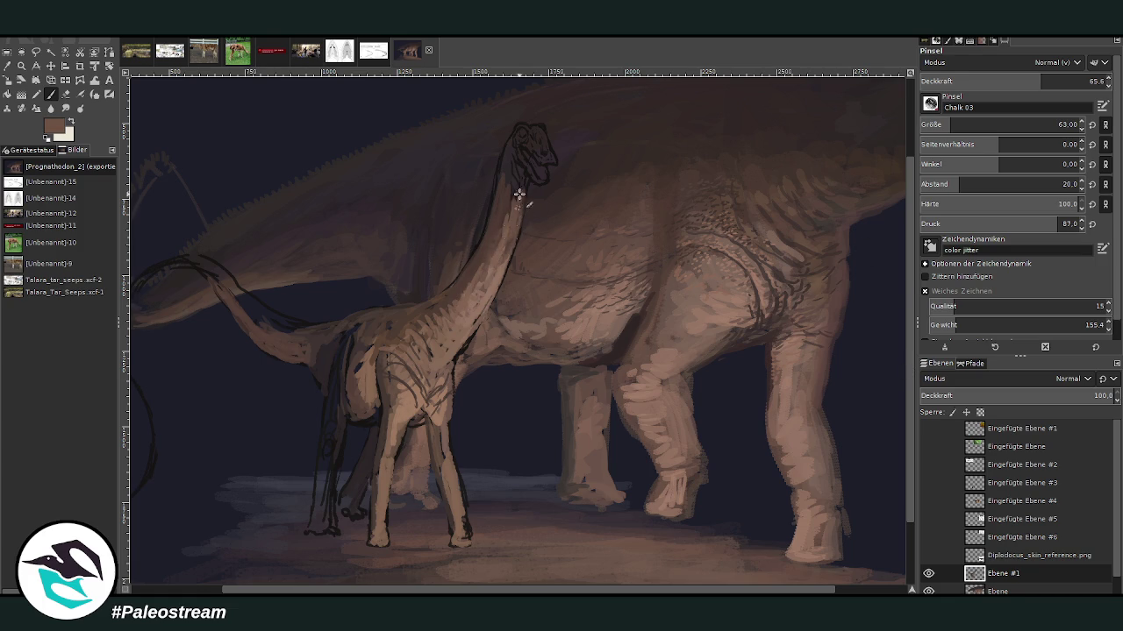
mouse_move(518, 193)
left_mouse_down()
mouse_move(520, 159)
mouse_move(510, 217)
left_mouse_up()
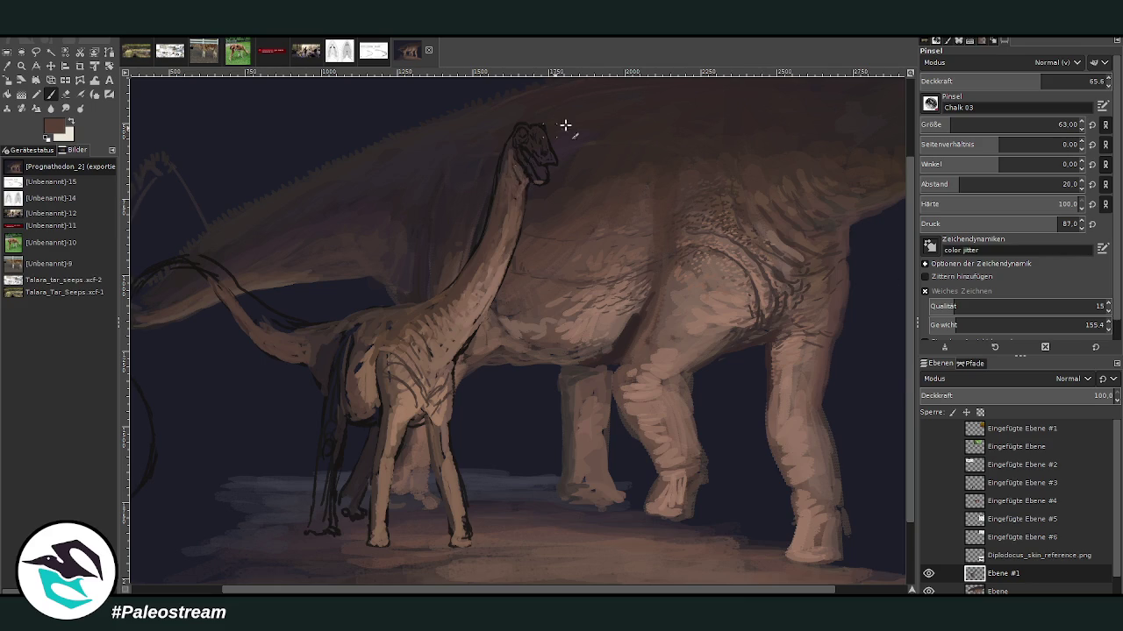
Step: Sample a colour from the painting and set the chalk brush to size 57 at 60.6 opacity
key("o")
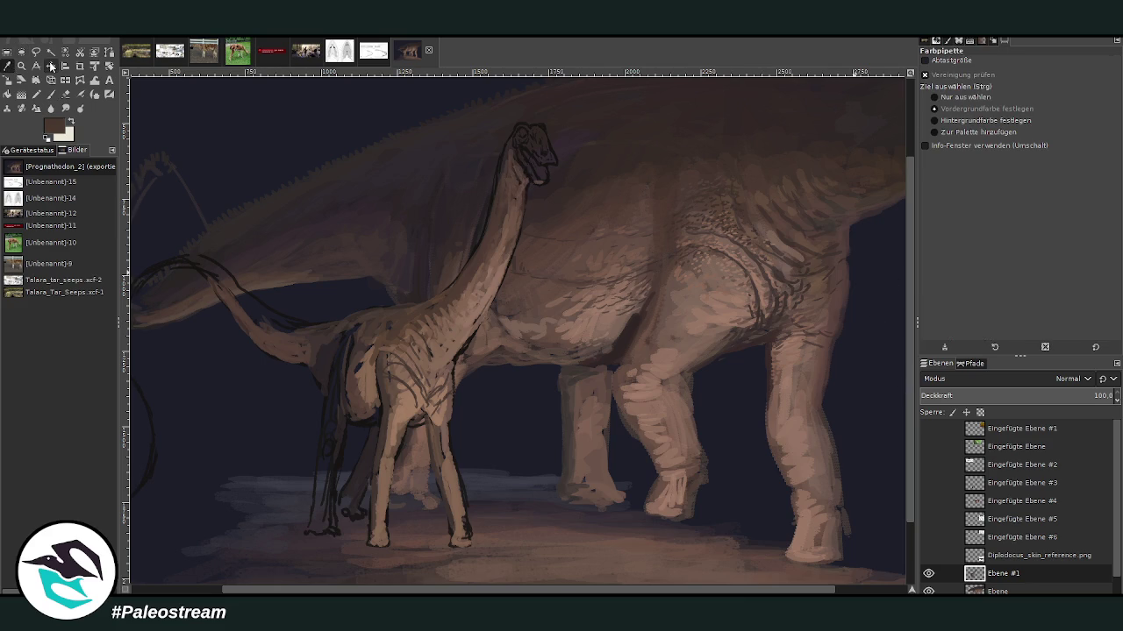
key("p")
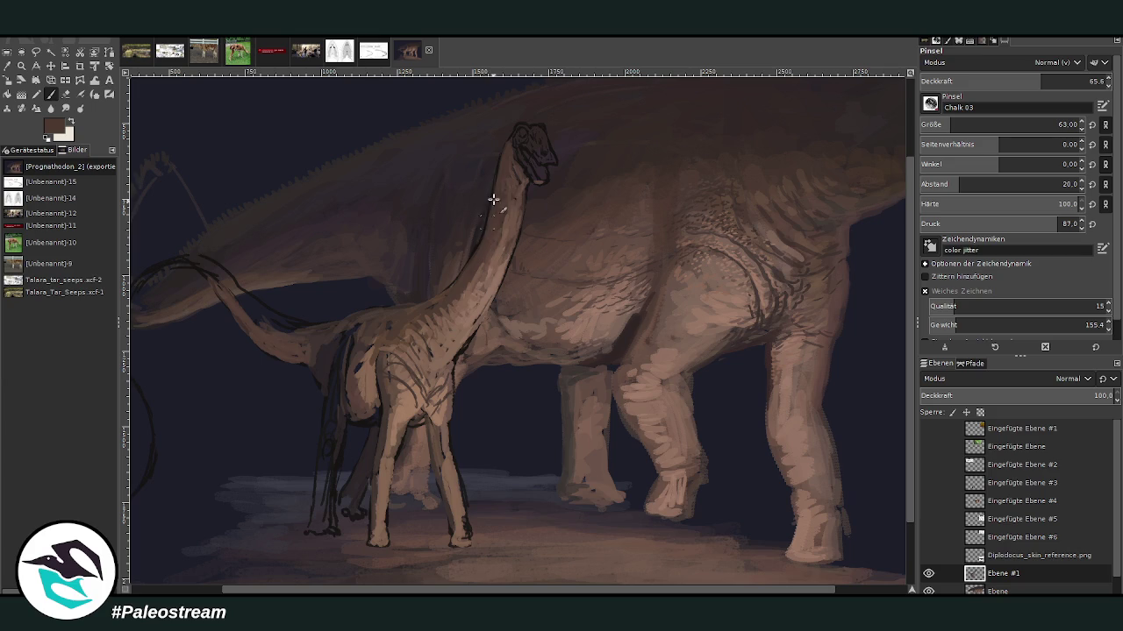
left_click(943, 124)
left_click(1059, 81)
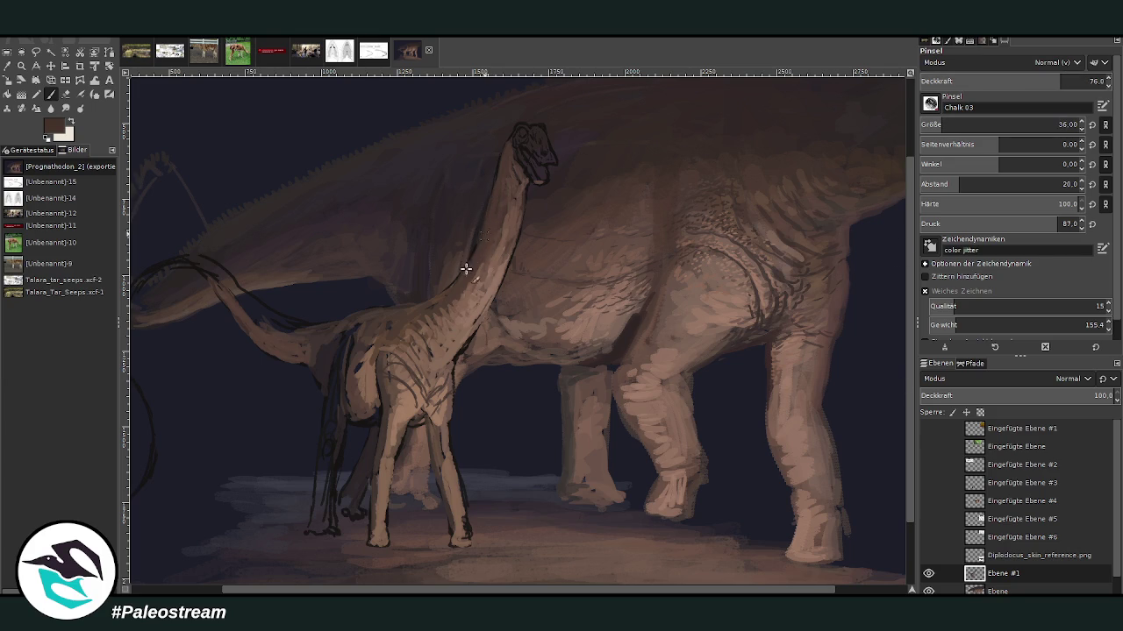
left_click(7, 66)
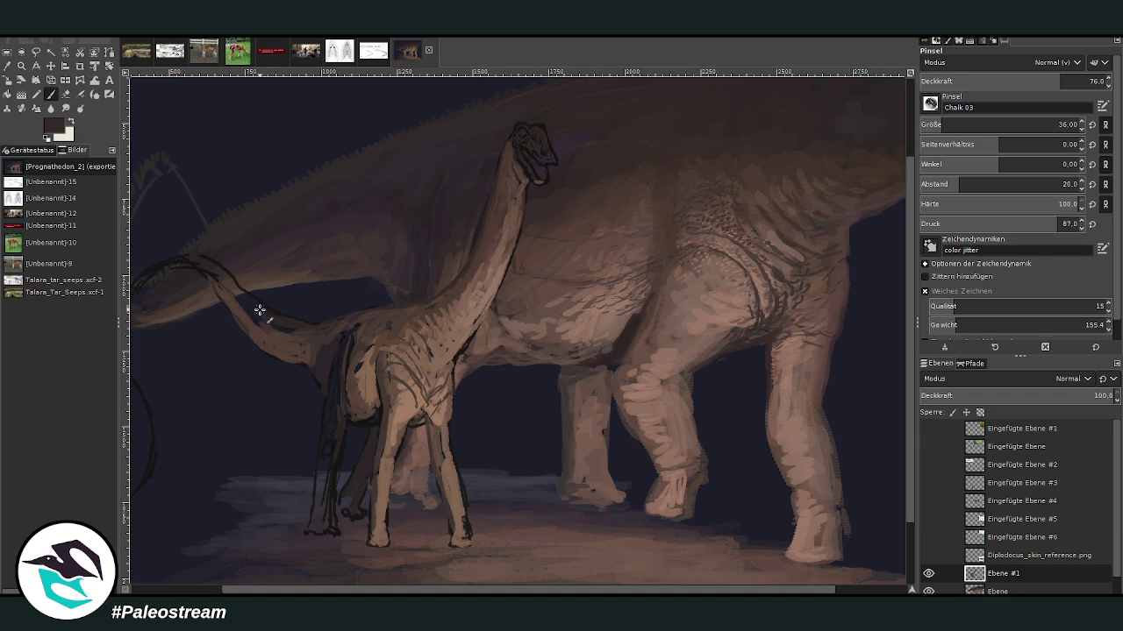
scroll(388, 310, "left", 3)
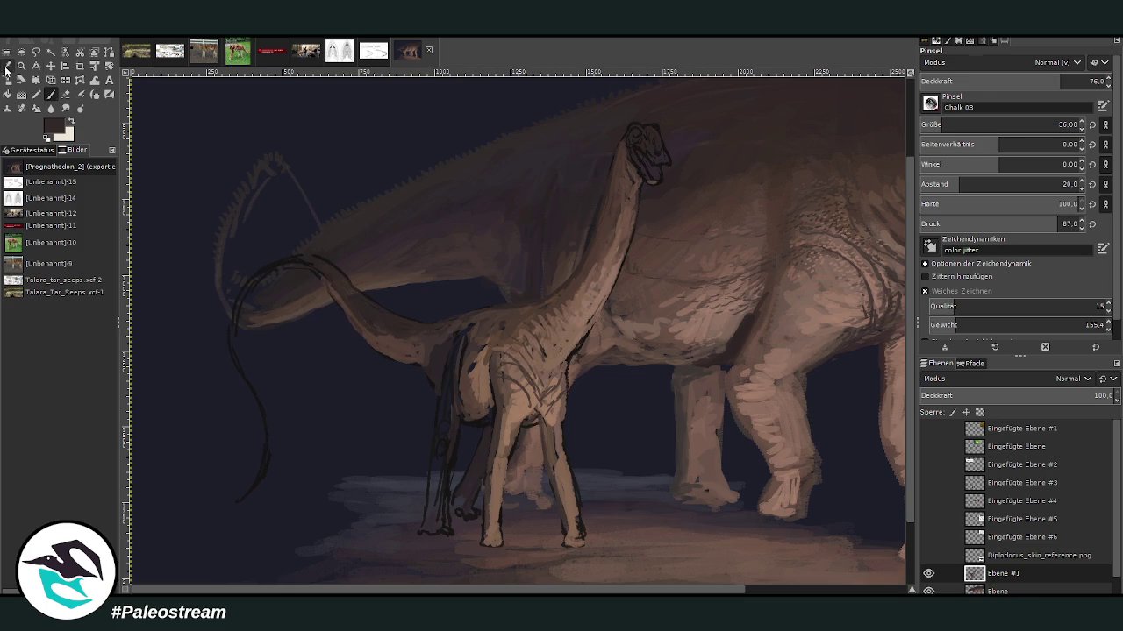
left_click(7, 66)
left_click(50, 94)
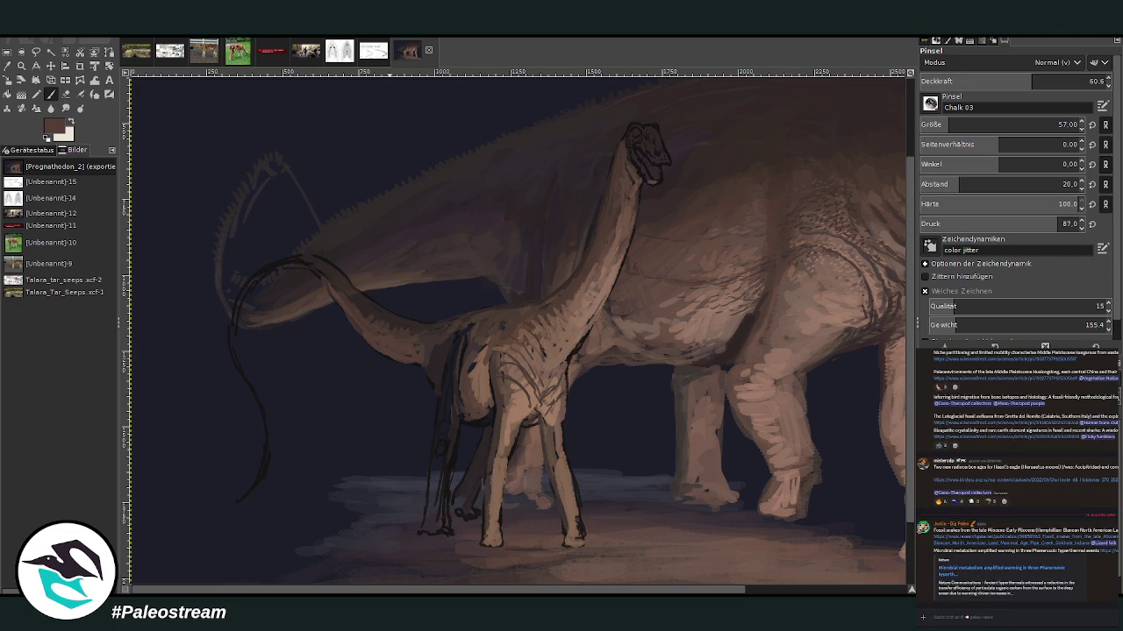
Step: Zoom in on the dinosaurs' legs and sample a light tan from the juvenile's leg
key("alt+Up")
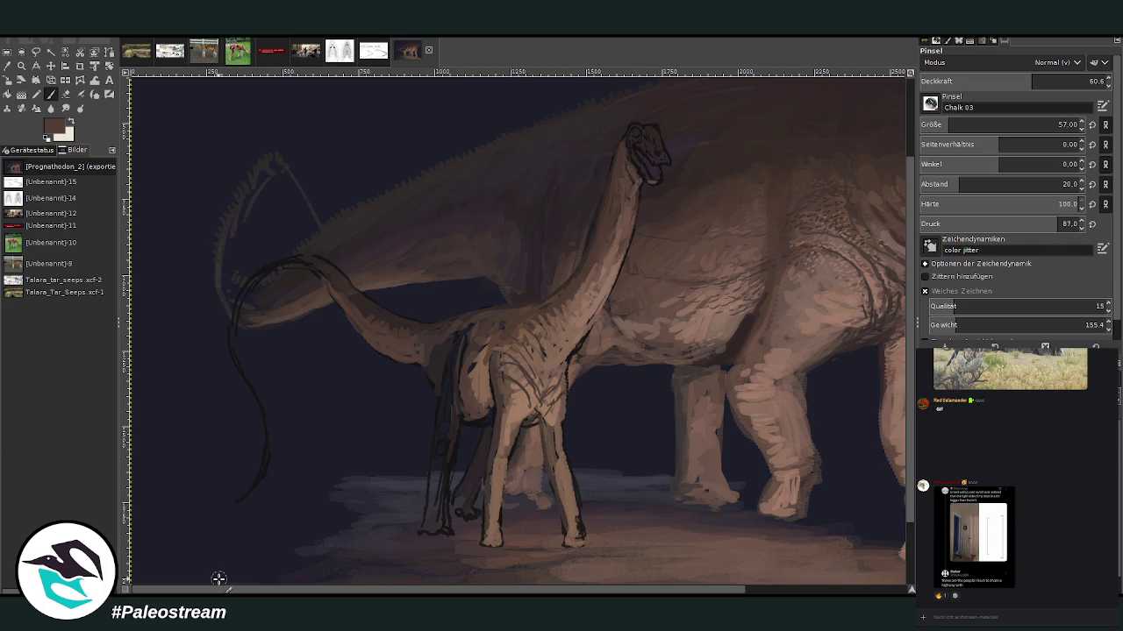
left_click(21, 65)
left_click_drag(352, 95, 750, 542)
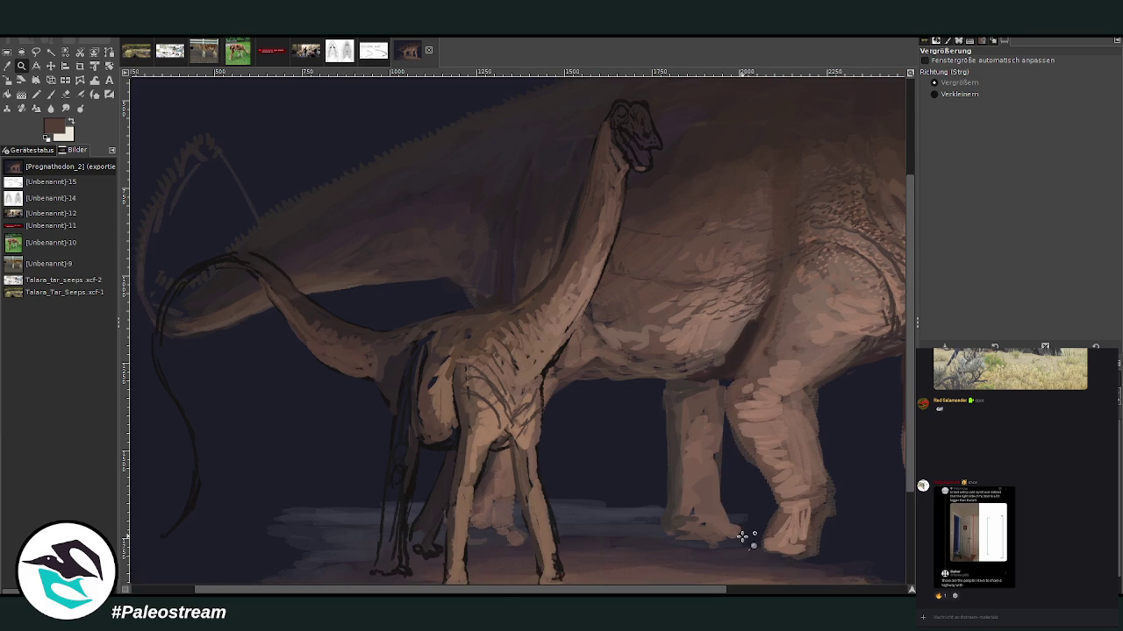
left_click_drag(906, 433, 897, 462)
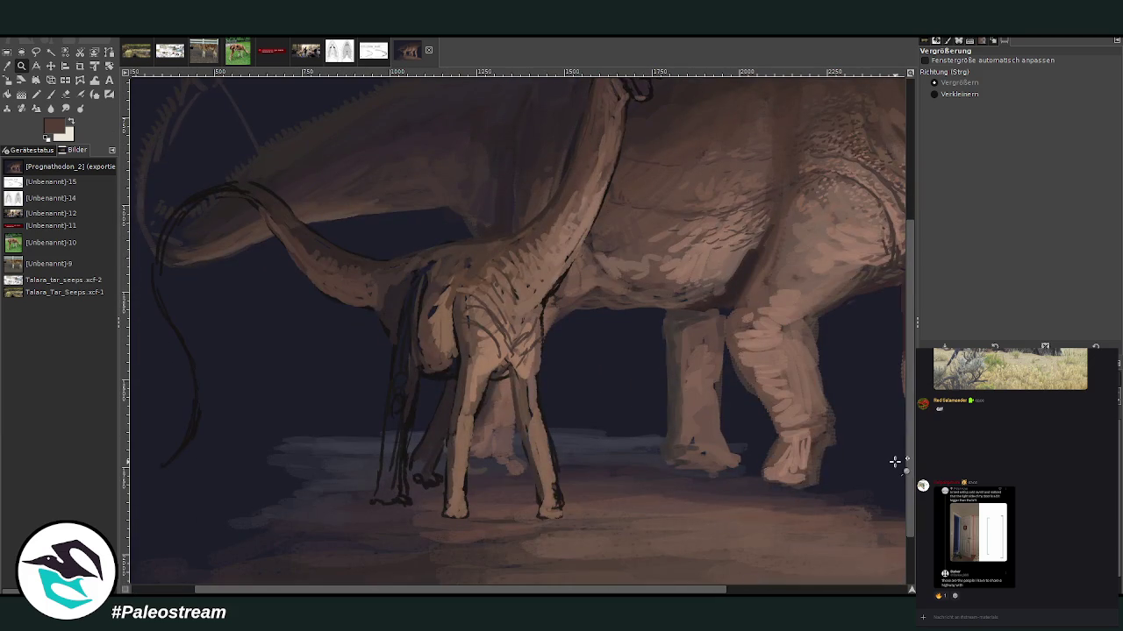
left_click(50, 94)
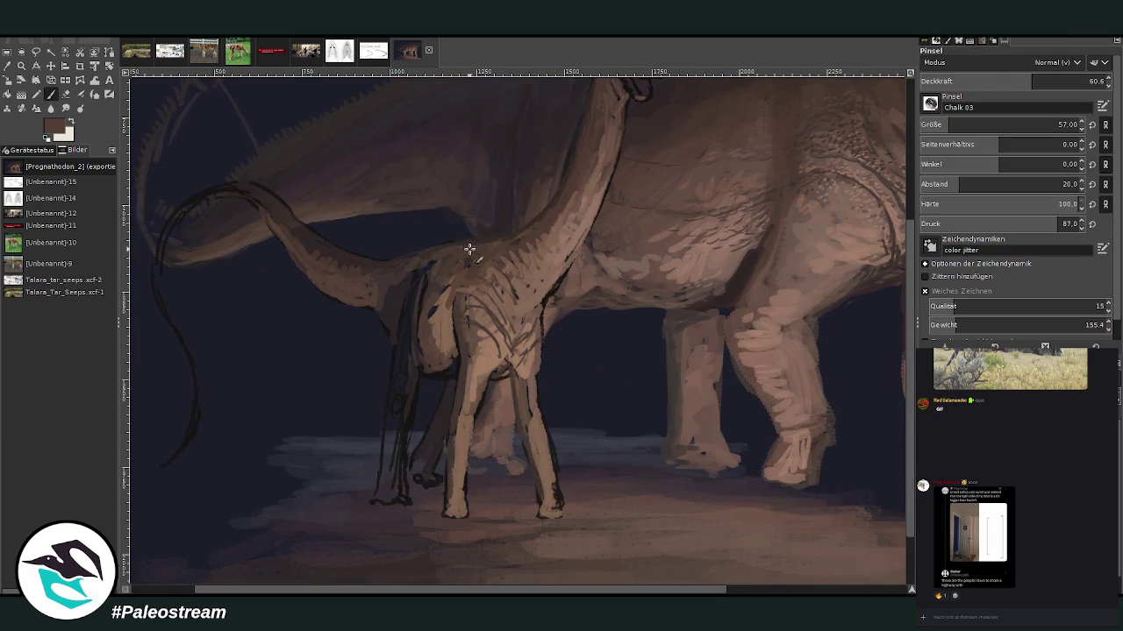
left_click(505, 347, "ctrl")
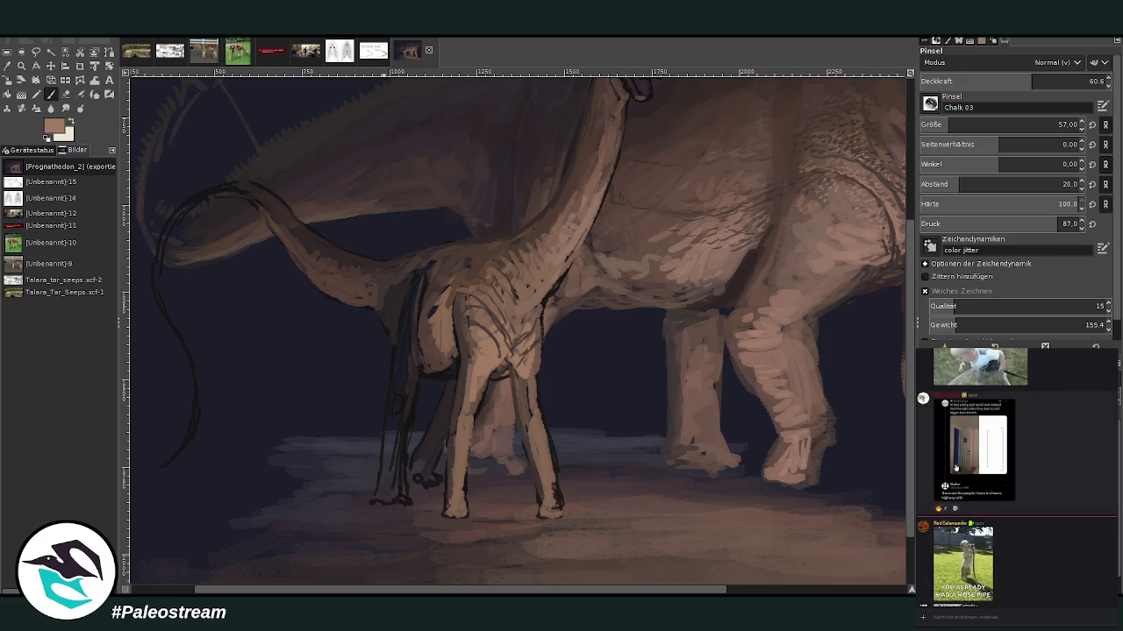
left_click(955, 481)
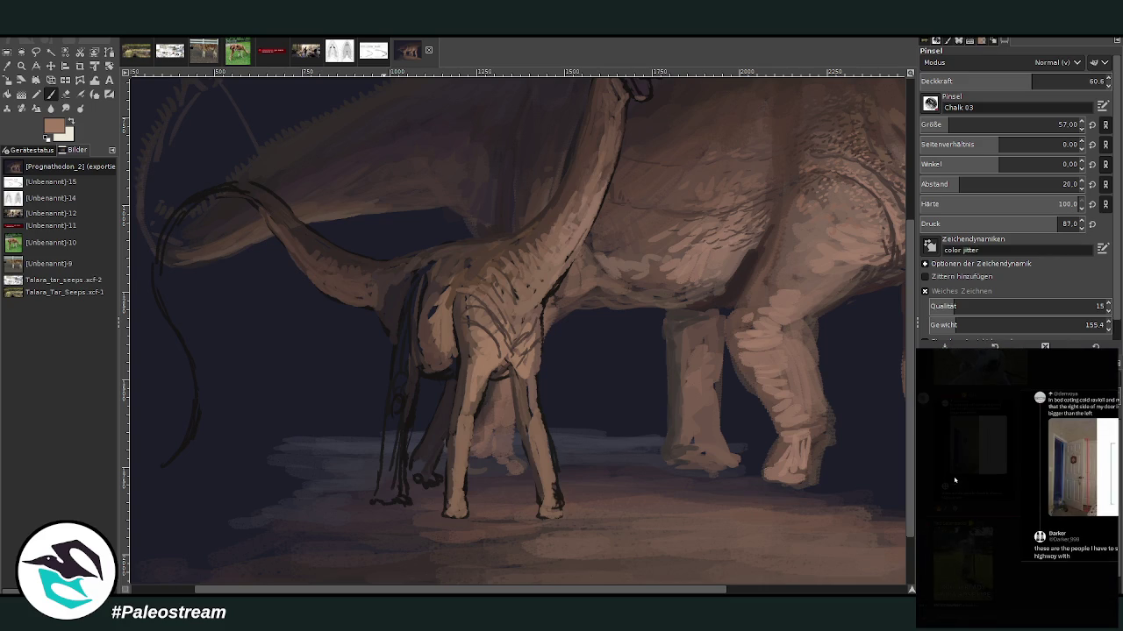
left_click(954, 477)
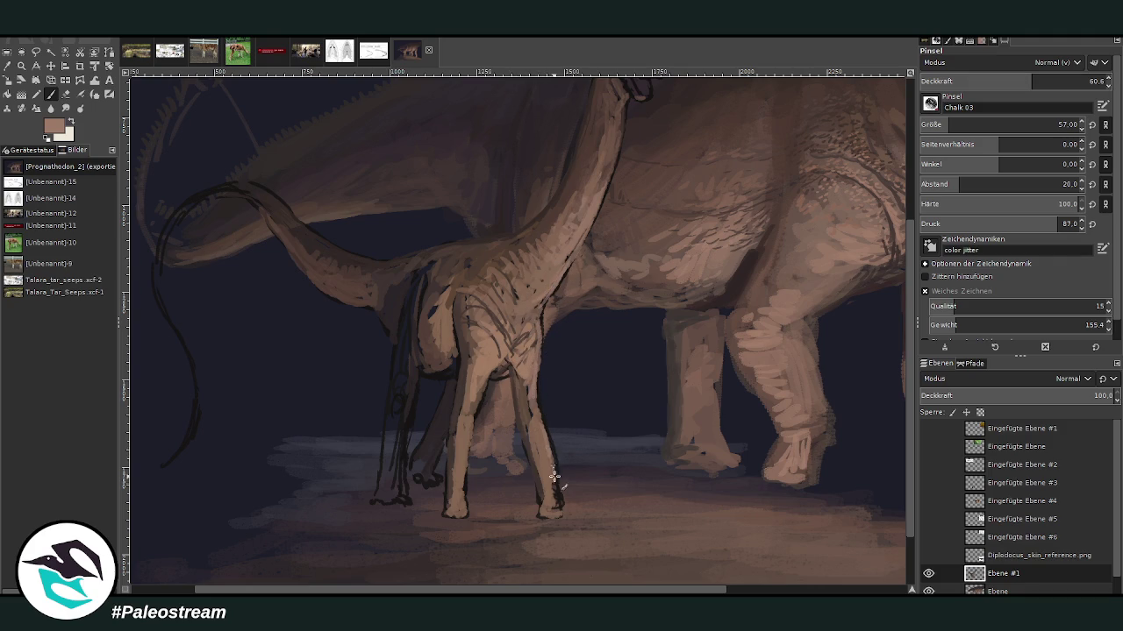
Step: At 72.2 opacity with a smaller, tighter brush, paint light tan strokes down the front leg and foot
left_click(1057, 80)
left_click_drag(941, 125, 933, 126)
left_click_drag(958, 184, 952, 184)
left_click_drag(529, 412, 570, 525)
mouse_move(549, 479)
left_mouse_down()
mouse_move(550, 496)
mouse_move(533, 405)
mouse_move(542, 324)
left_mouse_up()
Step: Sample a darker brown from the big sauropod's shoulder
left_click(787, 294, "ctrl")
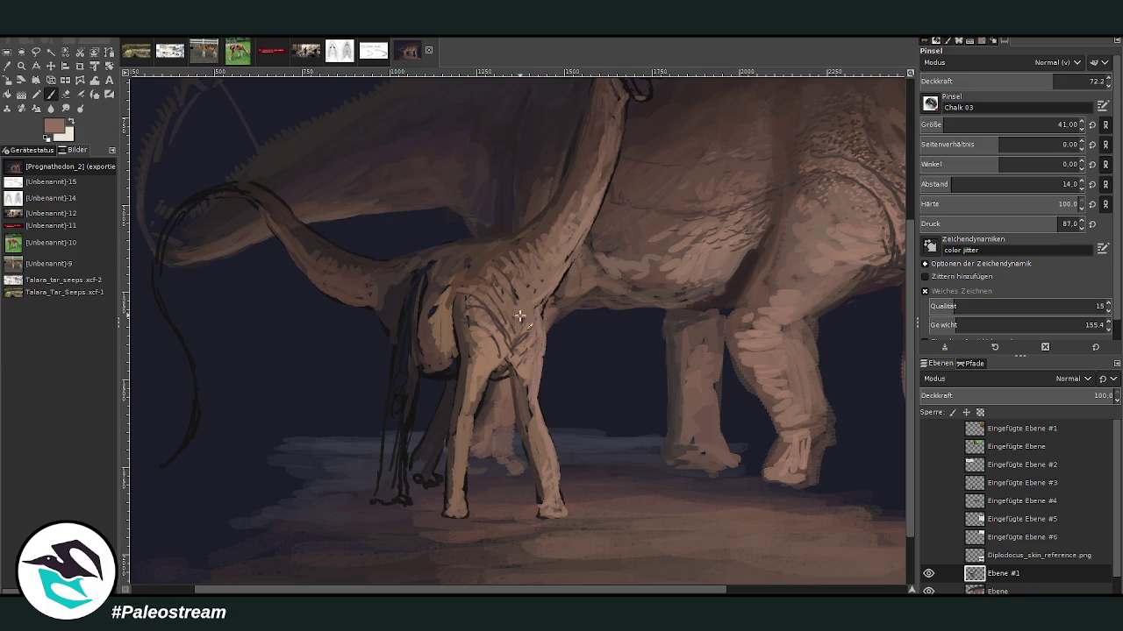
left_click(580, 204, "ctrl")
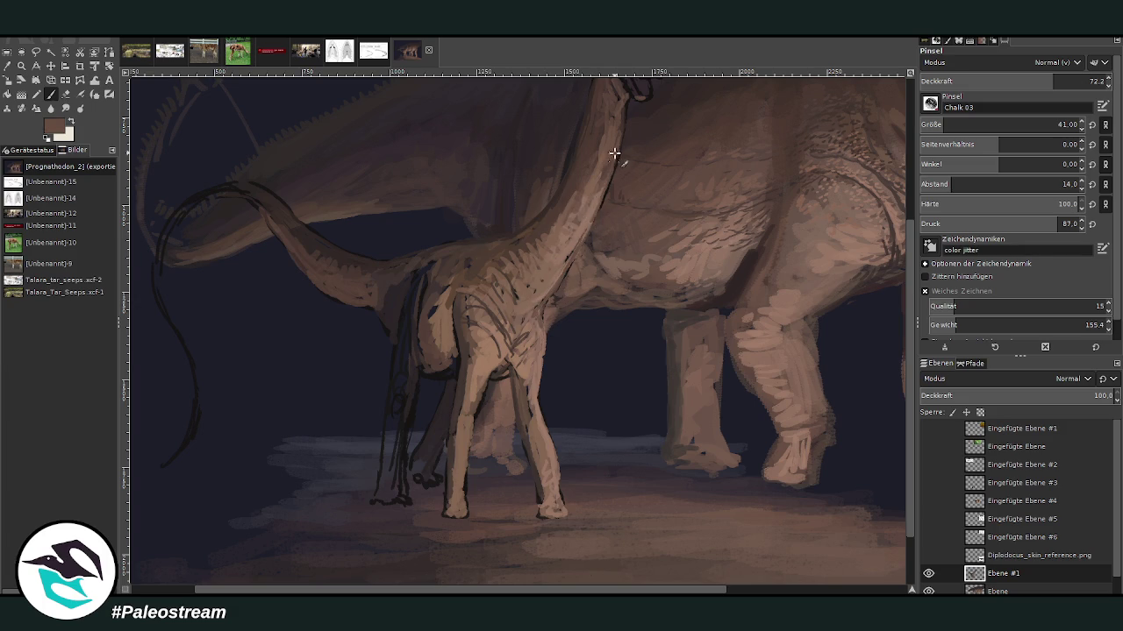
scroll(746, 175, "up", 3)
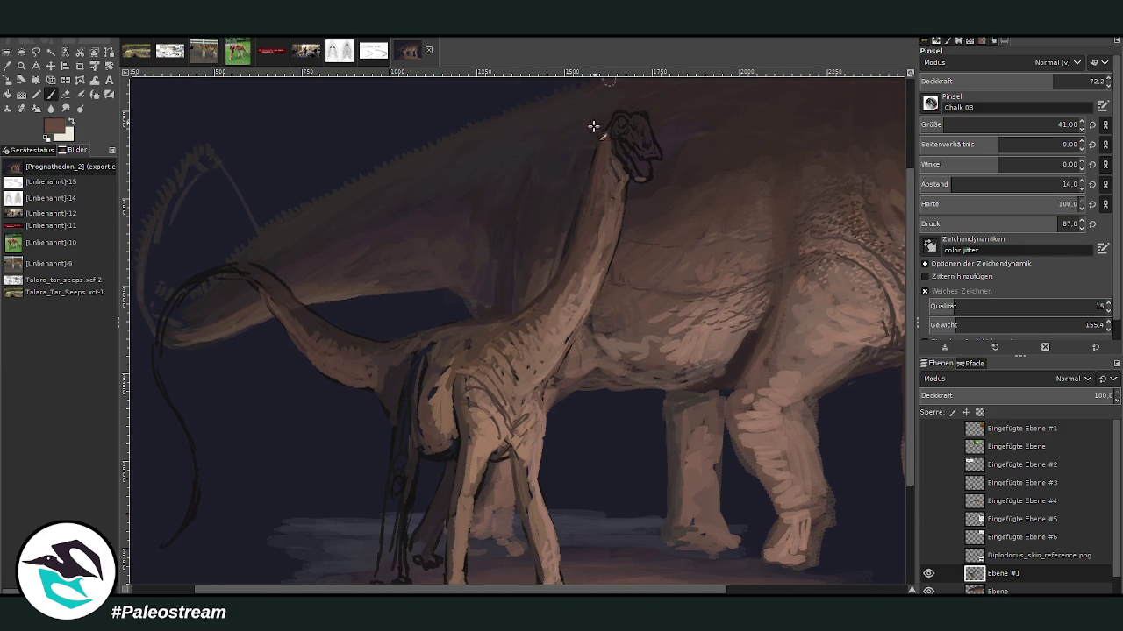
Step: Sample a near-black and paint in the juvenile's far back leg with dark strokes
left_click(743, 360, "ctrl")
scroll(526, 482, "left", 3)
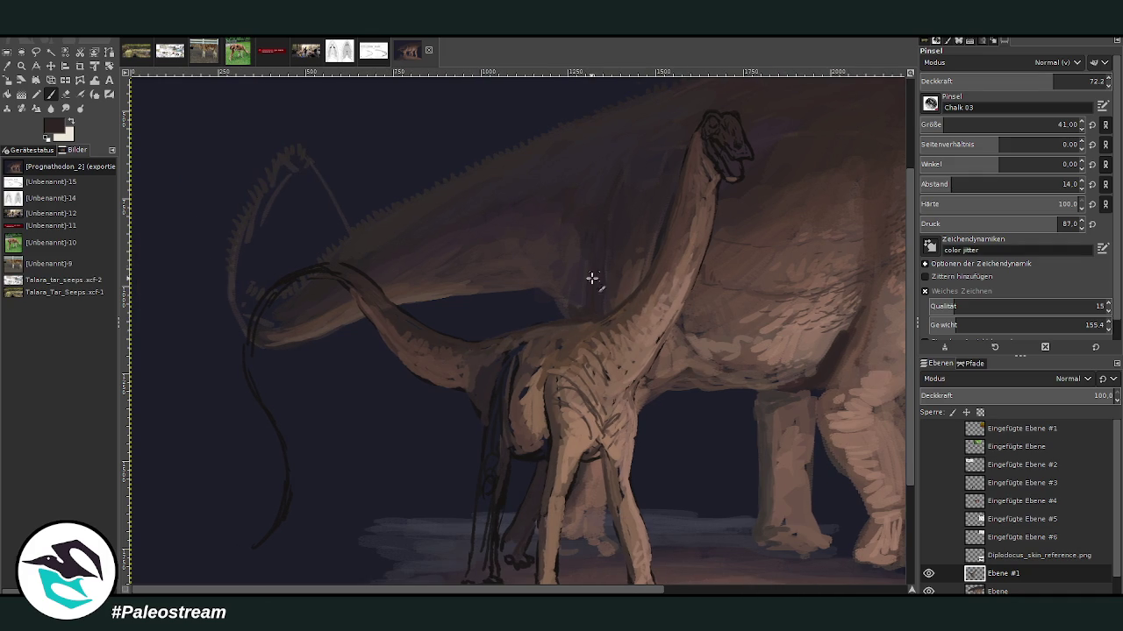
scroll(908, 382, "down", 2)
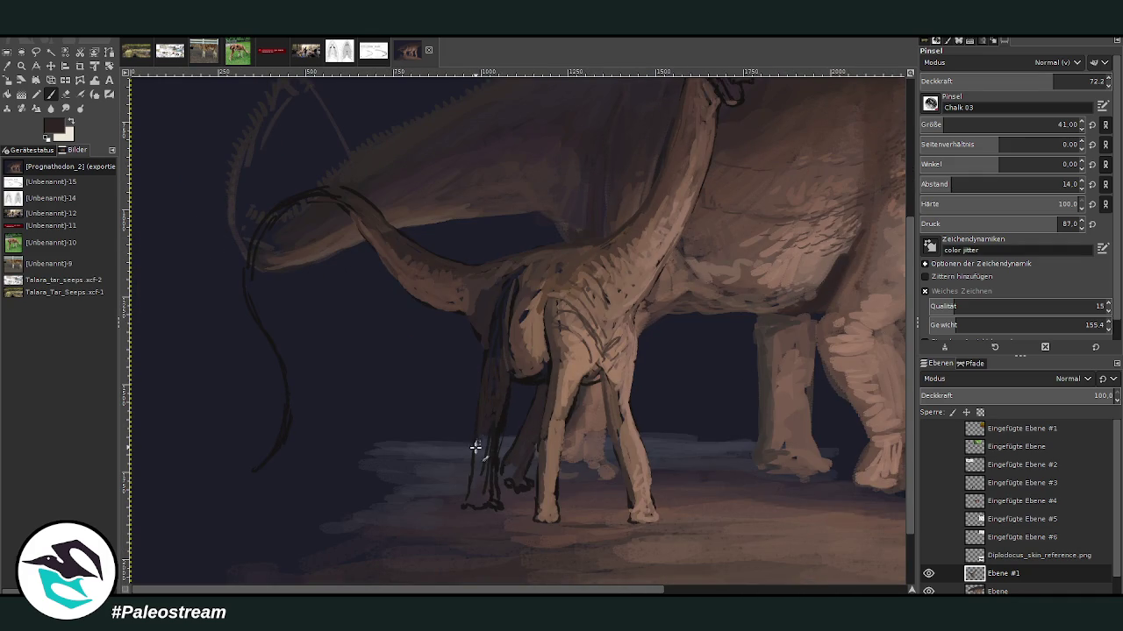
mouse_move(467, 502)
left_mouse_down()
mouse_move(492, 503)
mouse_move(482, 436)
mouse_move(493, 368)
mouse_move(509, 386)
mouse_move(495, 425)
mouse_move(491, 395)
mouse_move(488, 489)
left_mouse_up()
Step: Alternate light and dark browns to highlight the hind legs and darken the rear leg's edge
left_click(535, 343, "ctrl")
mouse_move(528, 453)
left_mouse_down()
mouse_move(509, 471)
mouse_move(524, 440)
left_mouse_up()
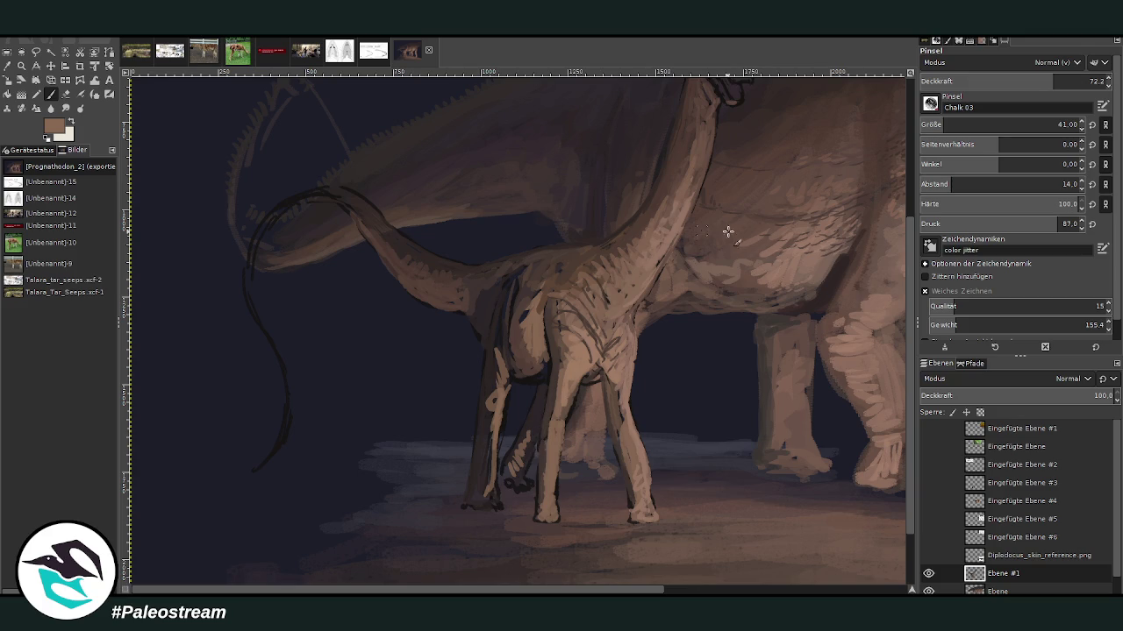
left_click(779, 146, "ctrl")
left_click_drag(516, 474, 533, 431)
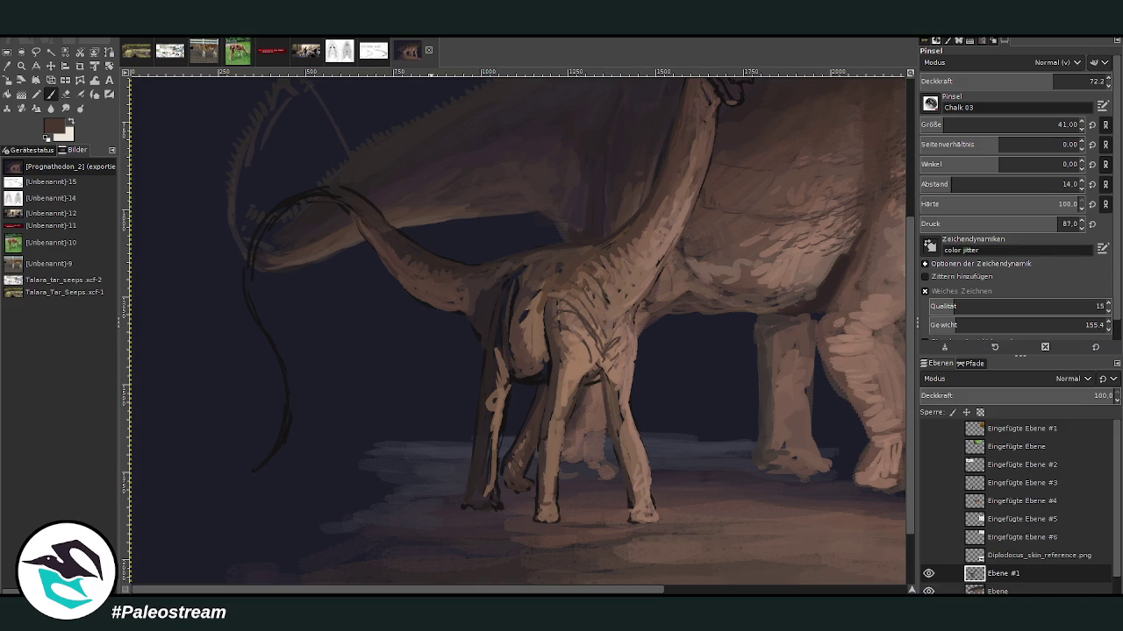
left_click_drag(502, 321, 493, 377)
left_click(537, 320, "ctrl")
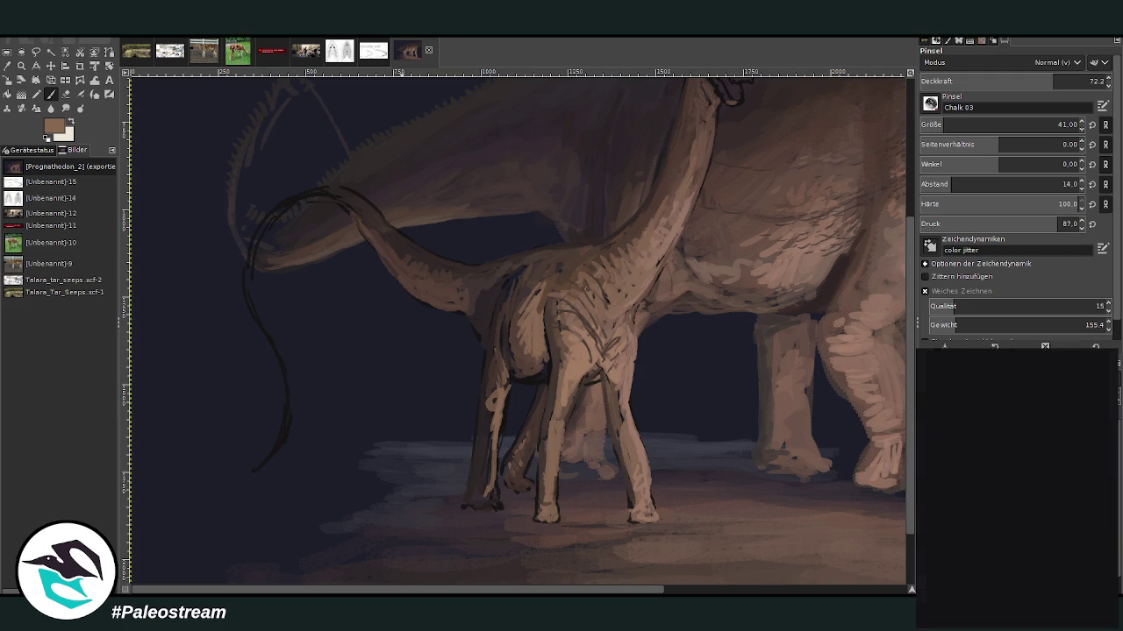
left_click(972, 538)
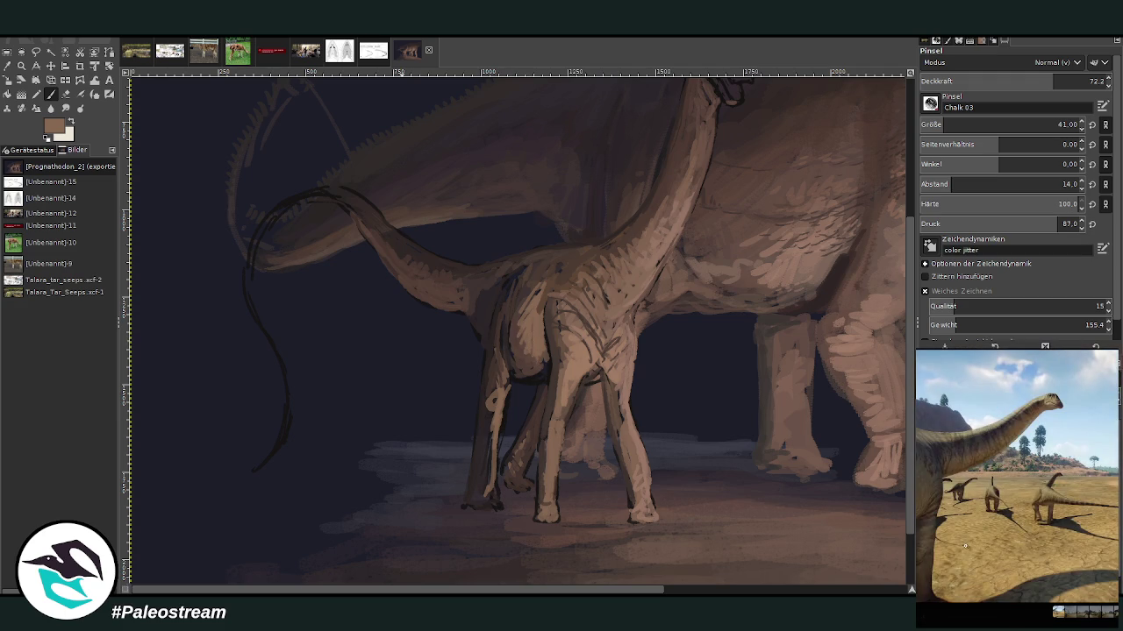
left_click(1082, 612)
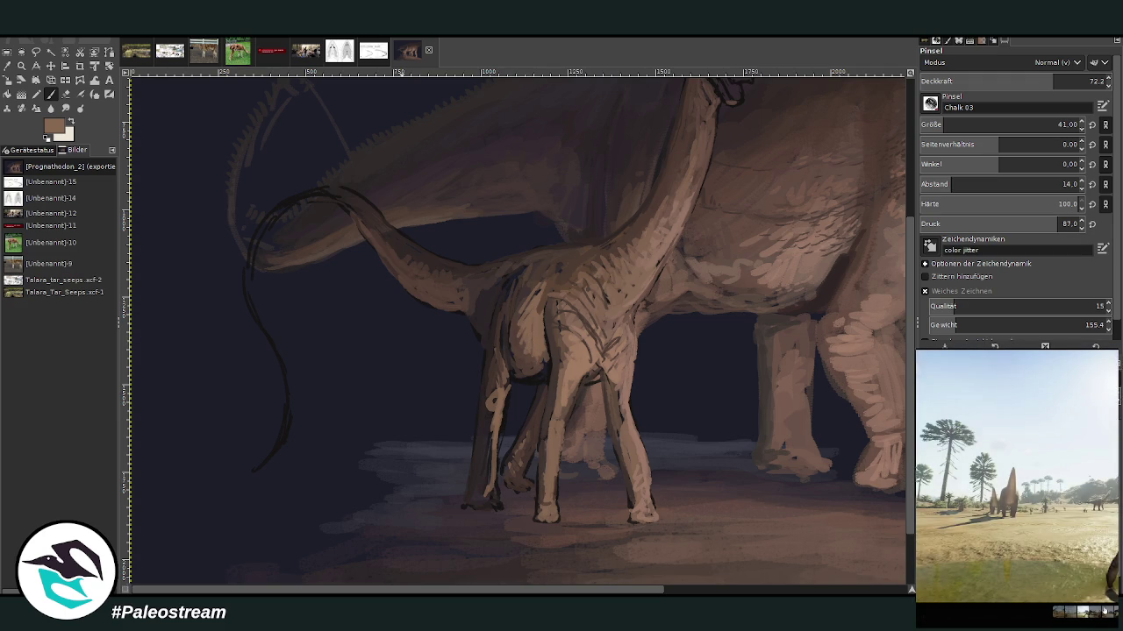
key("Escape")
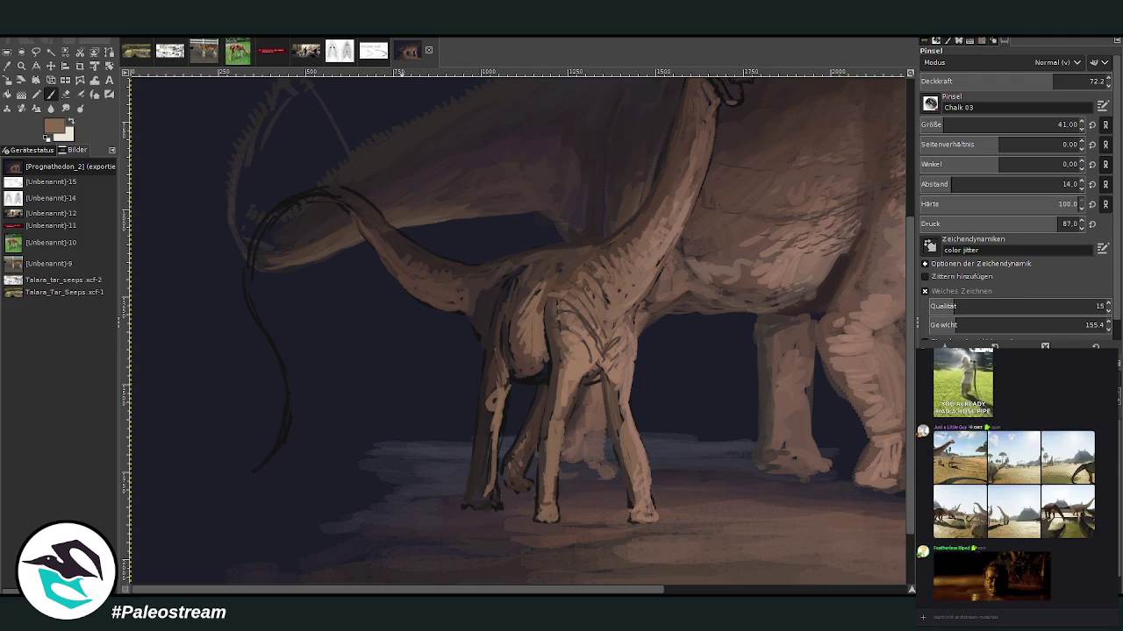
scroll(1040, 557, "down", 3)
scroll(1052, 552, "down", 3)
scroll(1070, 548, "down", 3)
scroll(1088, 544, "down", 3)
scroll(1087, 539, "up", 2)
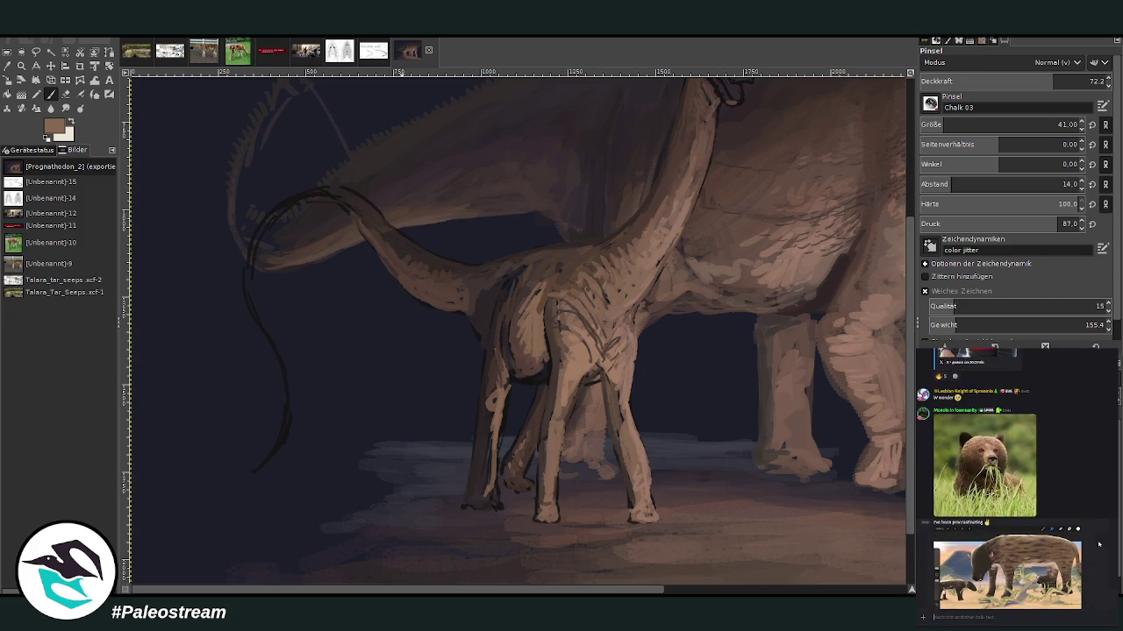
scroll(995, 509, "up", 2)
scroll(988, 504, "down", 3)
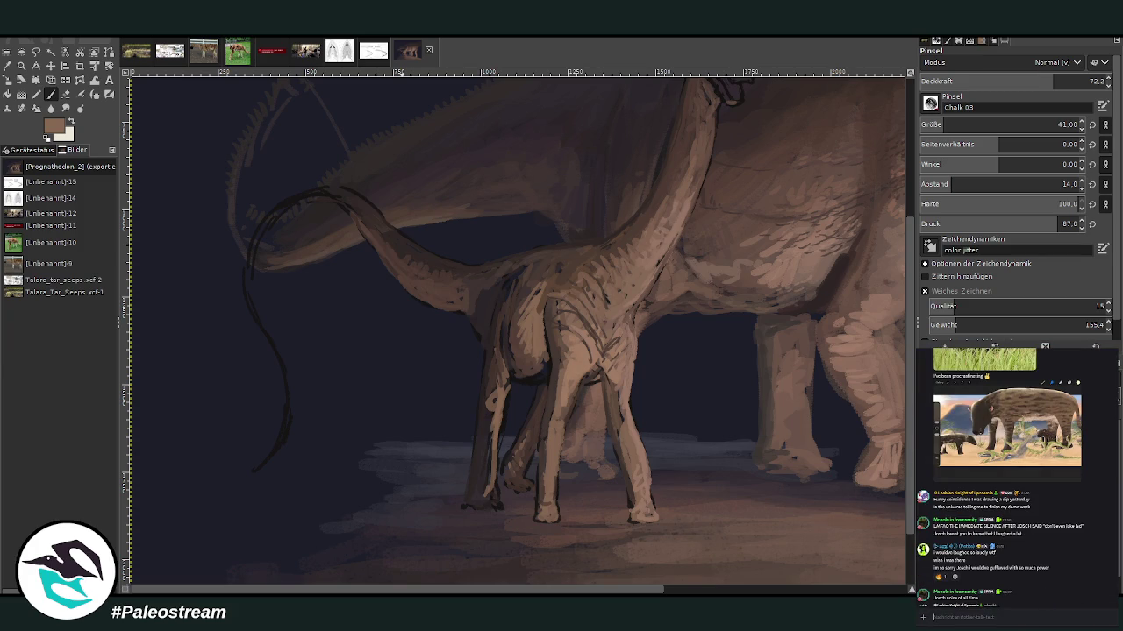
scroll(1064, 516, "down", 5)
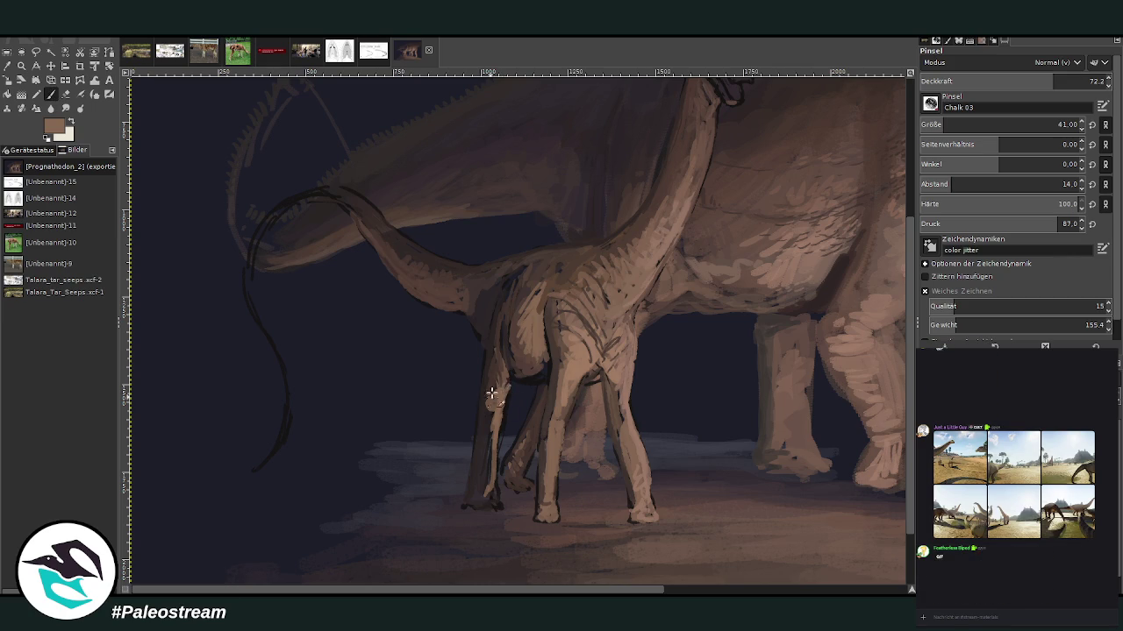
Step: Highlight the front leg's left edge, then repaint the front foot and lower leg in a sampled dark colour
left_click_drag(487, 425, 496, 507)
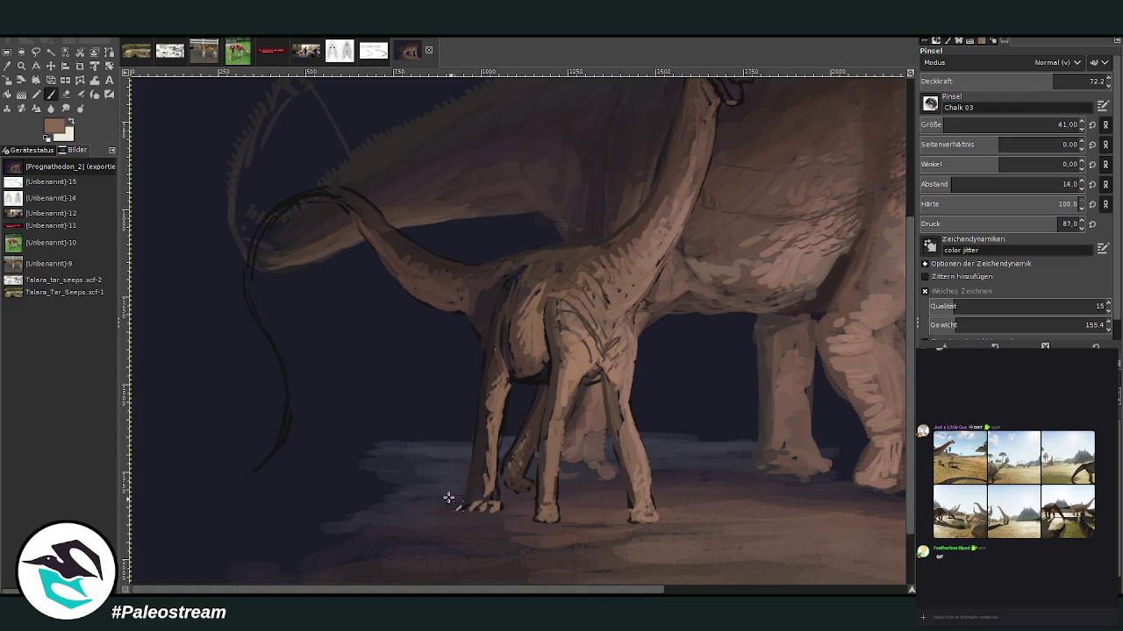
key("o")
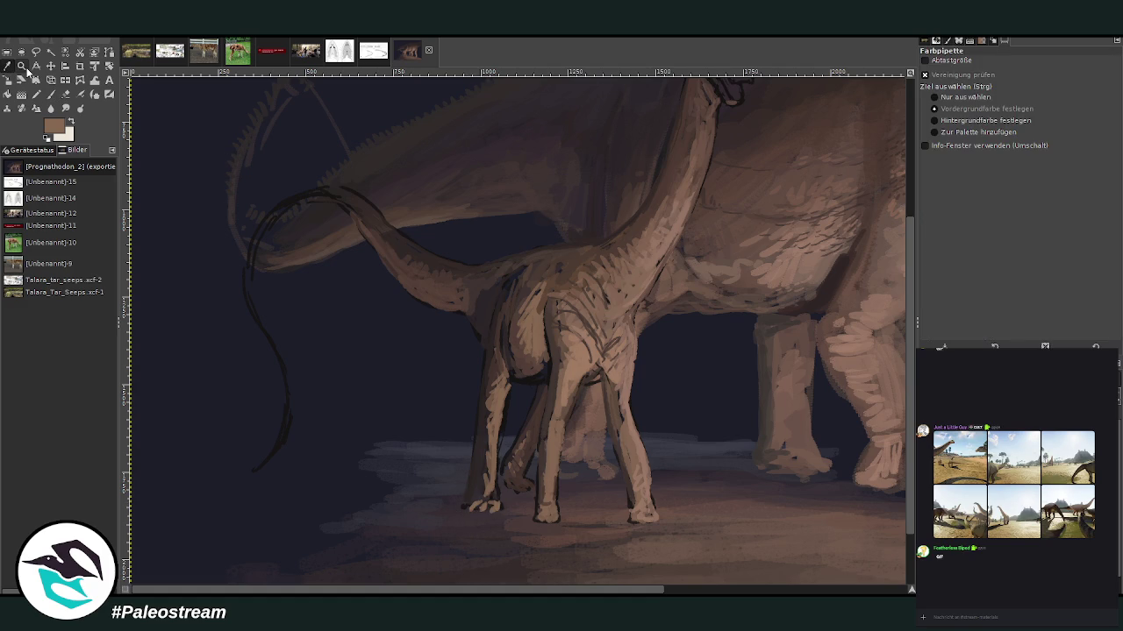
left_click(563, 369)
key("p")
mouse_move(494, 507)
left_mouse_down()
mouse_move(496, 494)
mouse_move(471, 504)
mouse_move(492, 379)
mouse_move(504, 389)
mouse_move(504, 438)
left_mouse_up()
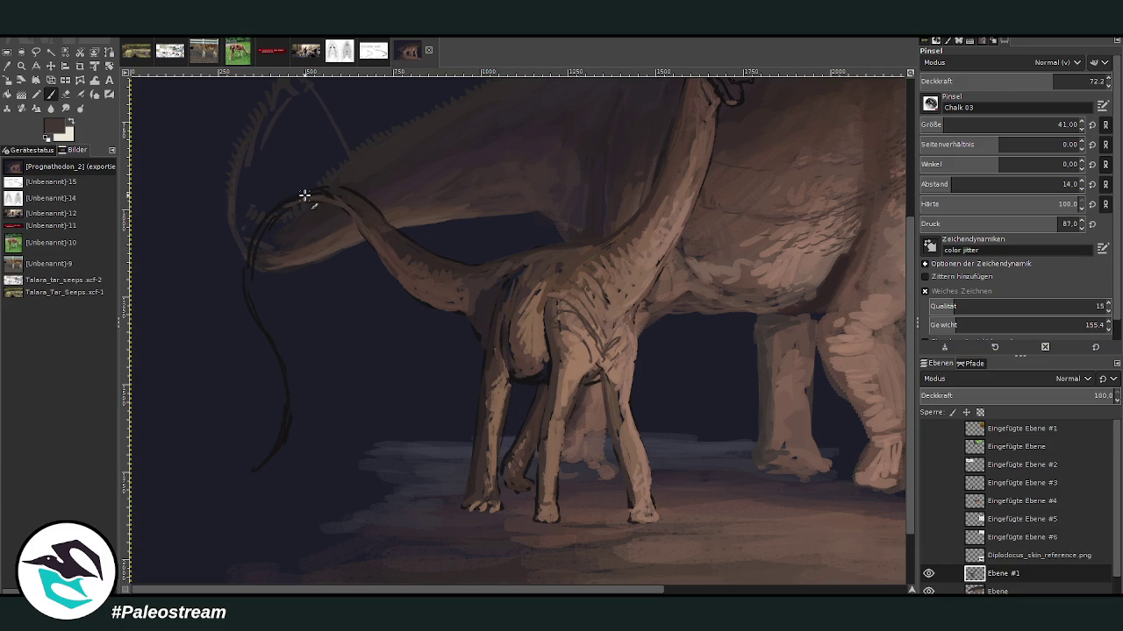
left_click(22, 66)
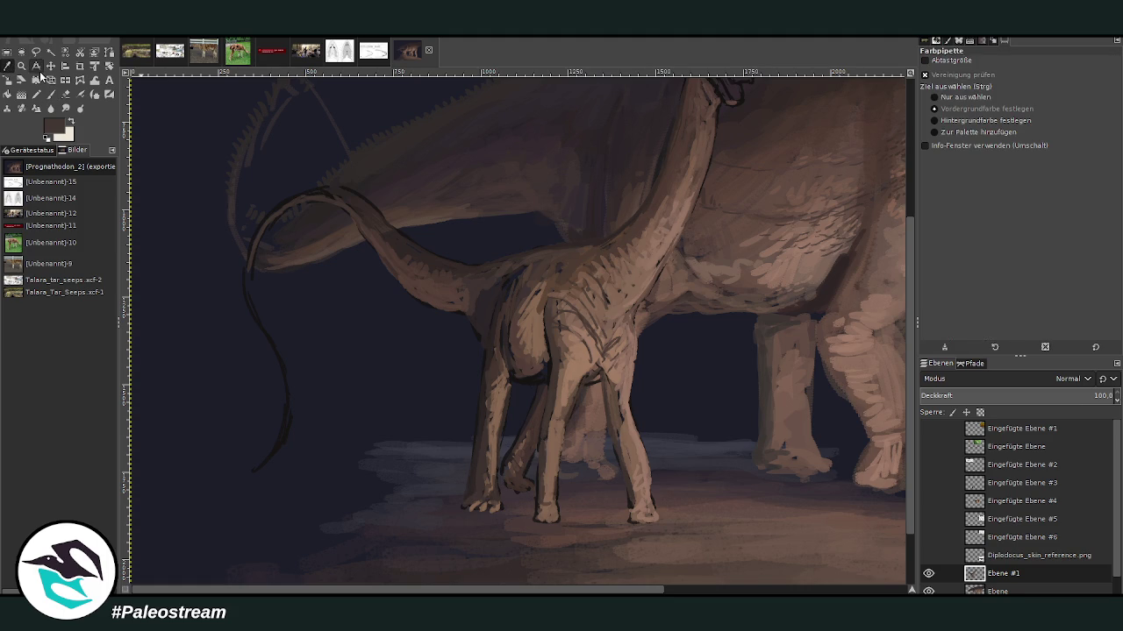
Step: Paint the juvenile's tail with sampled browns, a lighter upper curve and a thinner, fainter lower tail
left_click(772, 263)
left_click(50, 94)
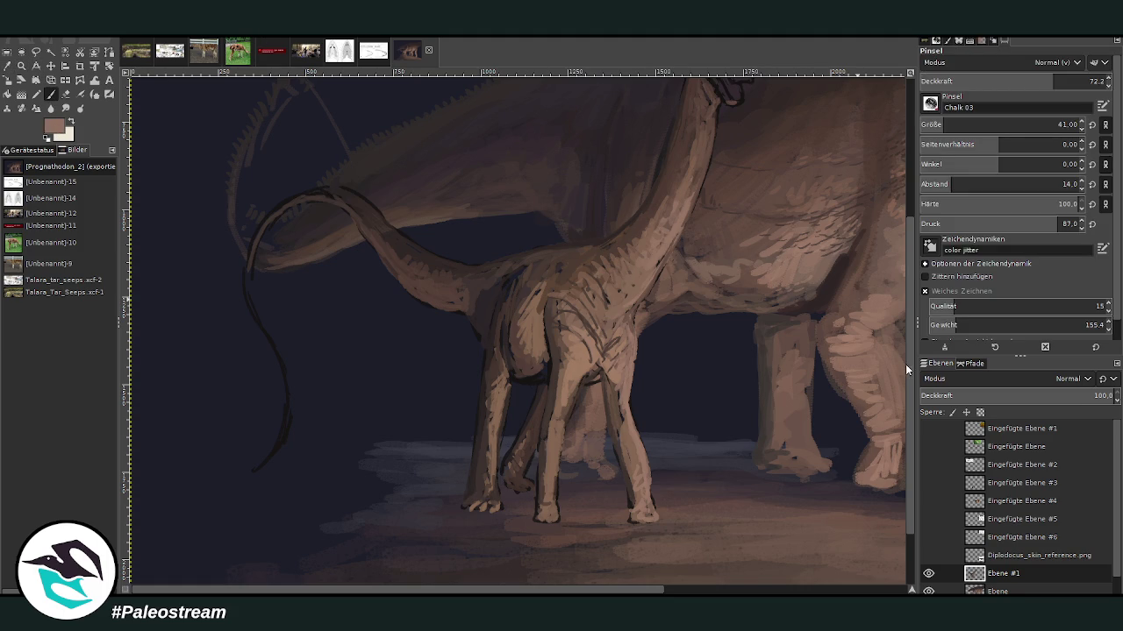
left_click(826, 161, "ctrl")
mouse_move(343, 207)
left_mouse_down()
mouse_move(248, 298)
mouse_move(286, 376)
mouse_move(270, 461)
left_mouse_up()
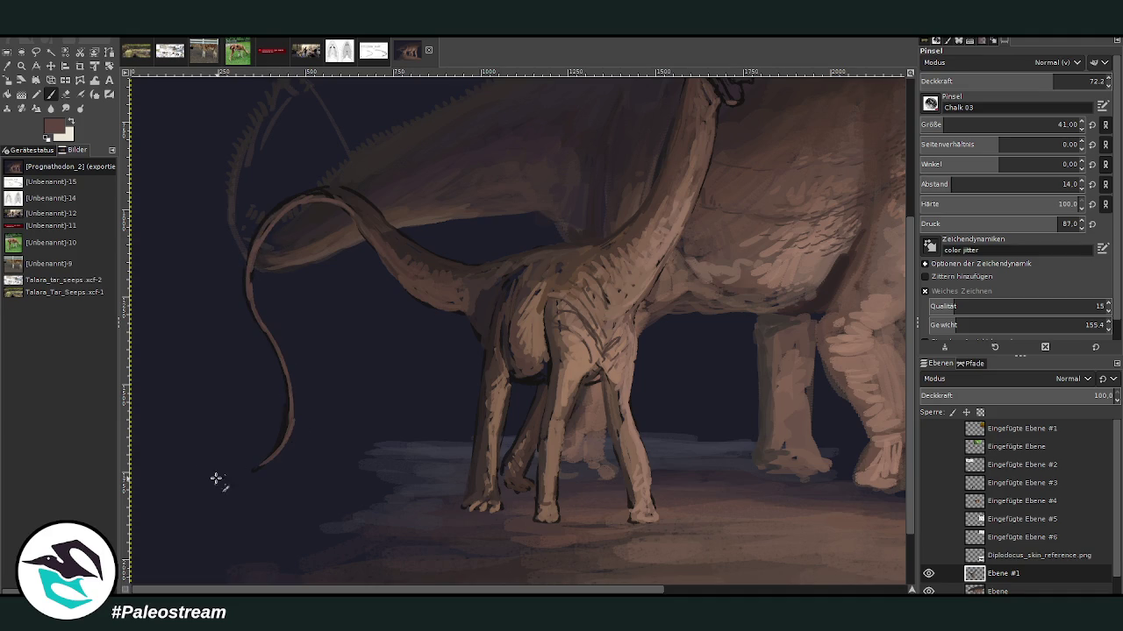
key("o")
left_click(413, 252)
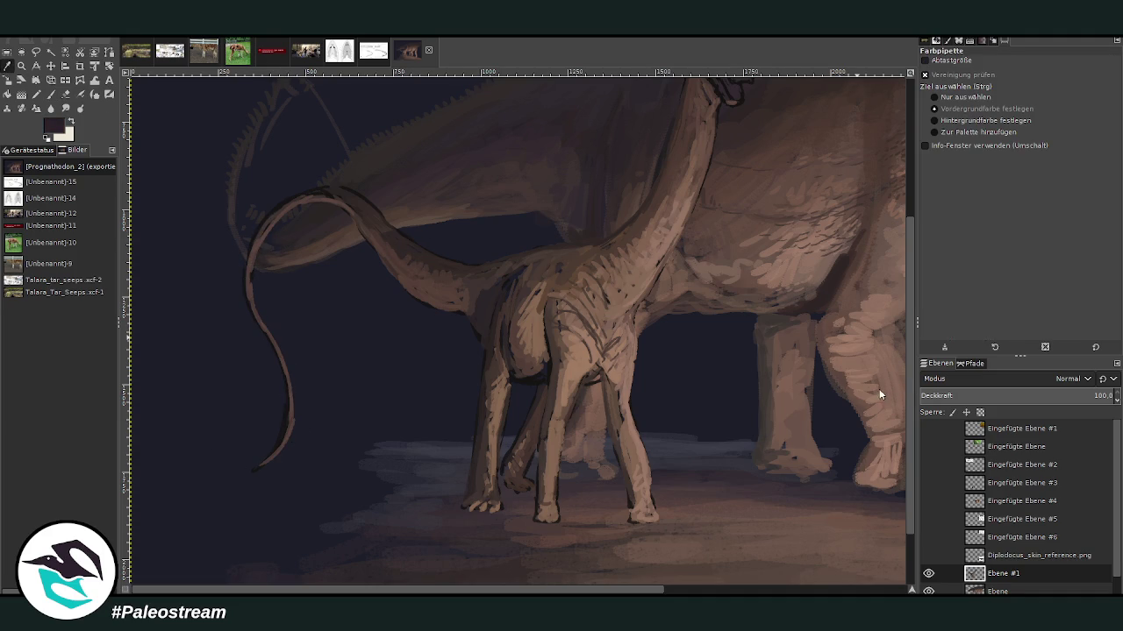
key("p")
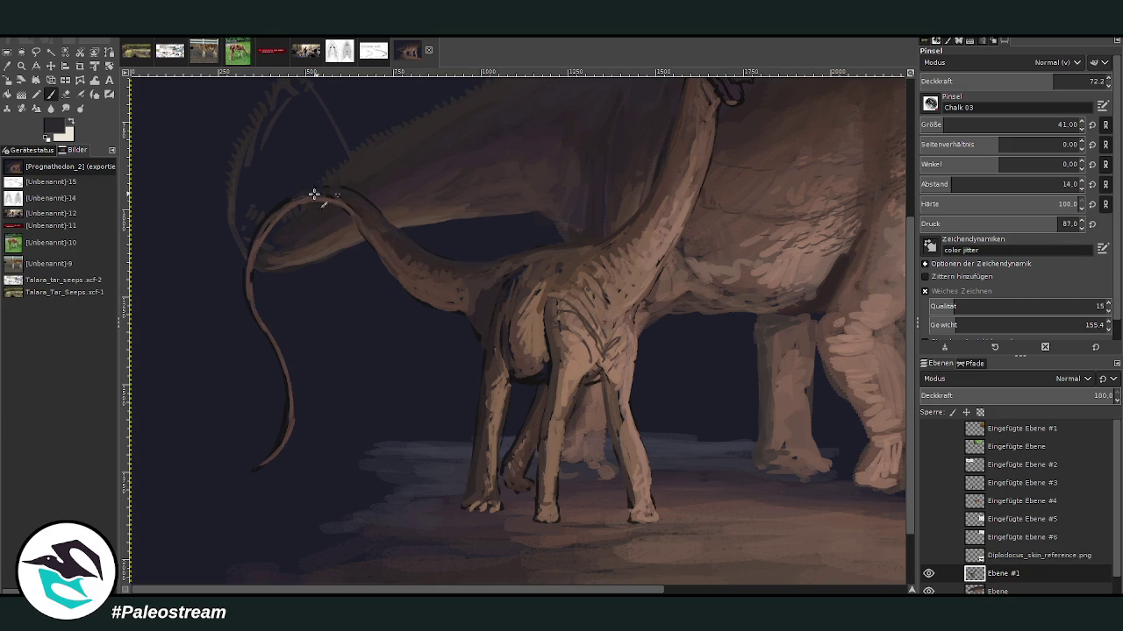
mouse_move(260, 227)
left_mouse_down()
mouse_move(276, 216)
mouse_move(245, 283)
mouse_move(286, 419)
left_mouse_up()
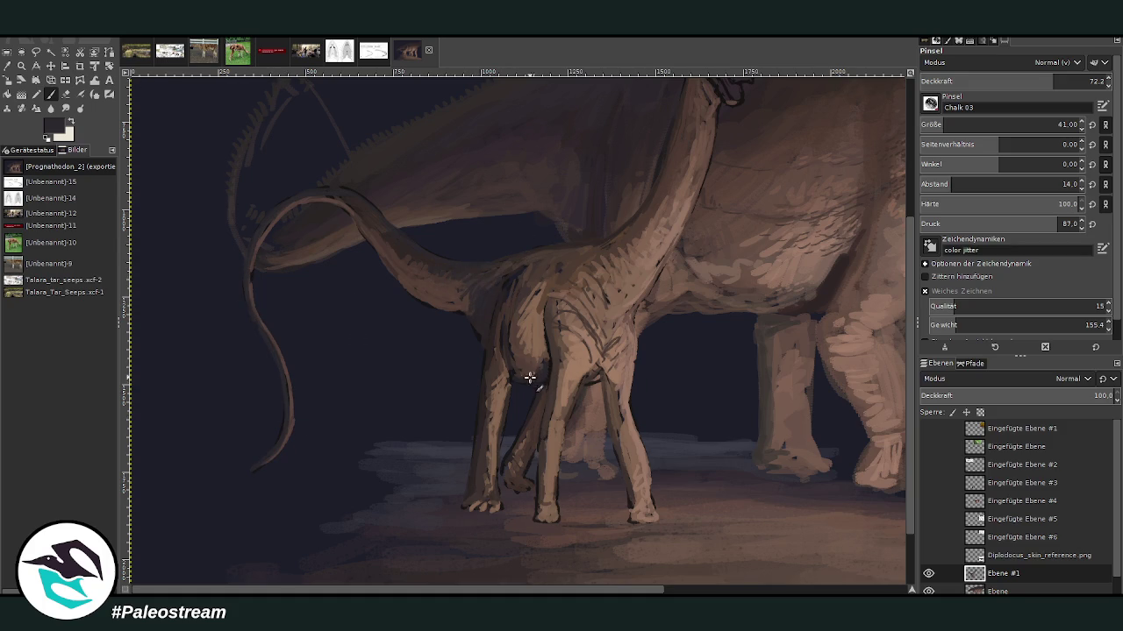
Step: Sample a brown, lower opacity to 47.3, and add a soft stroke down the chest and front leg
key("o")
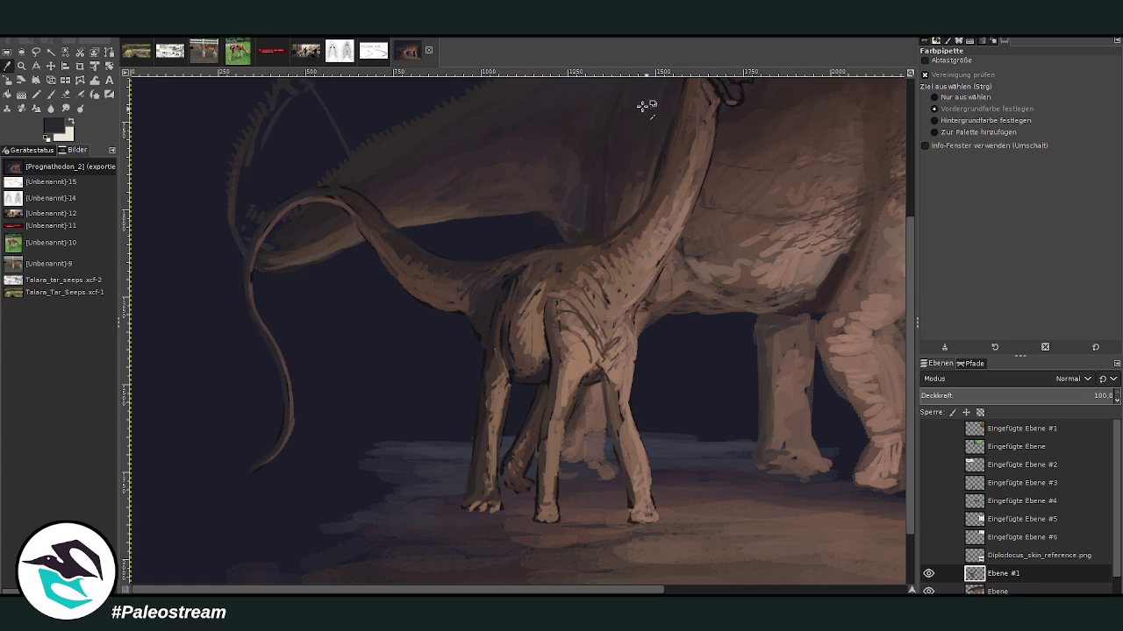
left_click(626, 202)
key("p")
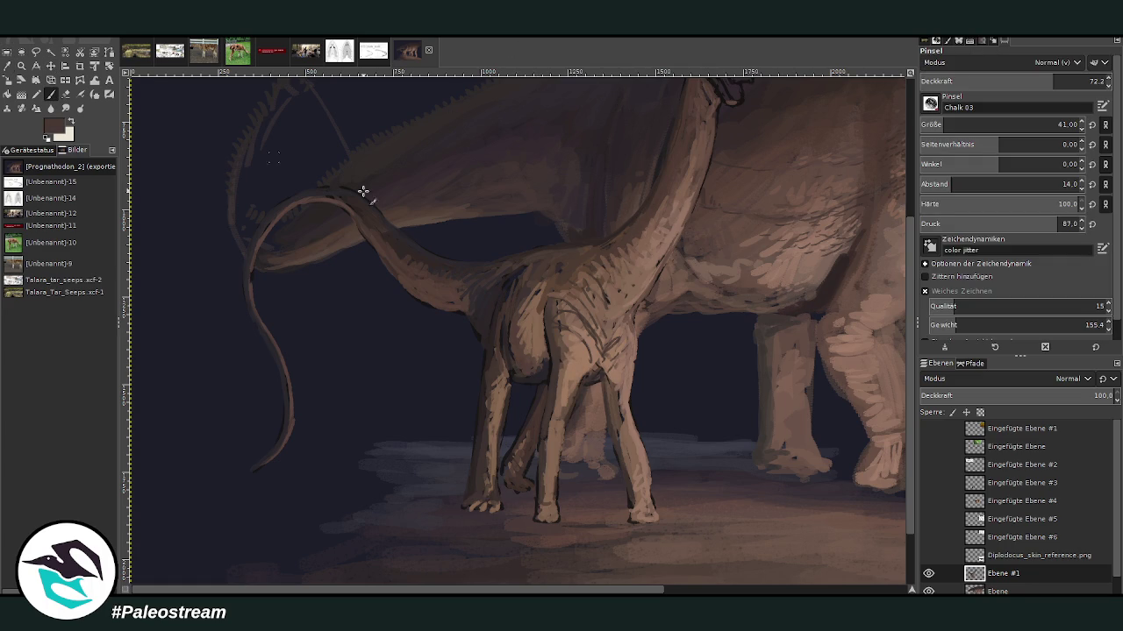
left_click(1008, 81)
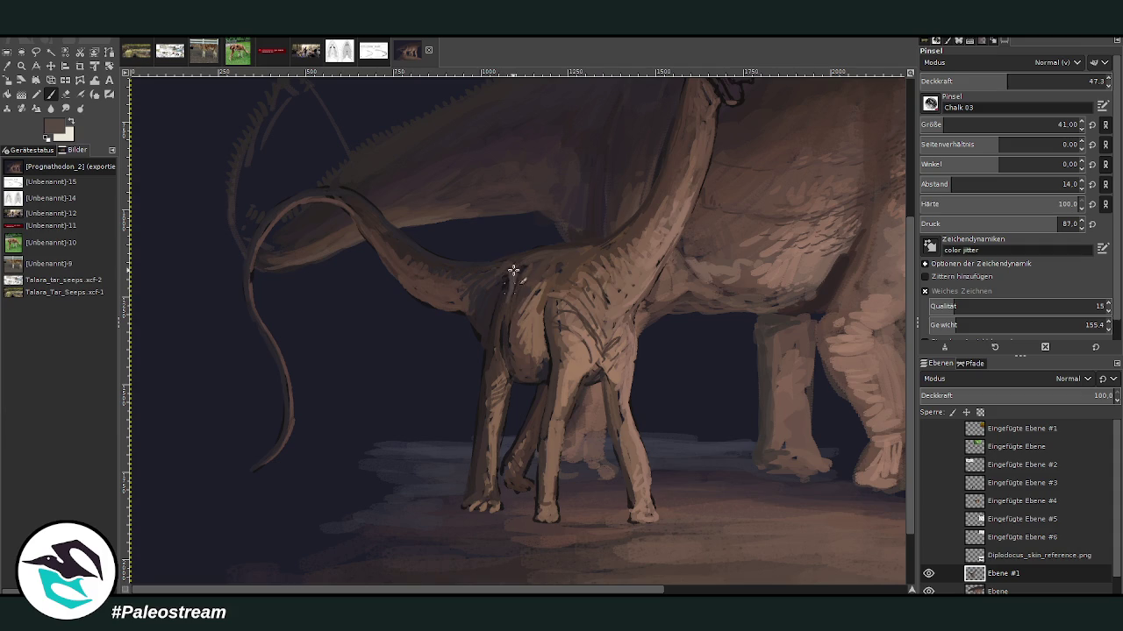
left_click_drag(505, 291, 506, 347)
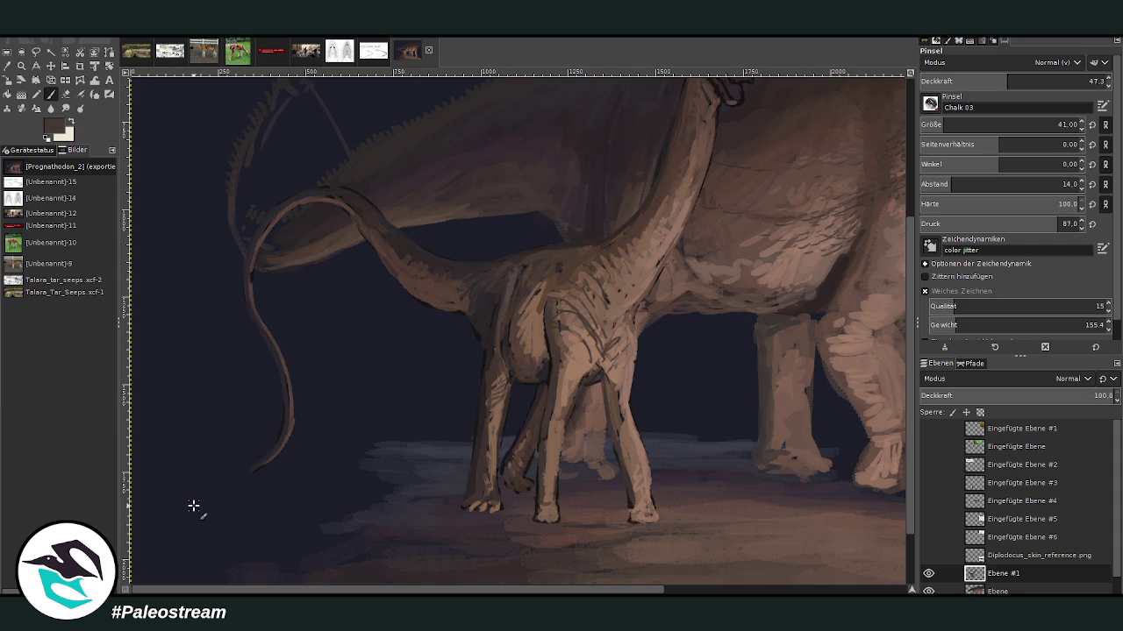
key("ctrl+shift+j")
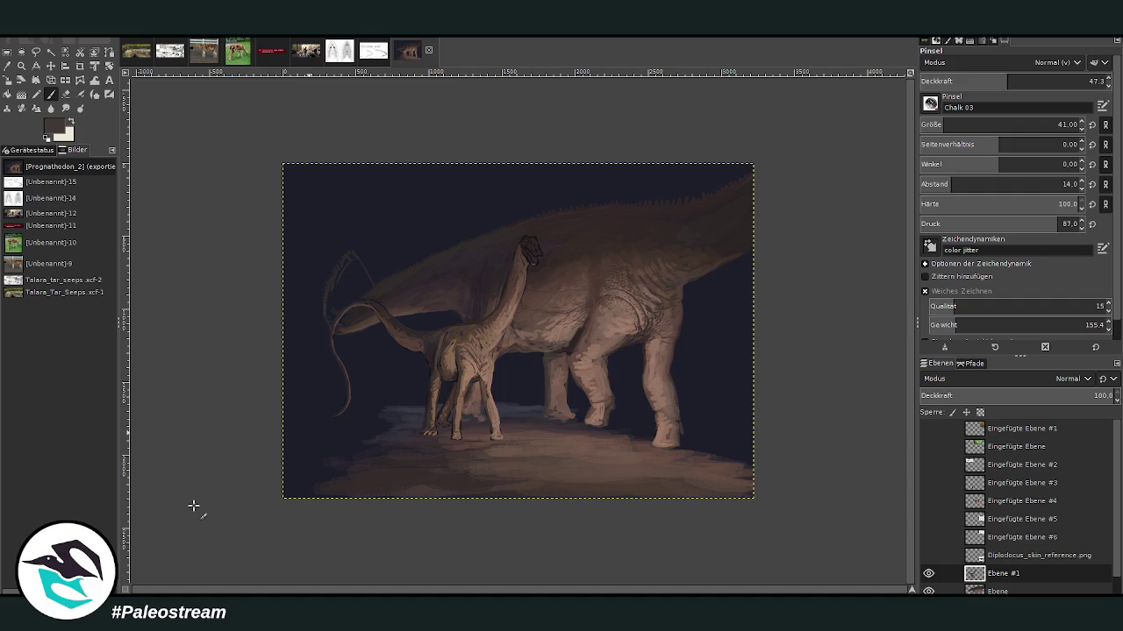
Step: Zoom into the young sauropod's head and set the chalk brush to size 35 at 61.8 opacity
left_click(19, 69)
left_click(502, 242)
left_click_drag(458, 120, 623, 406)
left_click(51, 93)
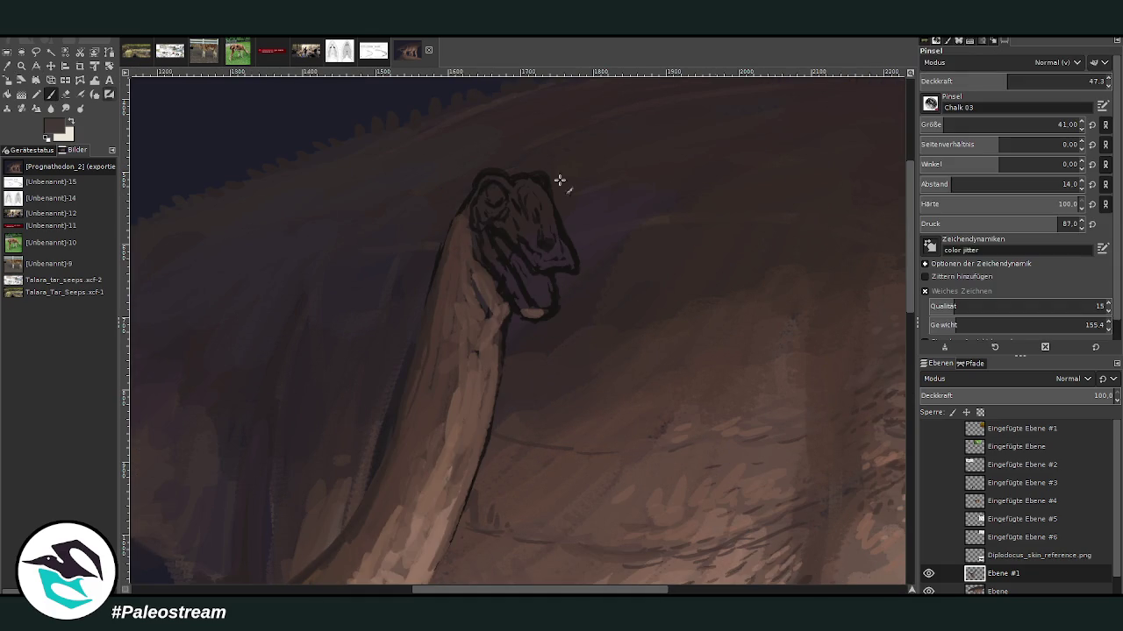
scroll(935, 123, "down", 6)
left_click(1016, 79)
key("Page_Up")
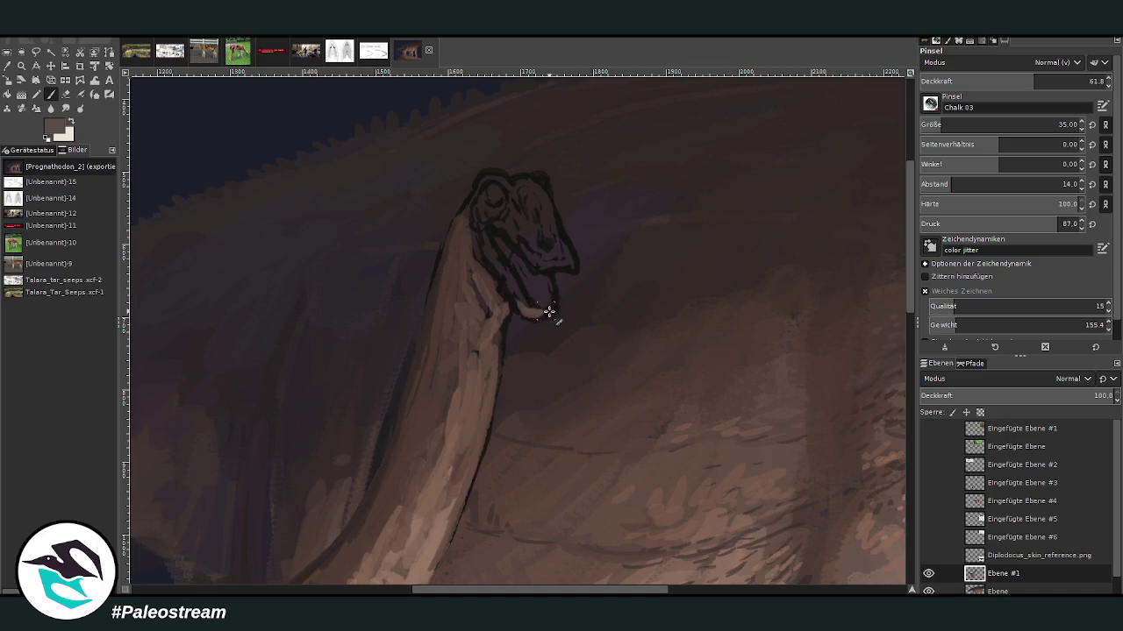
Step: Paint light chalk over the lower jaw and throat, tone it with darker brown, and mark the snout
left_click_drag(524, 303, 510, 291)
left_click_drag(529, 306, 512, 279)
left_click(903, 334, "ctrl")
left_click_drag(507, 291, 482, 220)
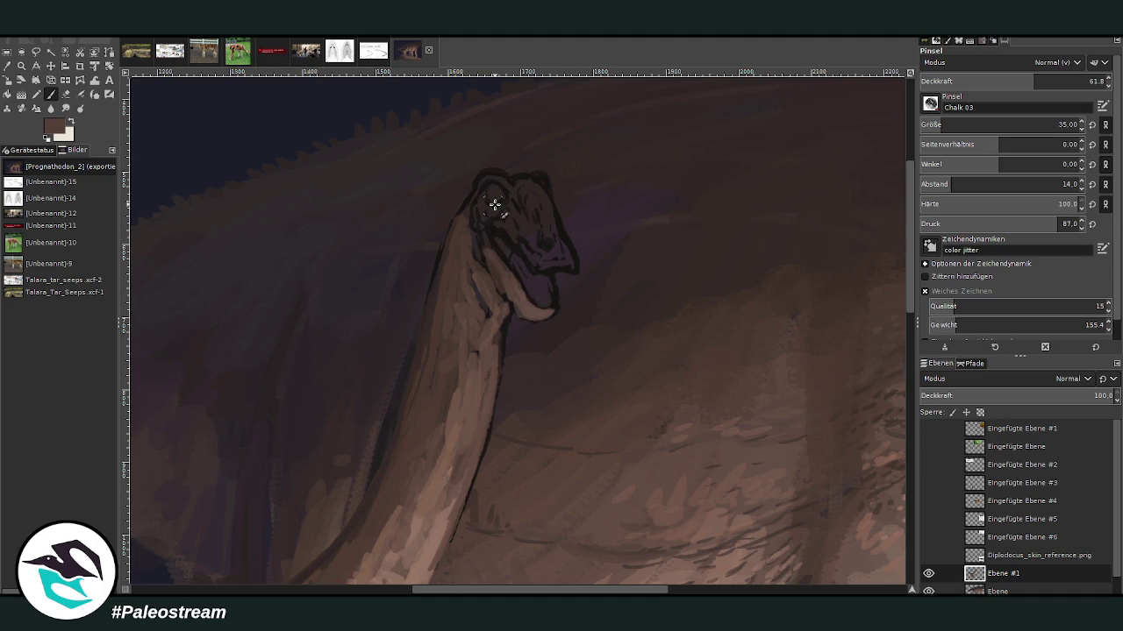
mouse_move(539, 263)
left_mouse_down()
mouse_move(571, 263)
mouse_move(539, 263)
mouse_move(514, 243)
mouse_move(517, 224)
mouse_move(477, 228)
mouse_move(491, 181)
mouse_move(509, 211)
left_mouse_up()
Step: At brush size 27, darken the skull top and eye socket, dab a nostril, then drop opacity to 45.4
left_click(932, 124)
left_click(900, 378, "ctrl")
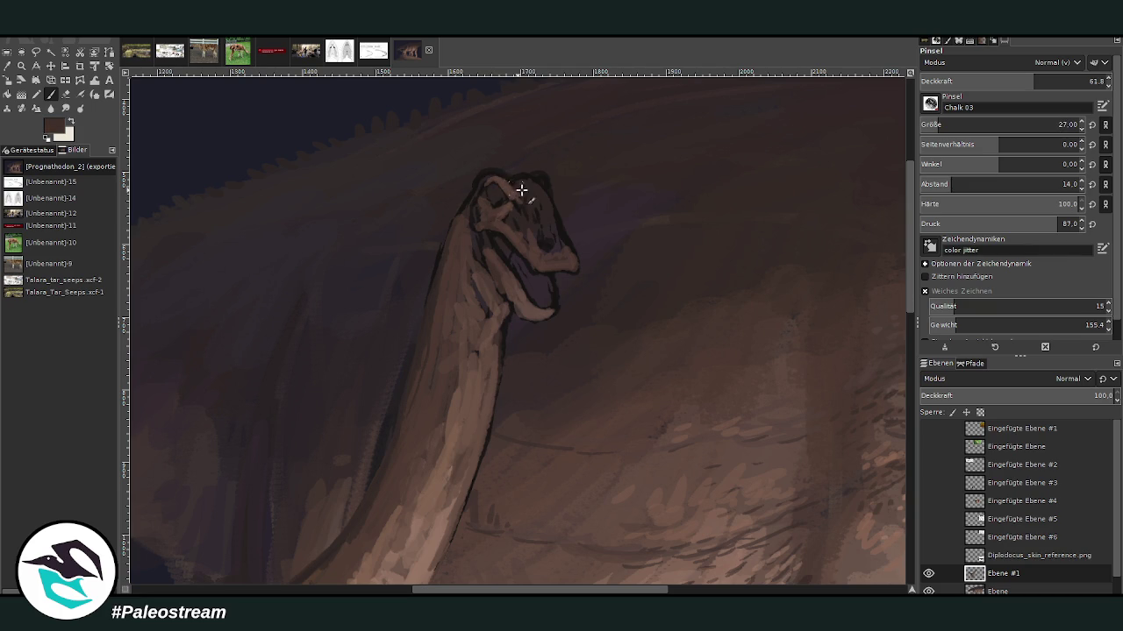
left_click_drag(496, 176, 503, 180)
left_click_drag(535, 178, 556, 234)
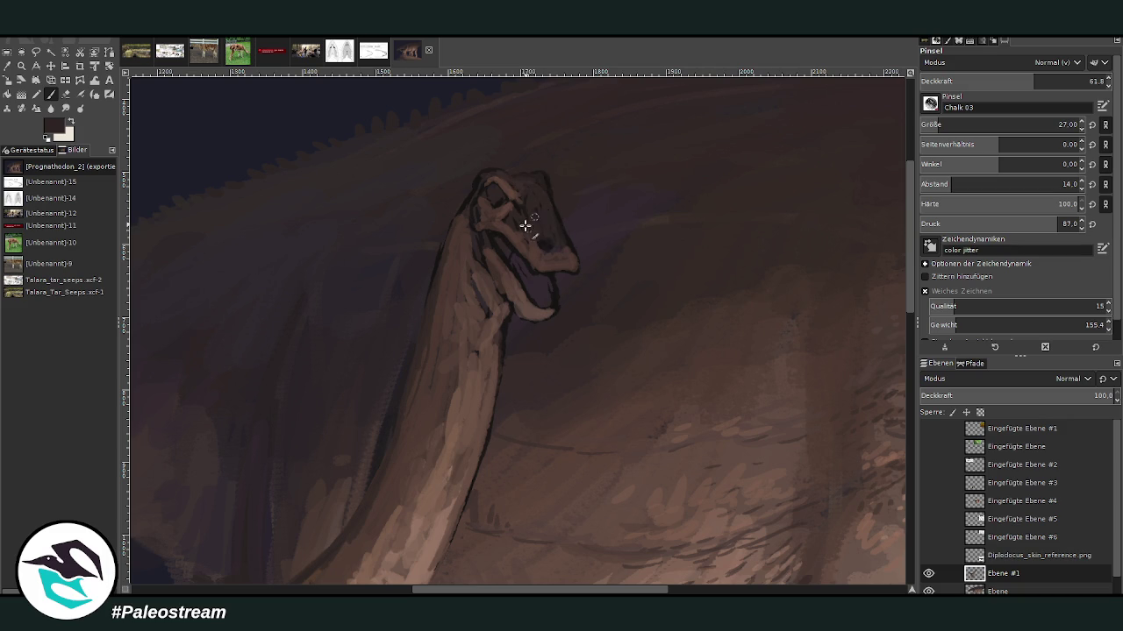
left_click_drag(547, 245, 556, 255)
mouse_move(509, 193)
left_mouse_down()
mouse_move(485, 178)
mouse_move(472, 198)
left_mouse_up()
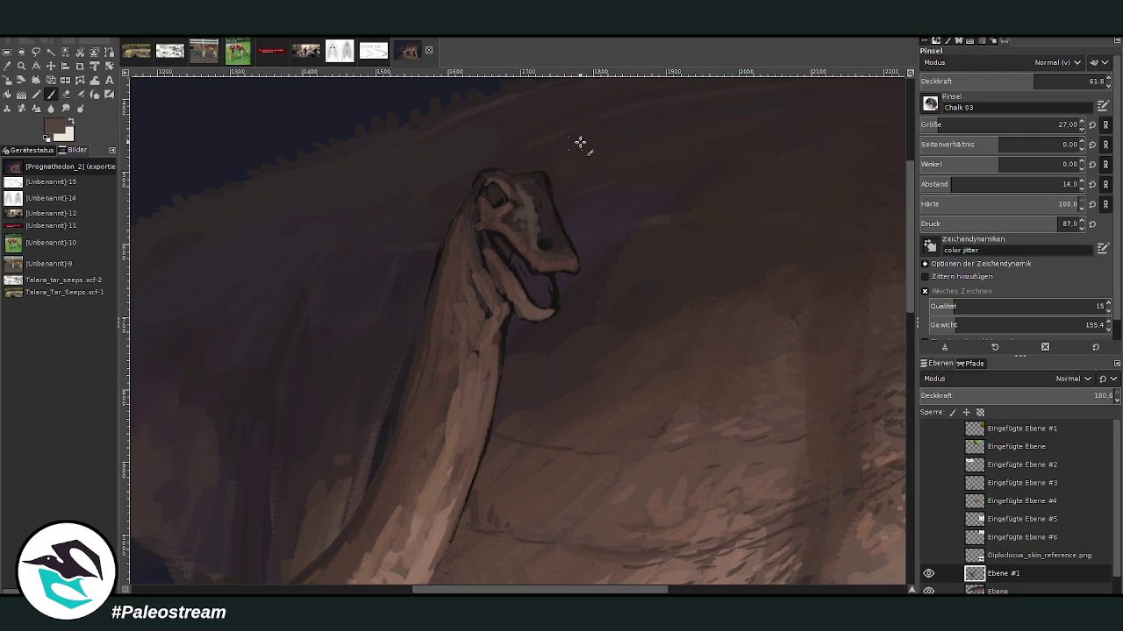
left_click(1080, 81)
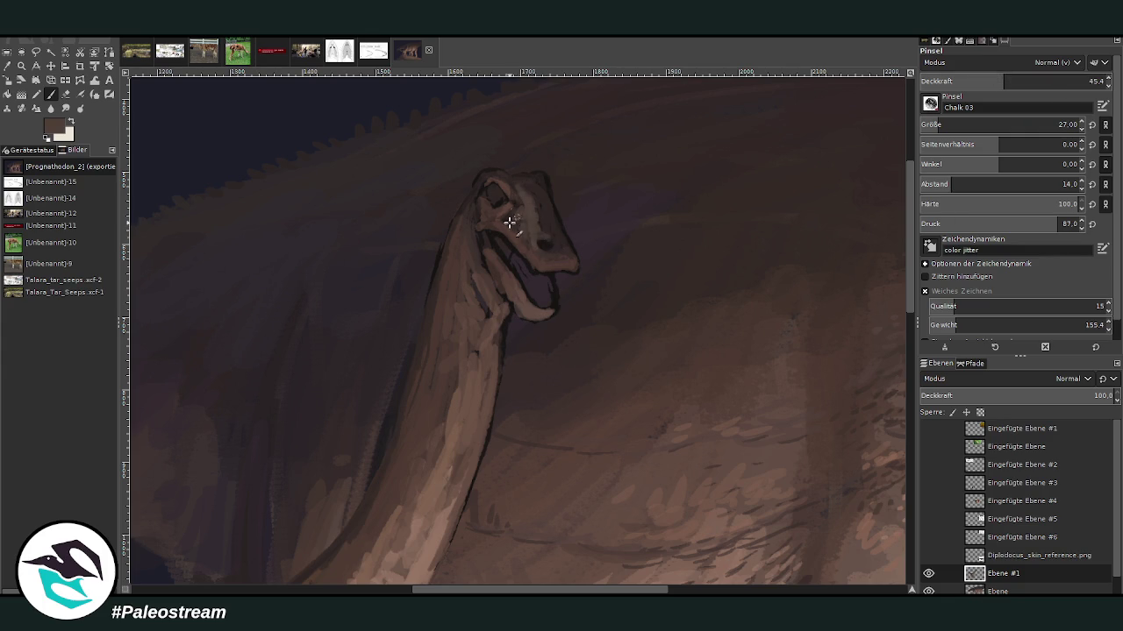
left_click(874, 367, "ctrl")
scroll(495, 197, "down", 2)
scroll(496, 198, "down", 2)
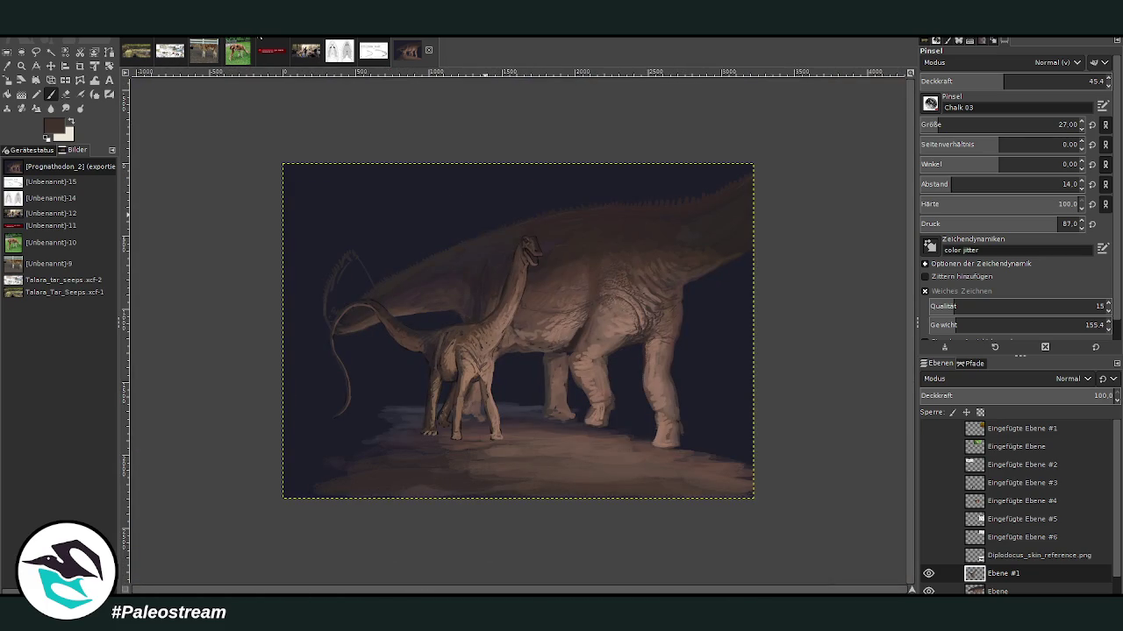
Step: Zoom in on the two dinosaurs and shift the young sauropod about 93 px right
left_click(21, 66)
left_click_drag(337, 211, 697, 499)
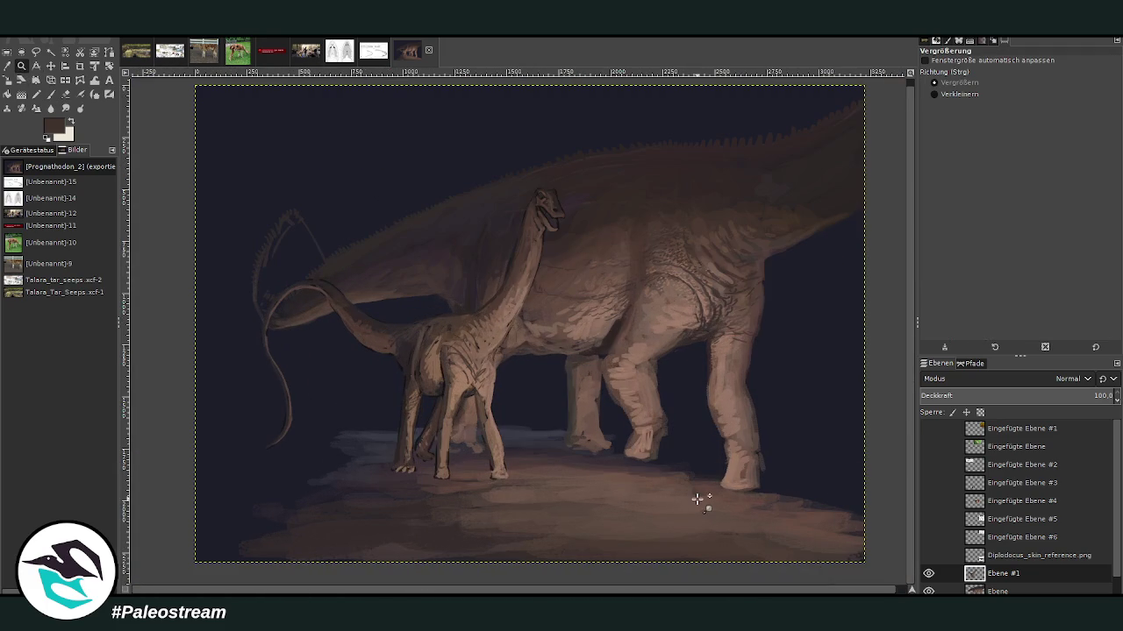
left_click(50, 66)
mouse_move(456, 348)
left_mouse_down()
mouse_move(536, 345)
mouse_move(529, 351)
left_mouse_up()
Step: On the Ebene layer, pick the dark background colour and paint a faint patch on the neck at size 143, 35 opacity
key("z")
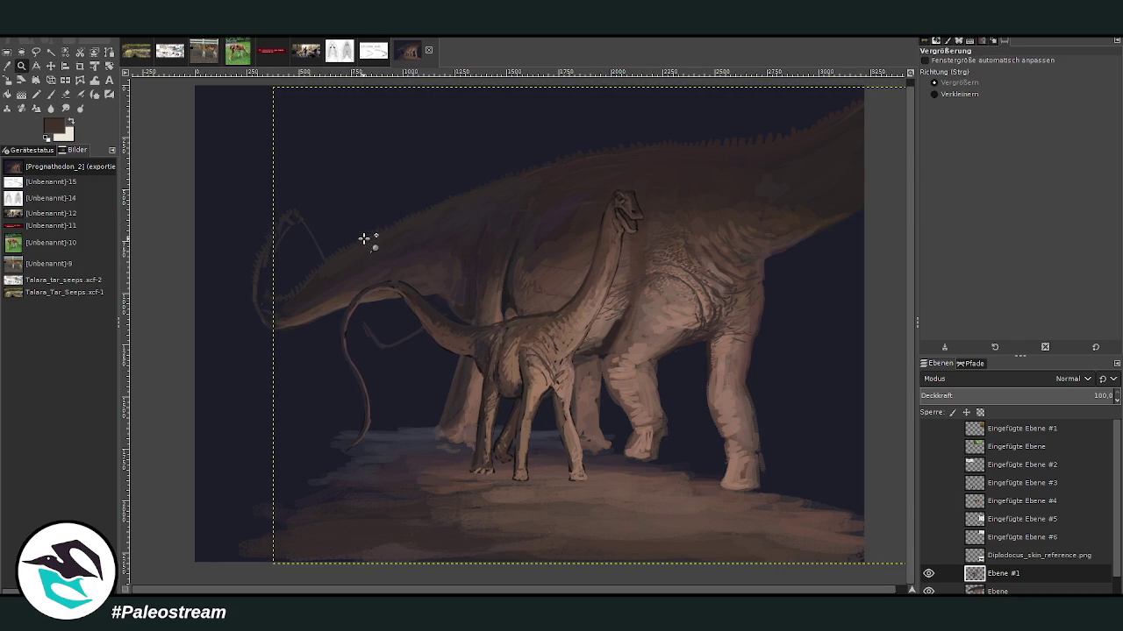
left_click_drag(419, 151, 659, 497)
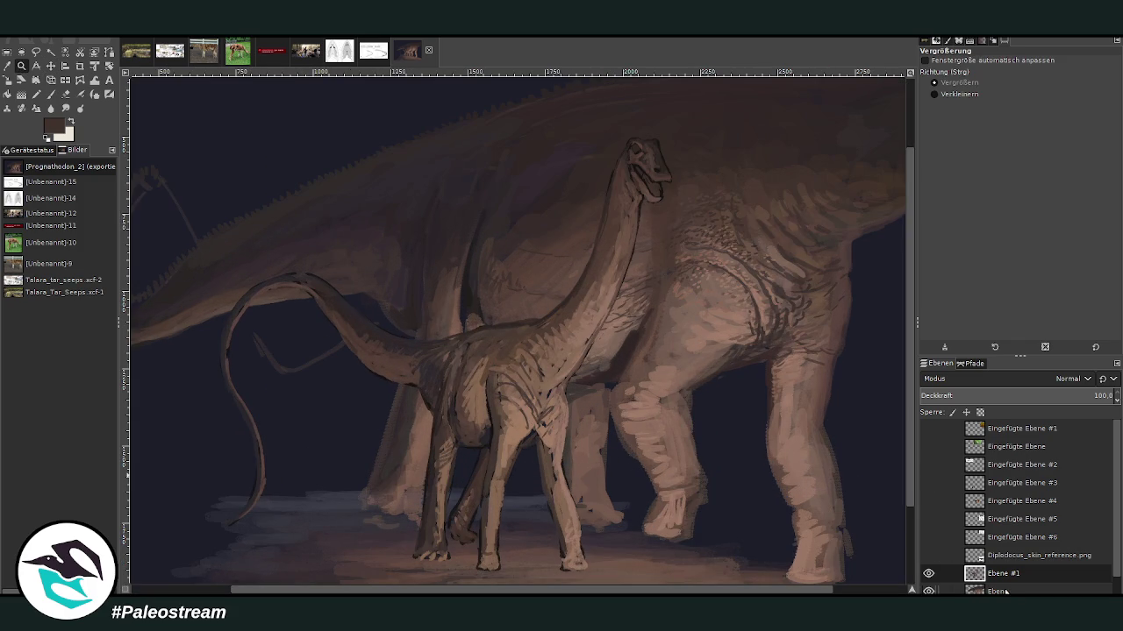
left_click(936, 589)
key("o")
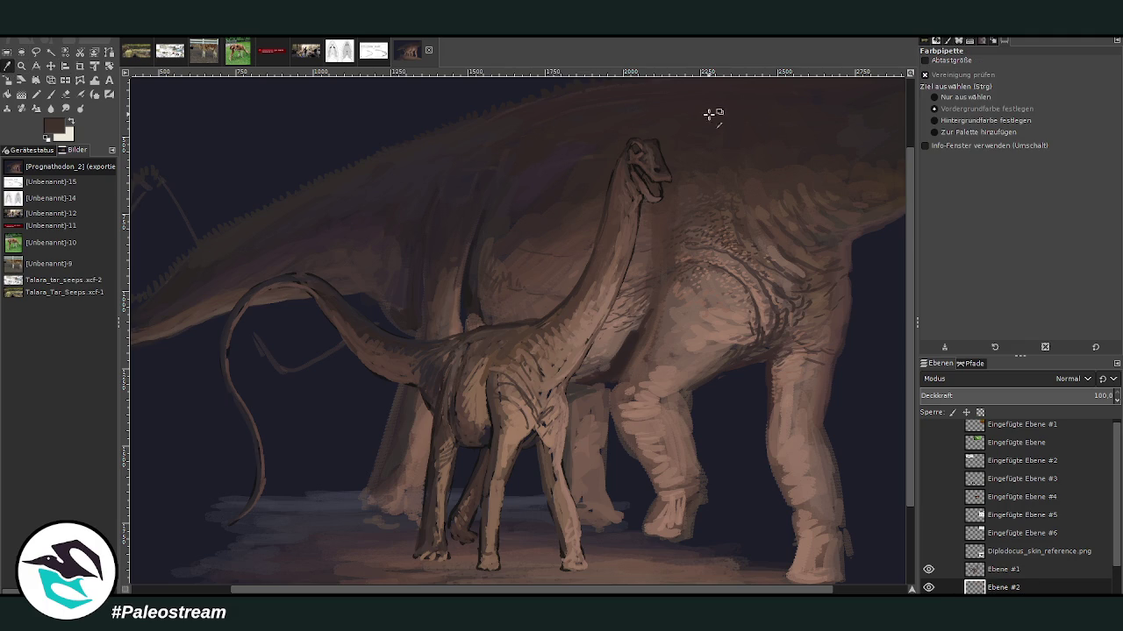
left_click(823, 97)
left_click(50, 93)
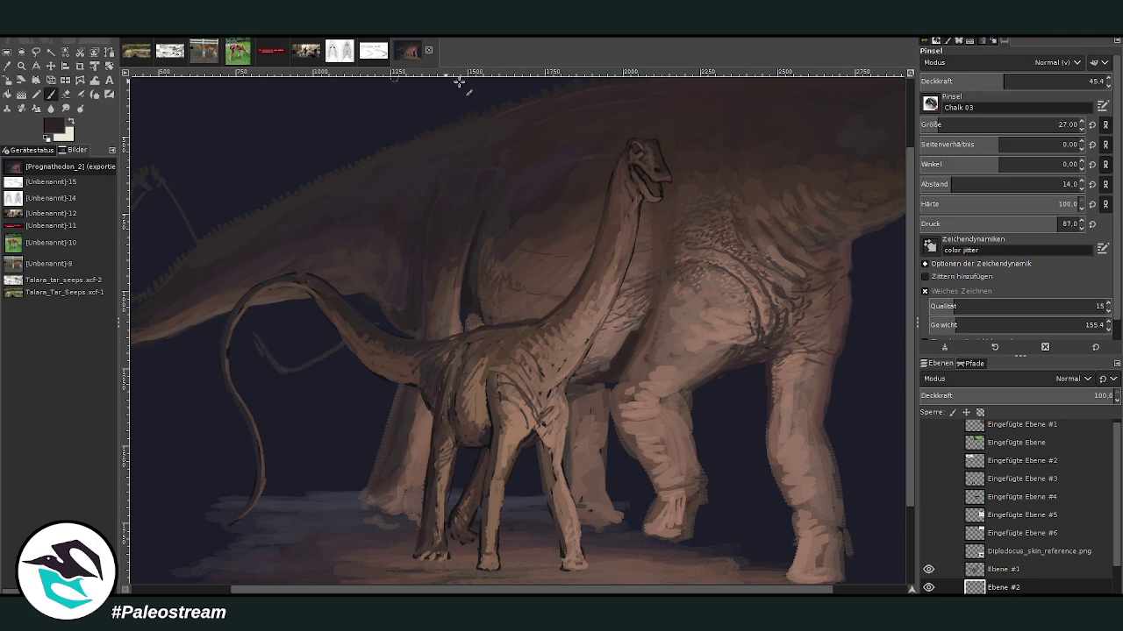
left_click_drag(948, 125, 1055, 124)
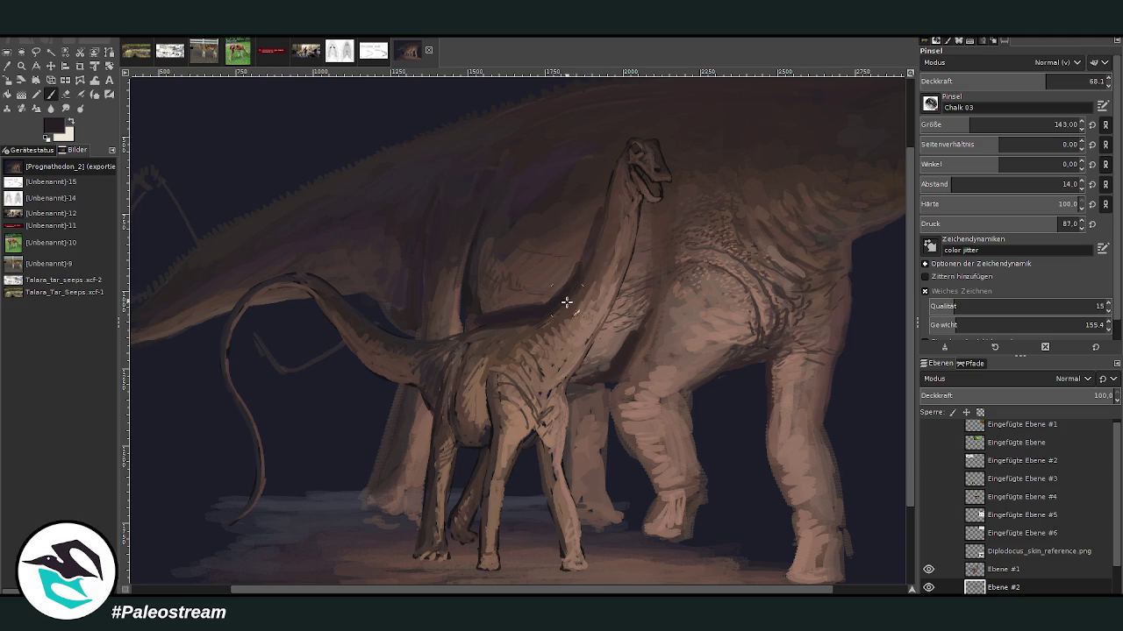
left_click(980, 80)
left_click(980, 80)
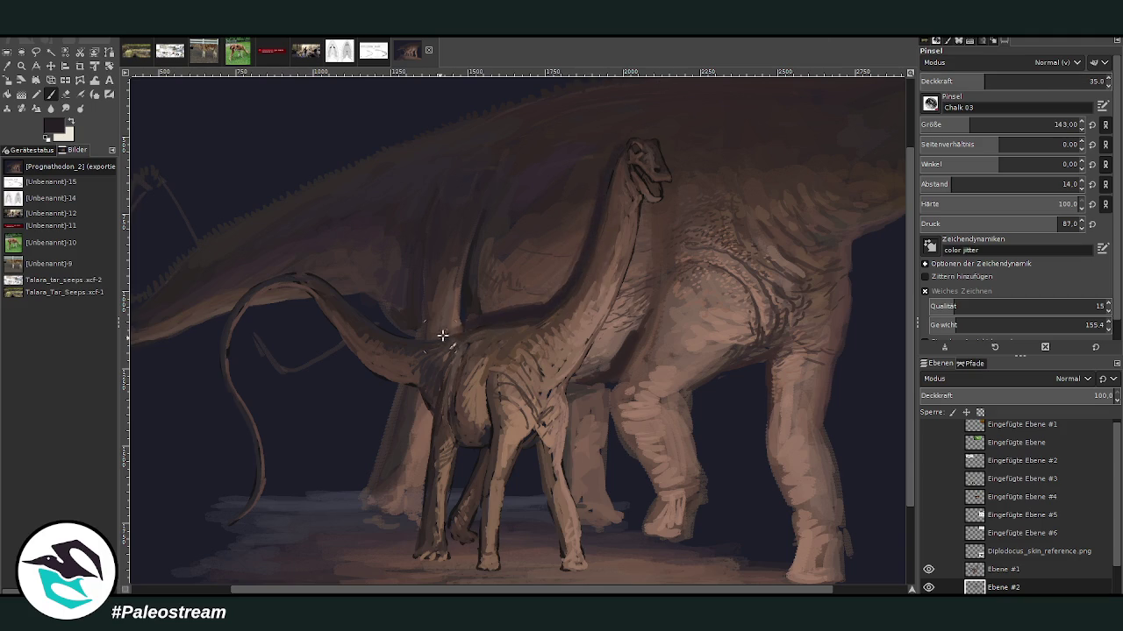
left_click_drag(427, 334, 464, 321)
Step: At size 69 and 53.9 opacity, darken the juvenile's hind leg, then set smudge opacity to 57.7
left_click(1020, 80)
left_click(954, 124)
mouse_move(429, 417)
left_mouse_down()
mouse_move(407, 513)
mouse_move(426, 451)
mouse_move(421, 494)
mouse_move(410, 385)
left_mouse_up()
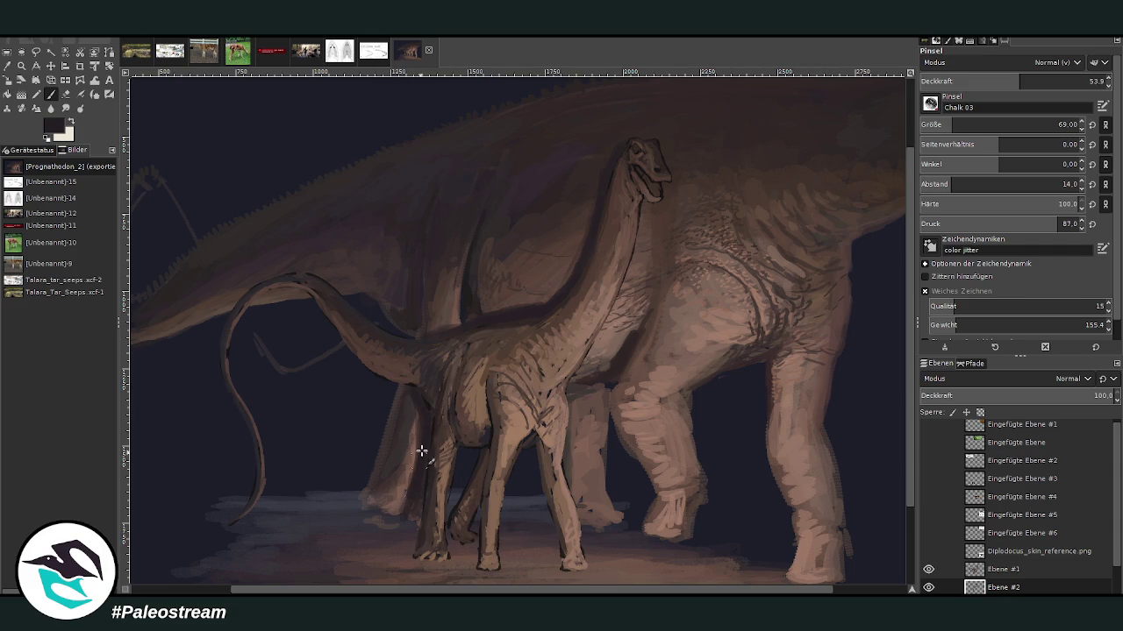
left_click_drag(418, 455, 401, 511)
key("s")
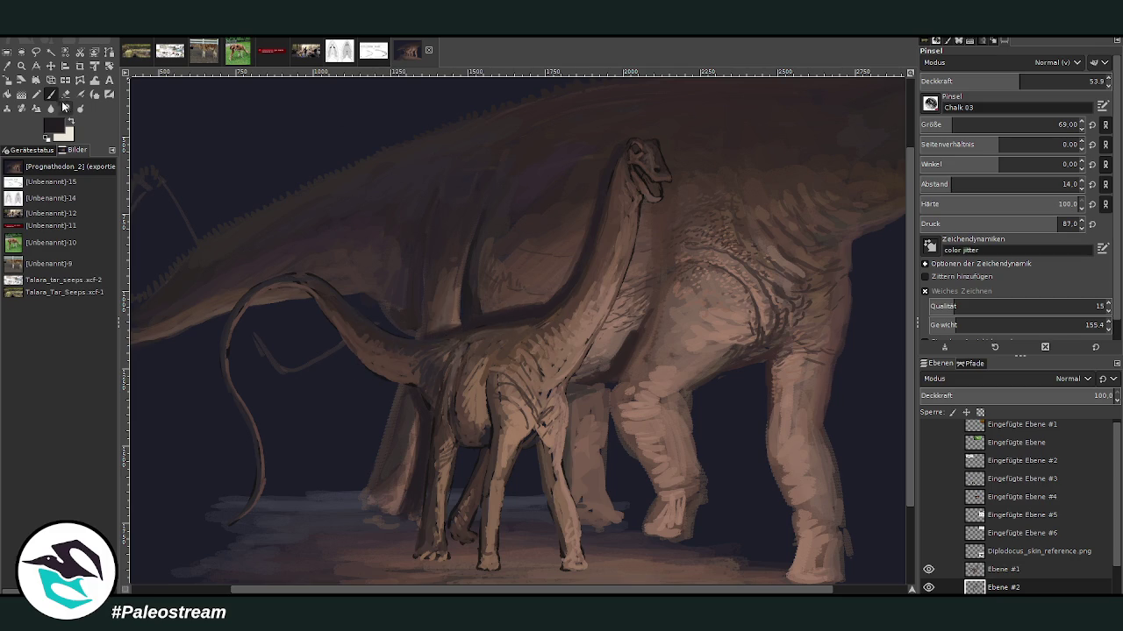
left_click_drag(1042, 84, 1027, 83)
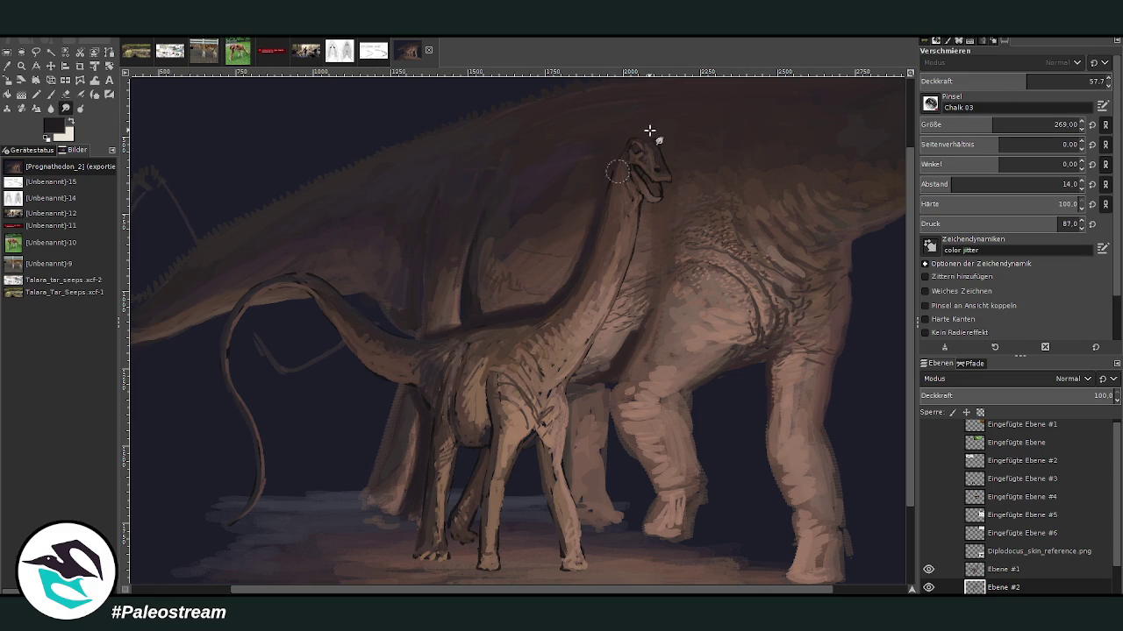
scroll(458, 223, "down", 3)
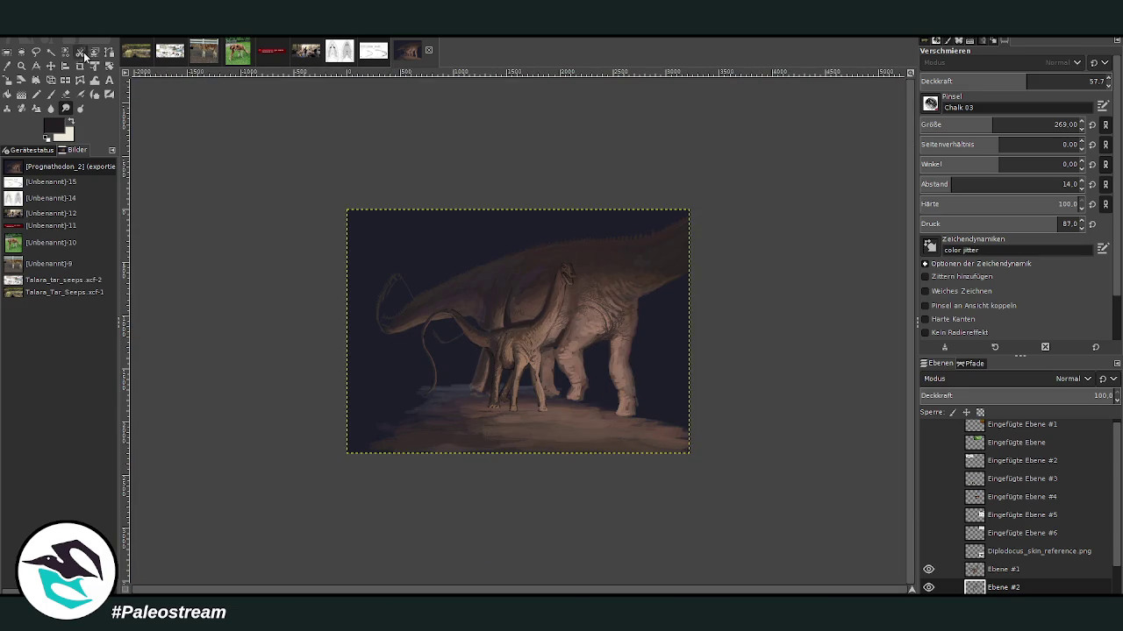
left_click(21, 66)
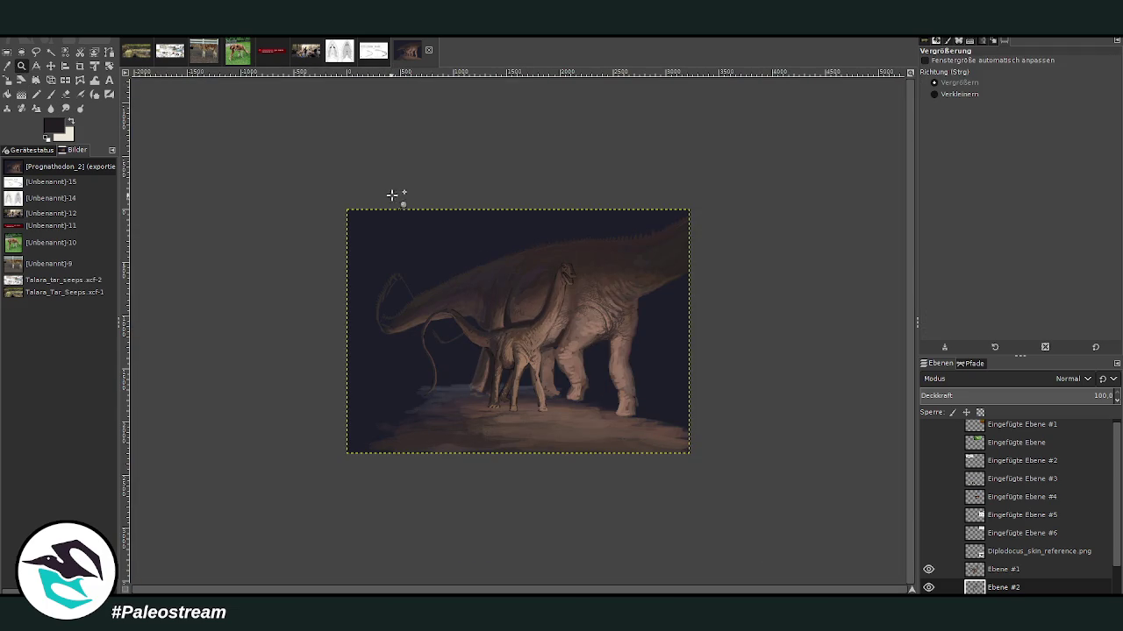
left_click_drag(406, 199, 645, 446)
key("o")
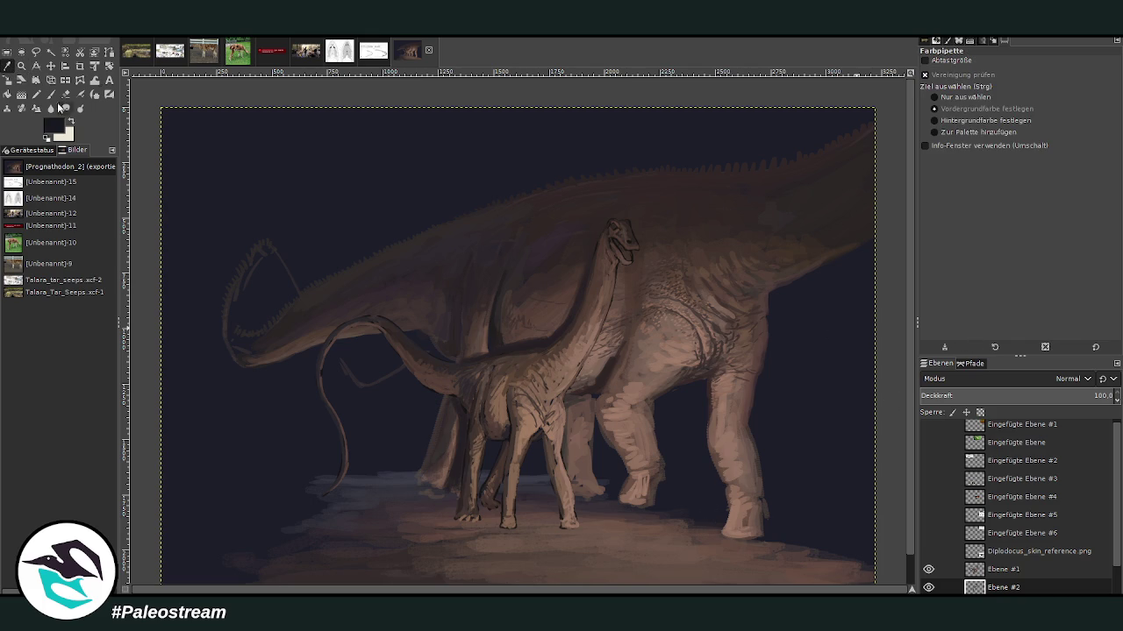
left_click(50, 94)
left_click(967, 125)
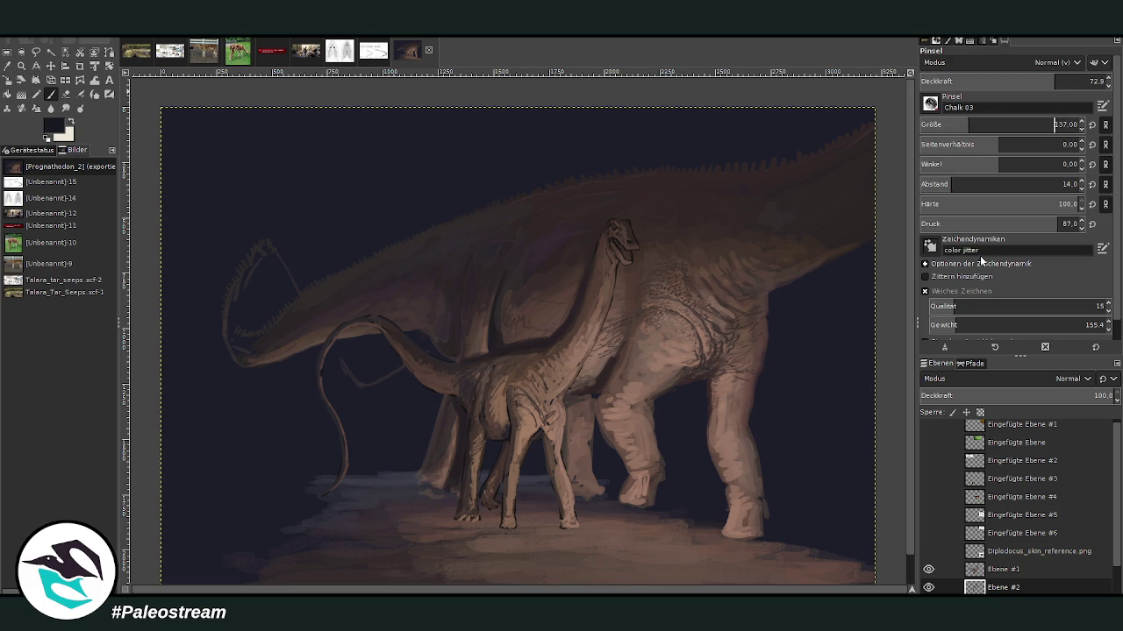
Step: Make the Propleopus.png layer the active layer
scroll(910, 563, "down", 1)
scroll(988, 551, "down", 1)
double_click(995, 570)
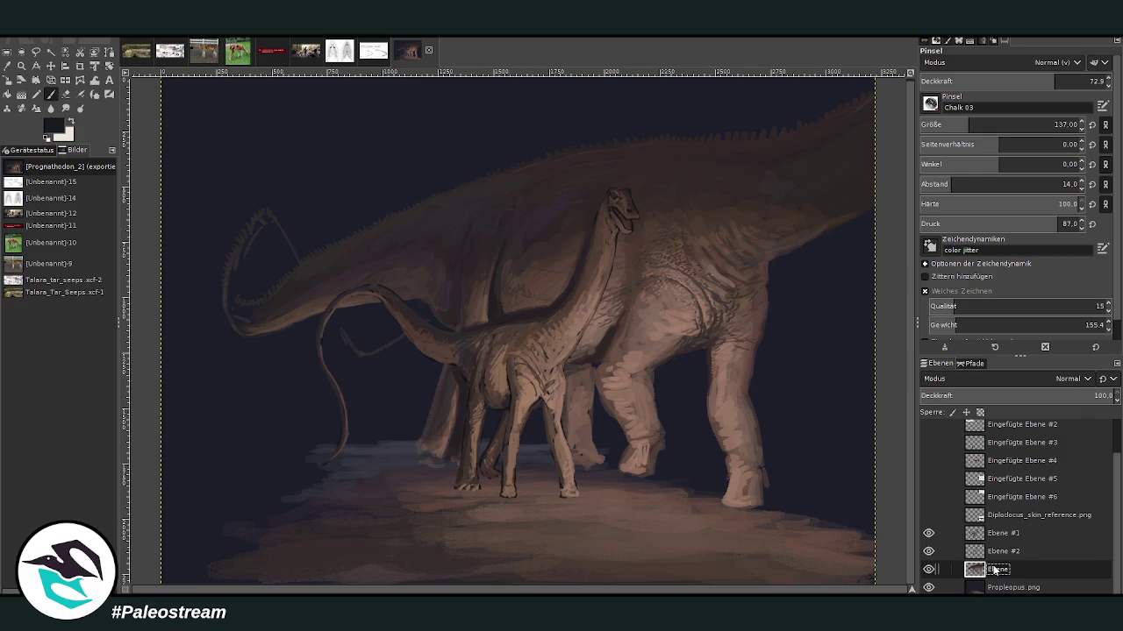
left_click(722, 478)
left_click(1013, 587)
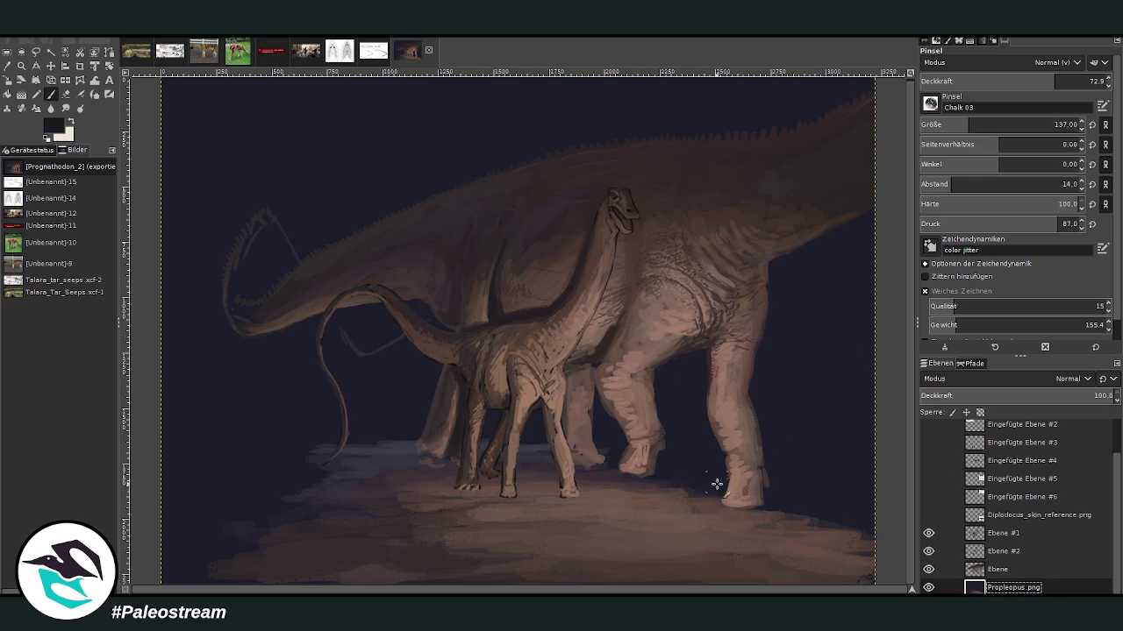
Step: Enlarge the brush to 481 at 16.7 opacity and faintly darken the lower-left ground
left_click(1008, 79)
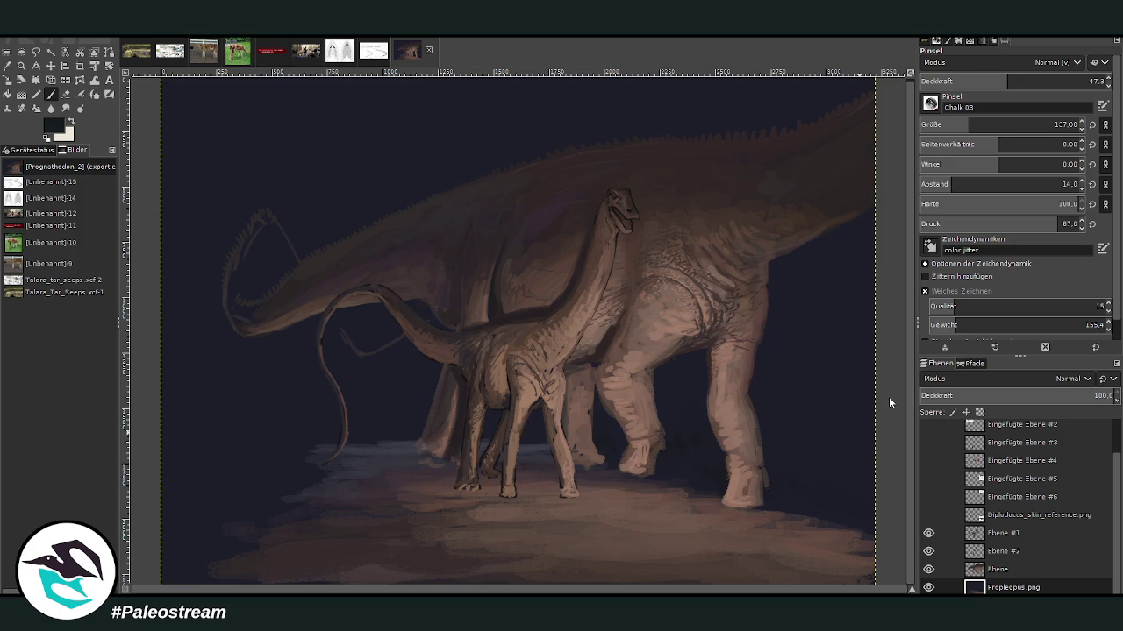
left_click_drag(969, 125, 994, 125)
left_click_drag(1008, 81, 1017, 81)
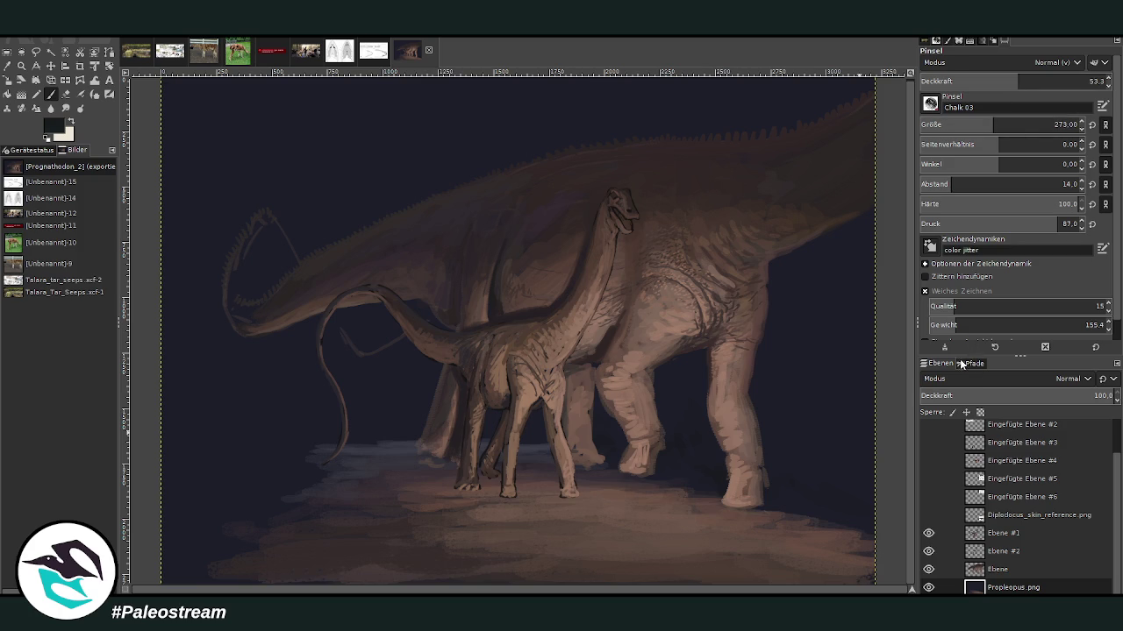
left_click_drag(994, 124, 1022, 125)
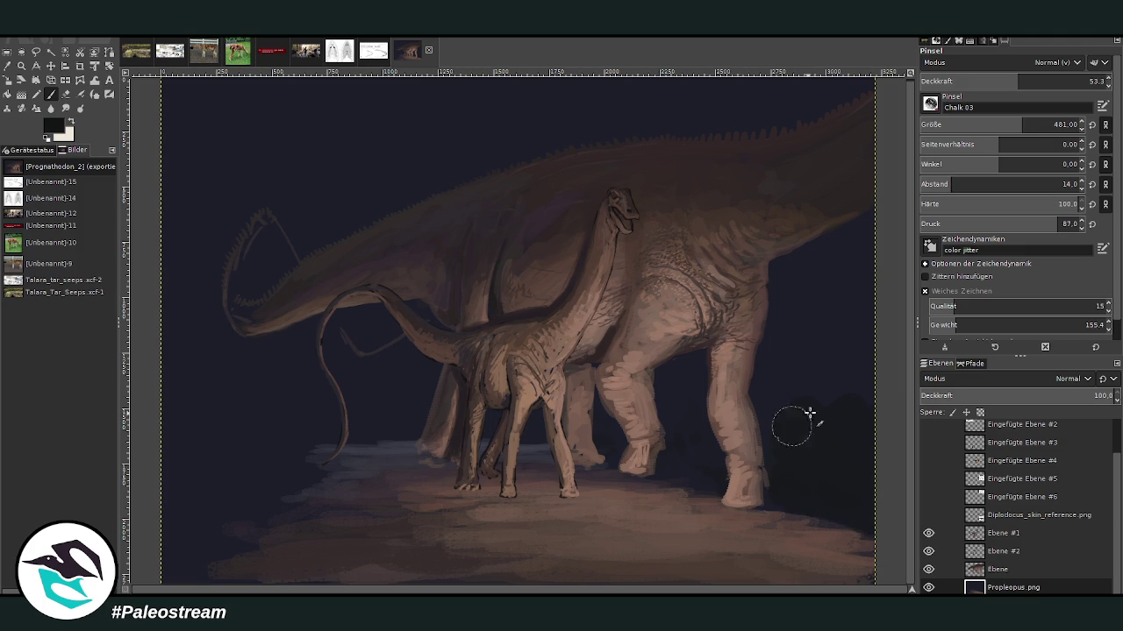
key("Down")
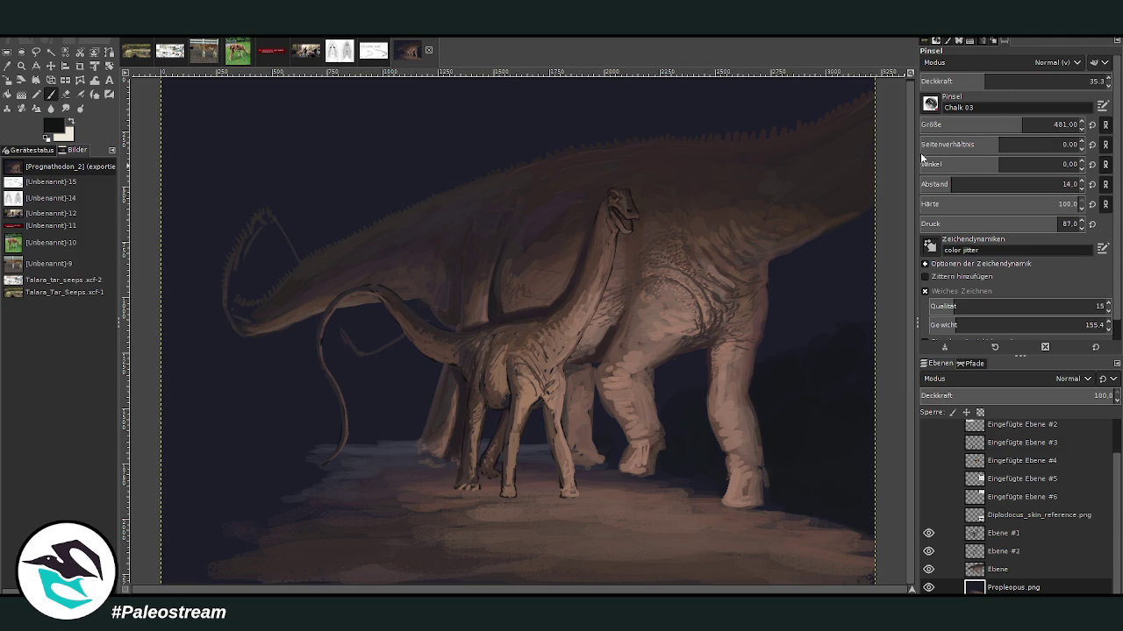
key("Down")
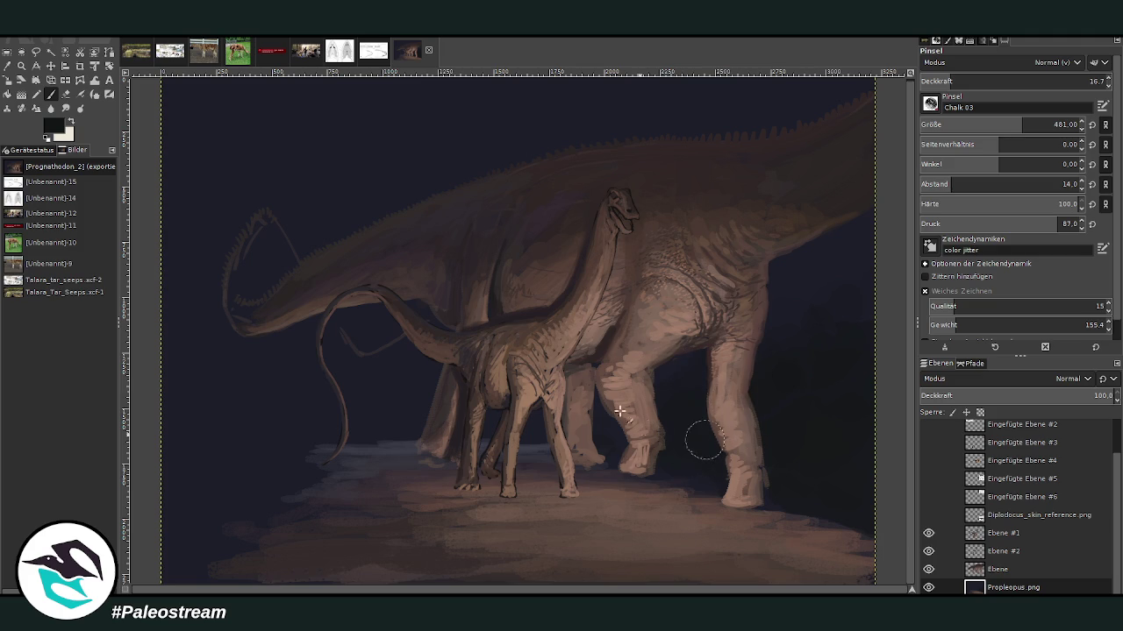
mouse_move(280, 486)
left_mouse_down()
mouse_move(193, 514)
mouse_move(220, 446)
mouse_move(263, 389)
mouse_move(139, 413)
left_mouse_up()
key("minus")
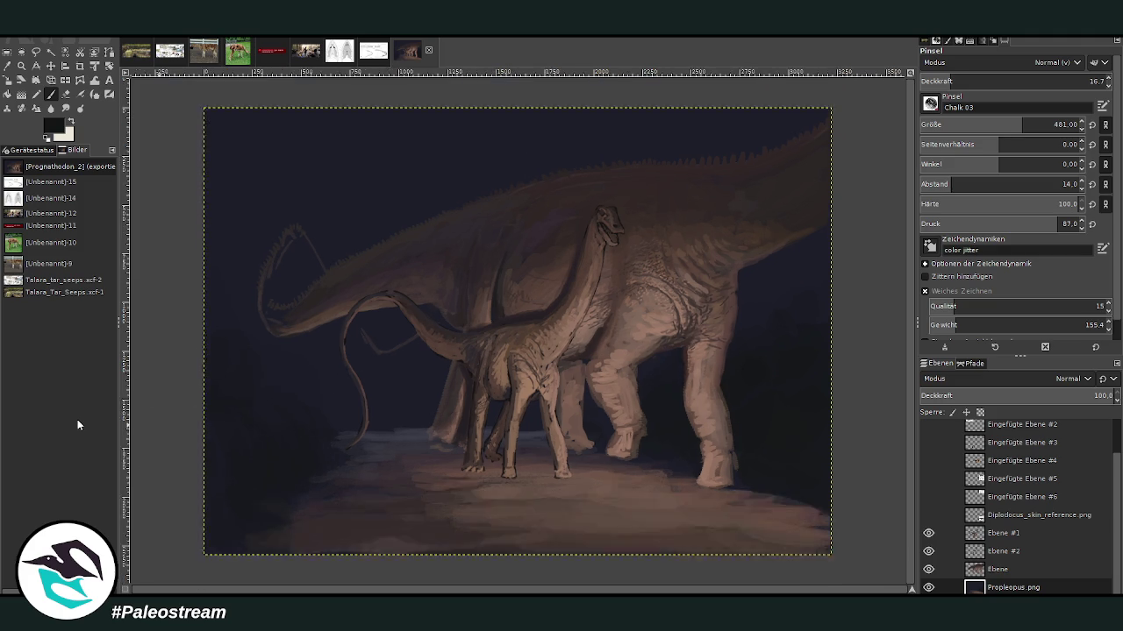
key("minus")
key("minus")
left_click(21, 66)
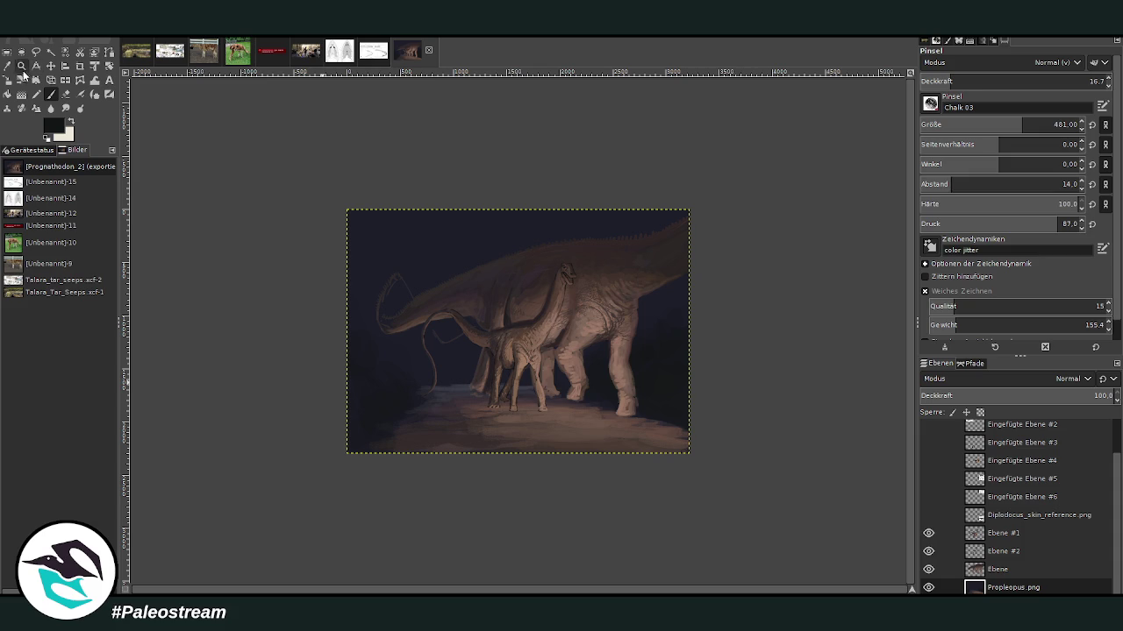
left_click_drag(346, 171, 651, 463)
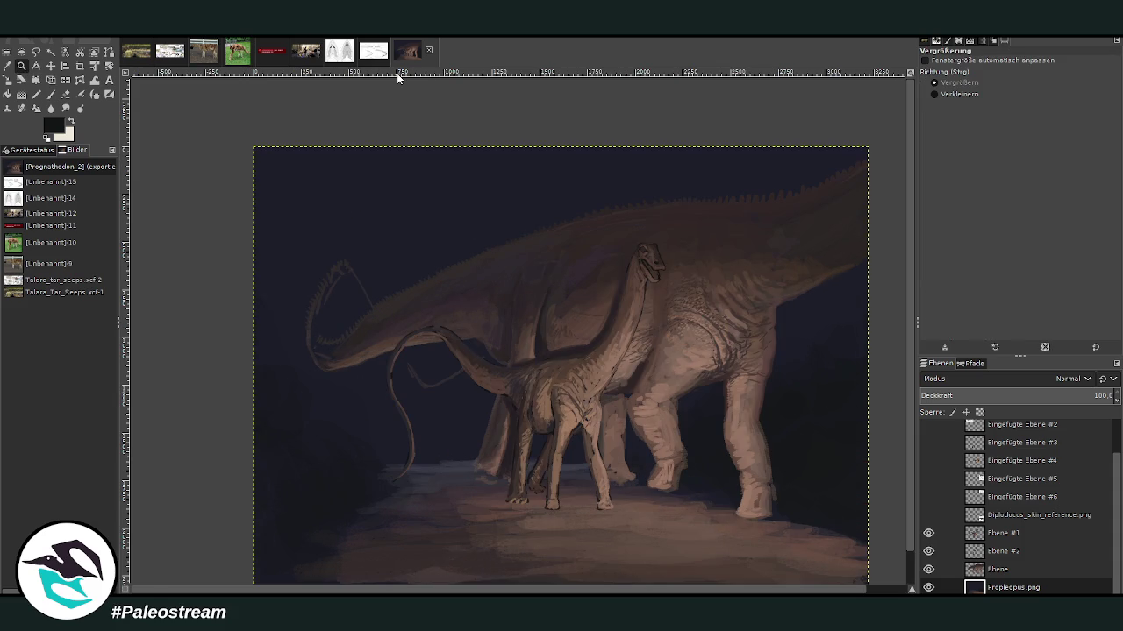
Step: Set the Gradient tool to radial at 22 opacity with dithering enabled
key("o")
left_click(51, 94)
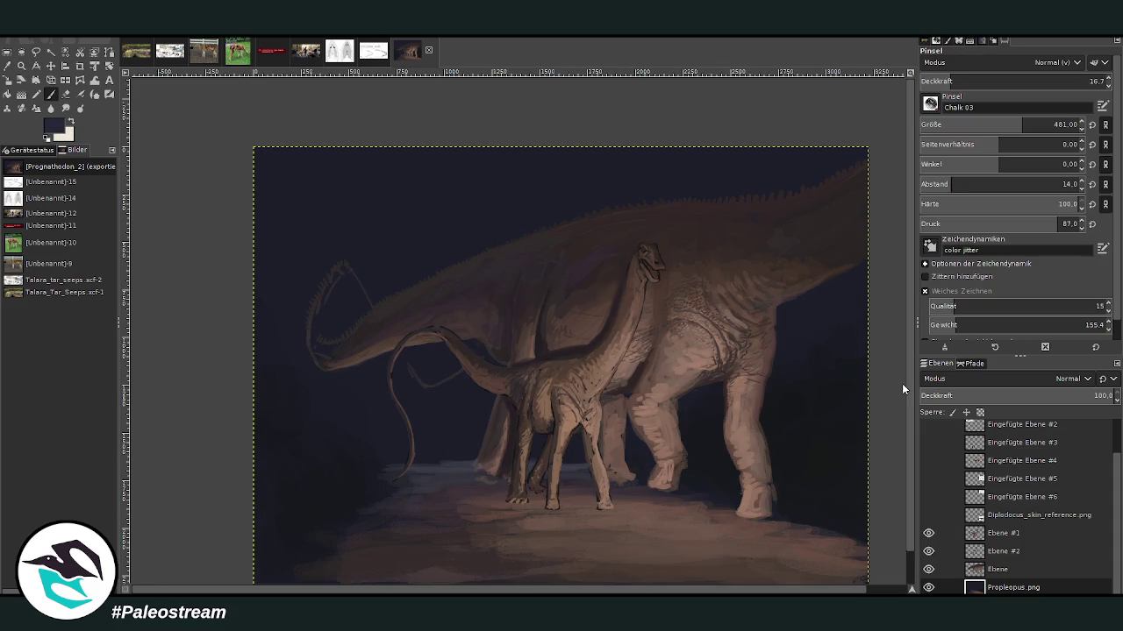
left_click(21, 93)
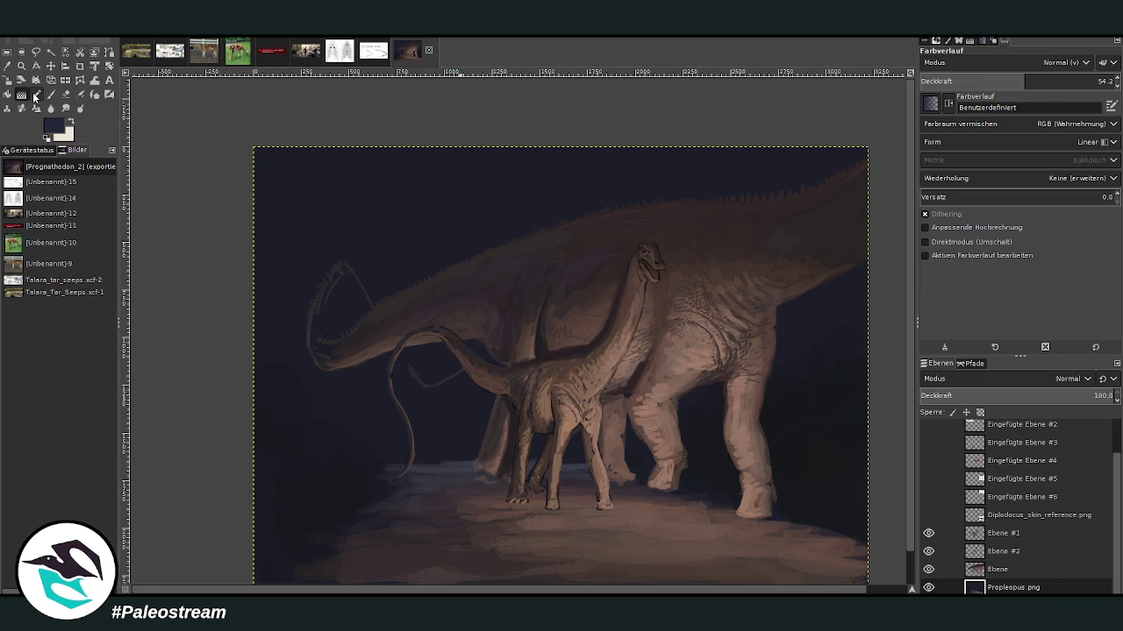
left_click(924, 214)
scroll(1018, 142, "down", 2)
left_click(955, 75)
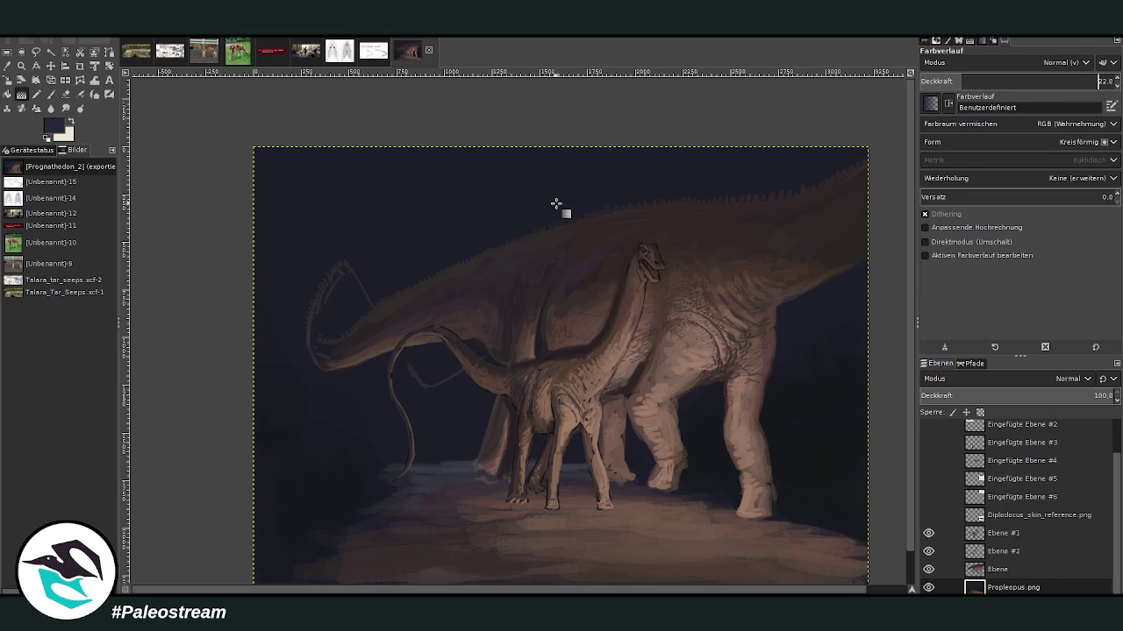
Step: Lay and commit a radial gradient from the sky toward the juvenile's head
left_click_drag(559, 160, 481, 313)
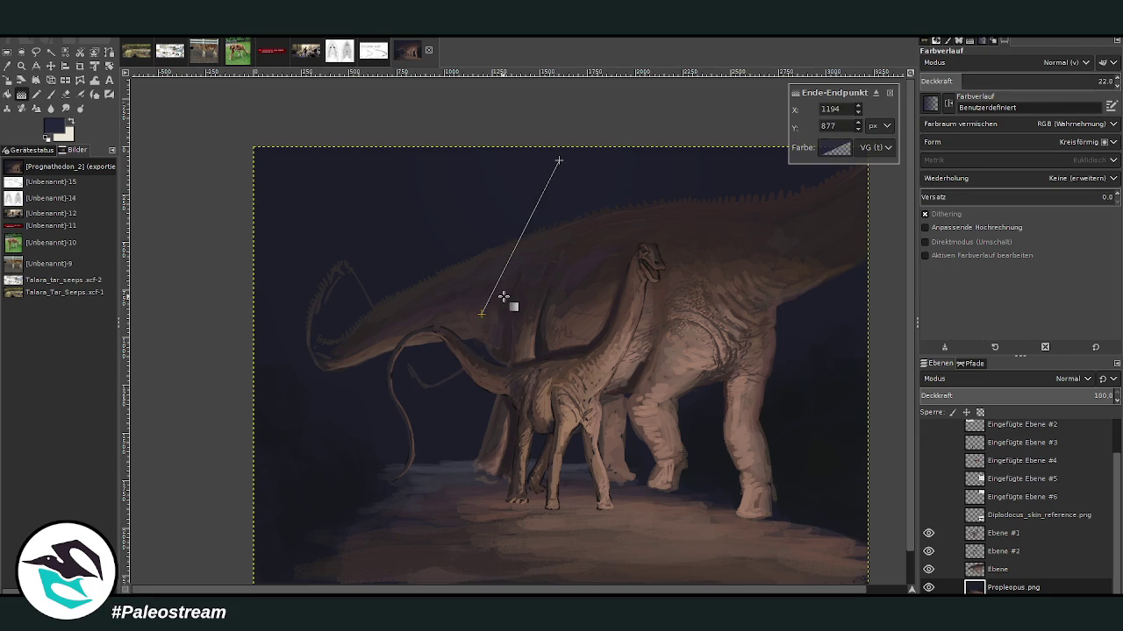
key("Escape")
left_click_drag(549, 136, 462, 275)
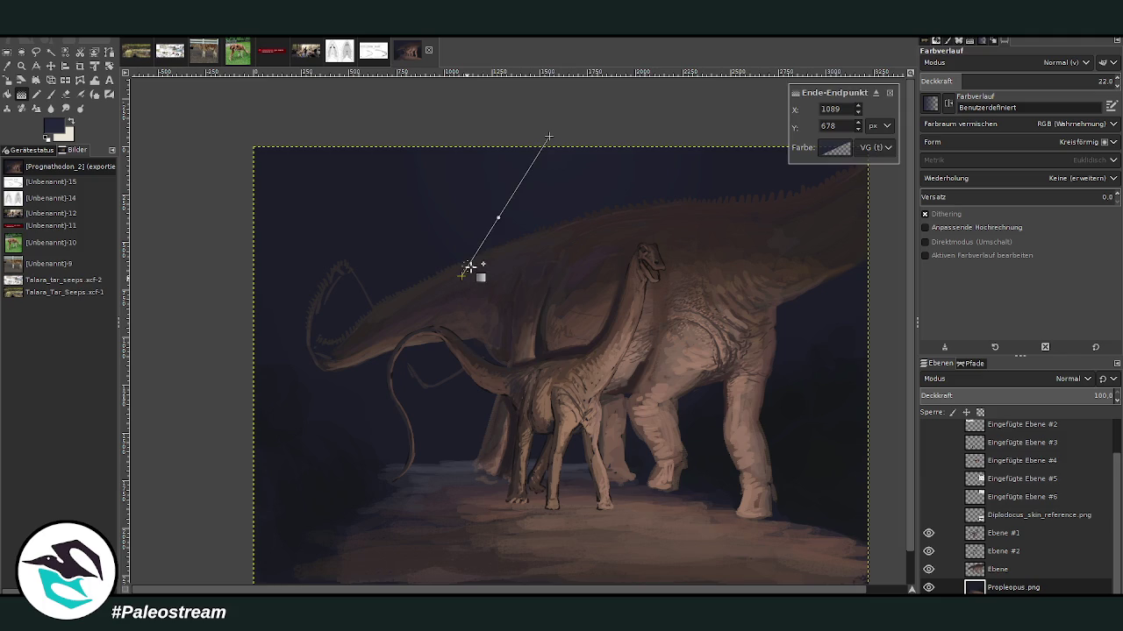
key("Return")
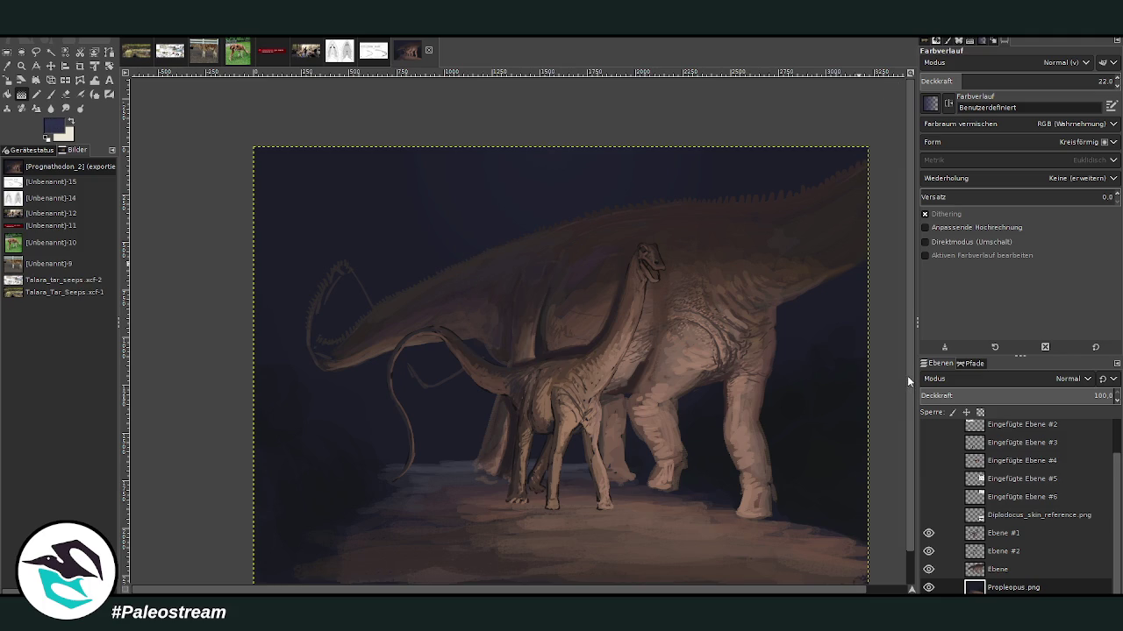
left_click_drag(569, 143, 473, 281)
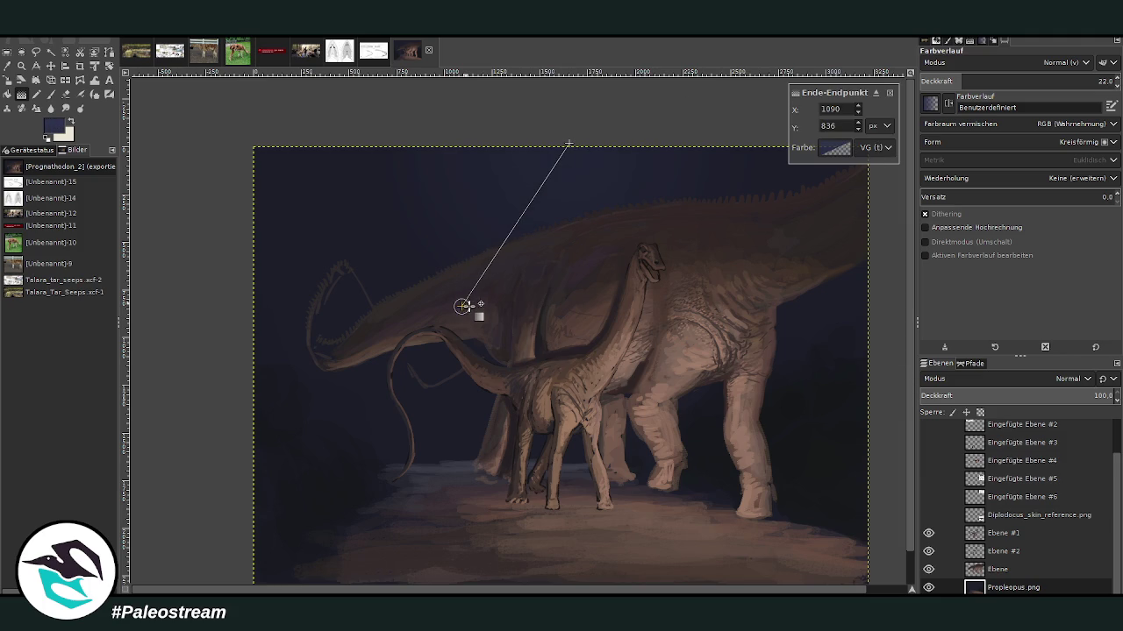
key("Return")
Step: Zoom in on the large sauropod's back and make the Ebene layer active
key("minus")
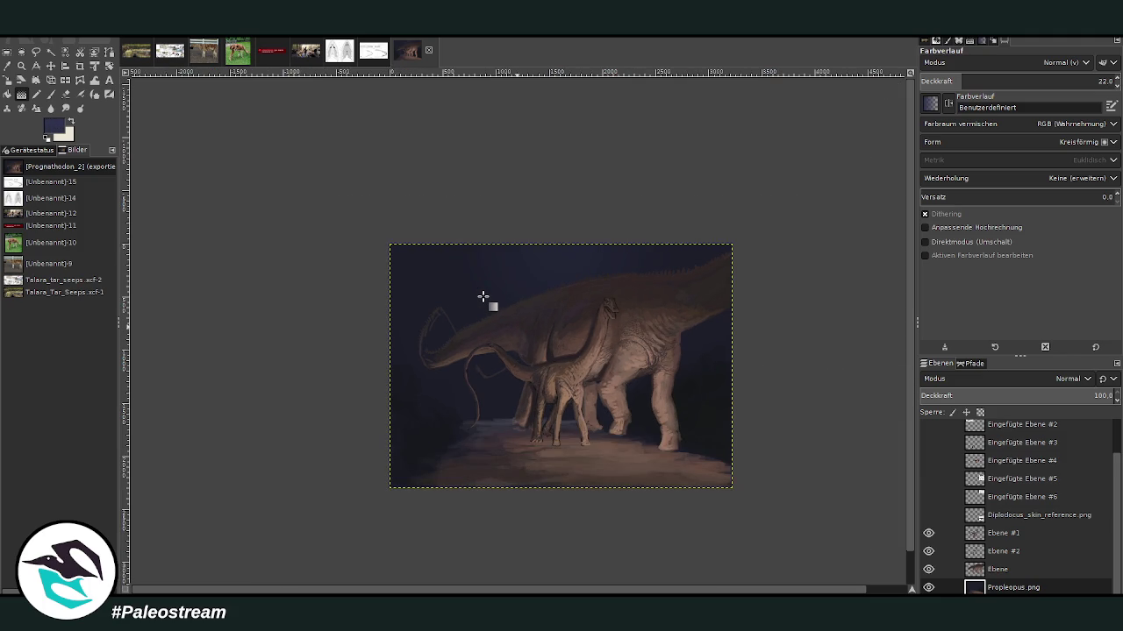
key("z")
left_click_drag(401, 197, 642, 408)
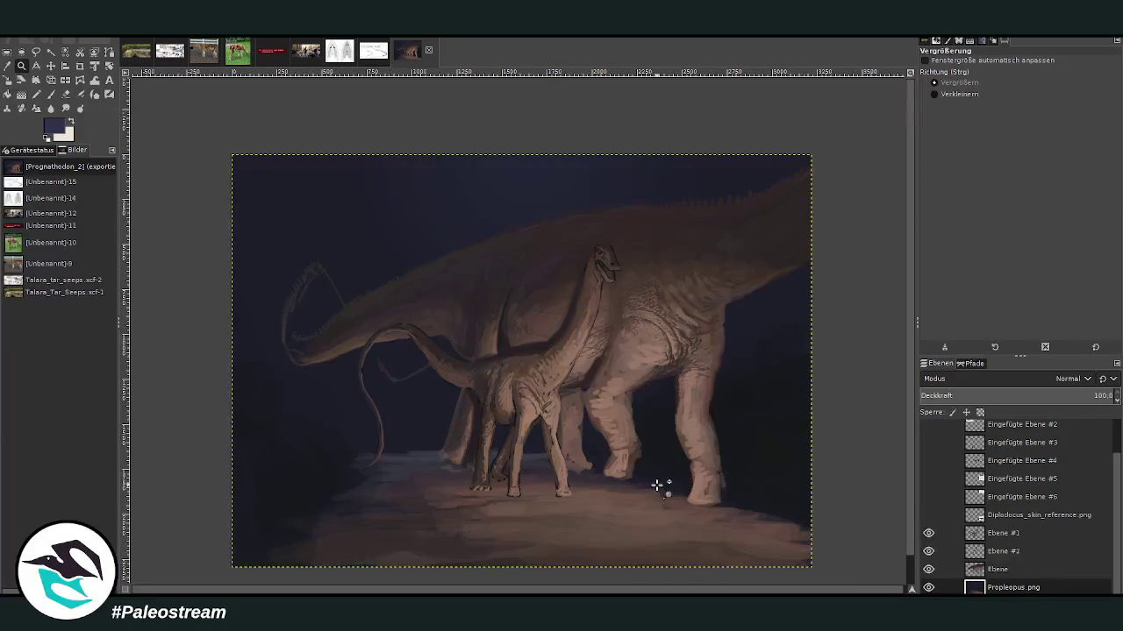
left_click_drag(407, 124, 633, 335)
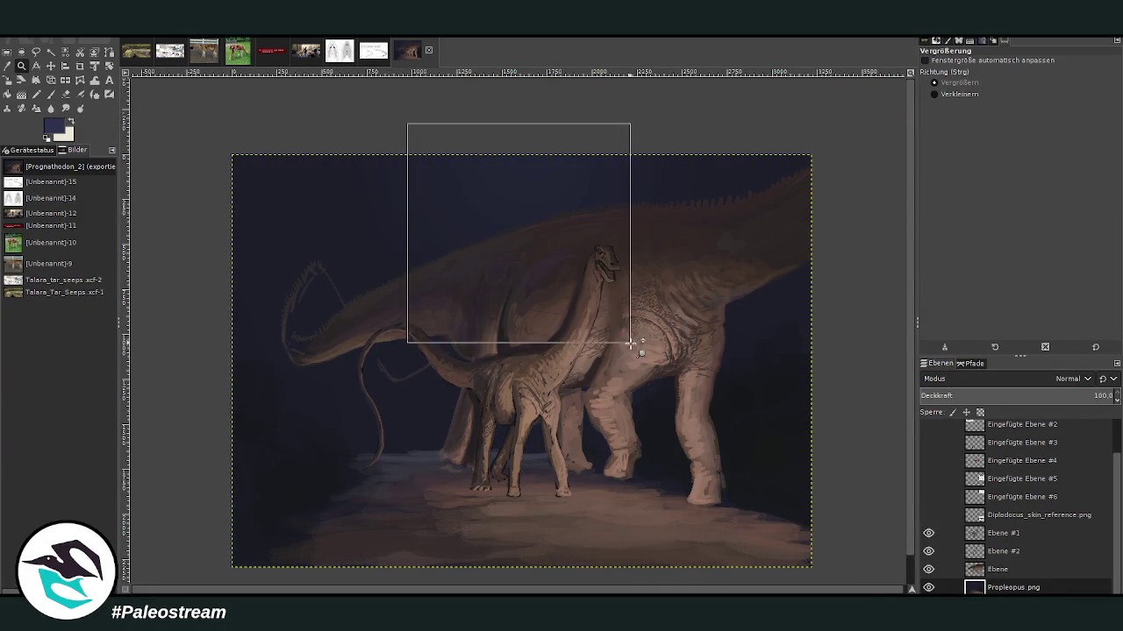
double_click(991, 569)
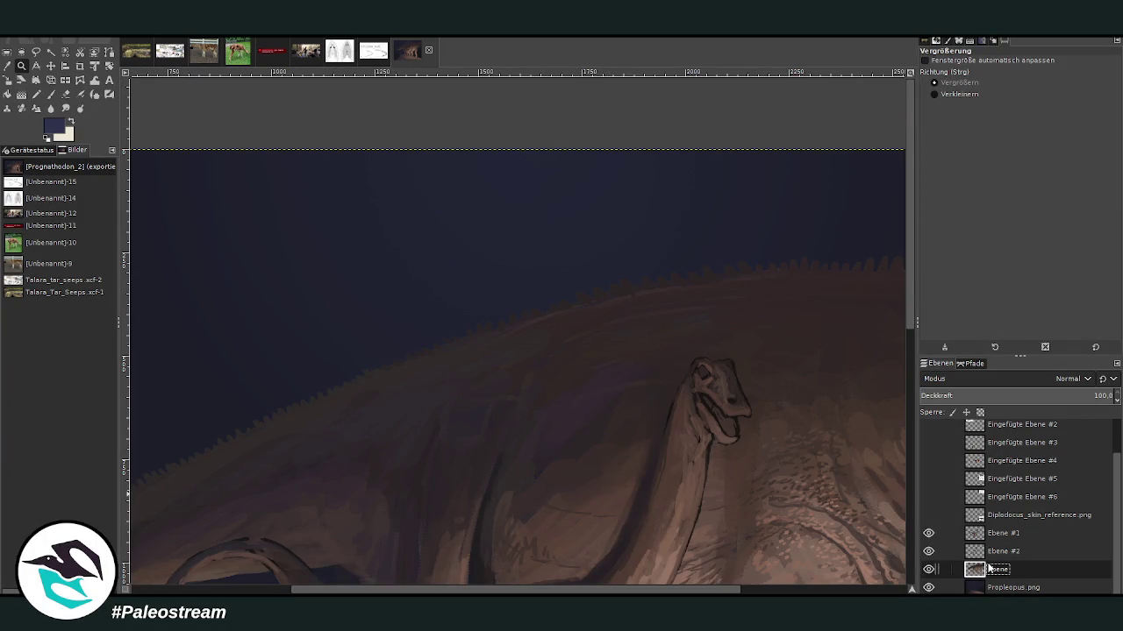
Step: Select the Chalk 03 paintbrush, make it smaller with higher opacity, and zoom in on the back ridge
left_click(52, 95)
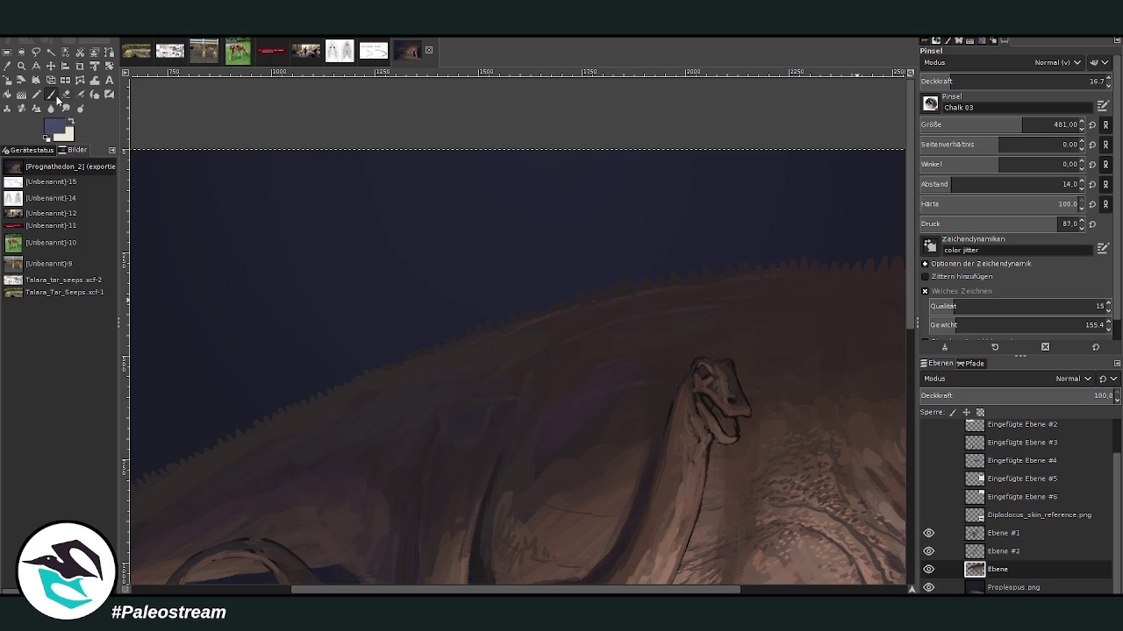
left_click(991, 80)
mouse_move(1009, 125)
left_mouse_down()
mouse_move(945, 125)
mouse_move(915, 55)
left_mouse_up()
left_click(21, 65)
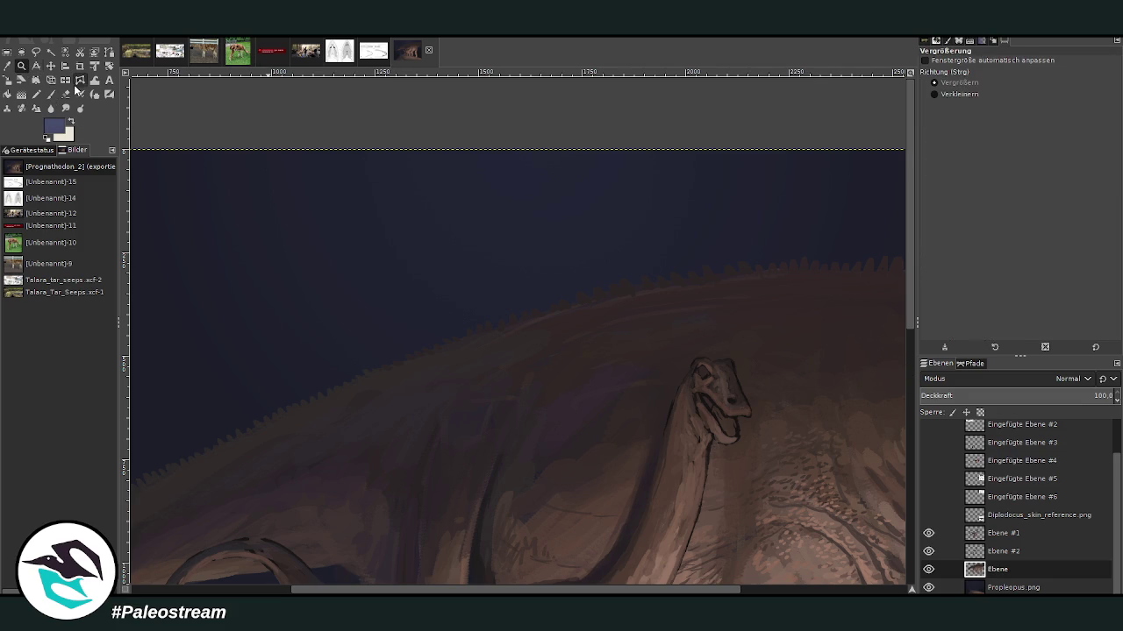
left_click_drag(442, 201, 651, 442)
left_click(51, 95)
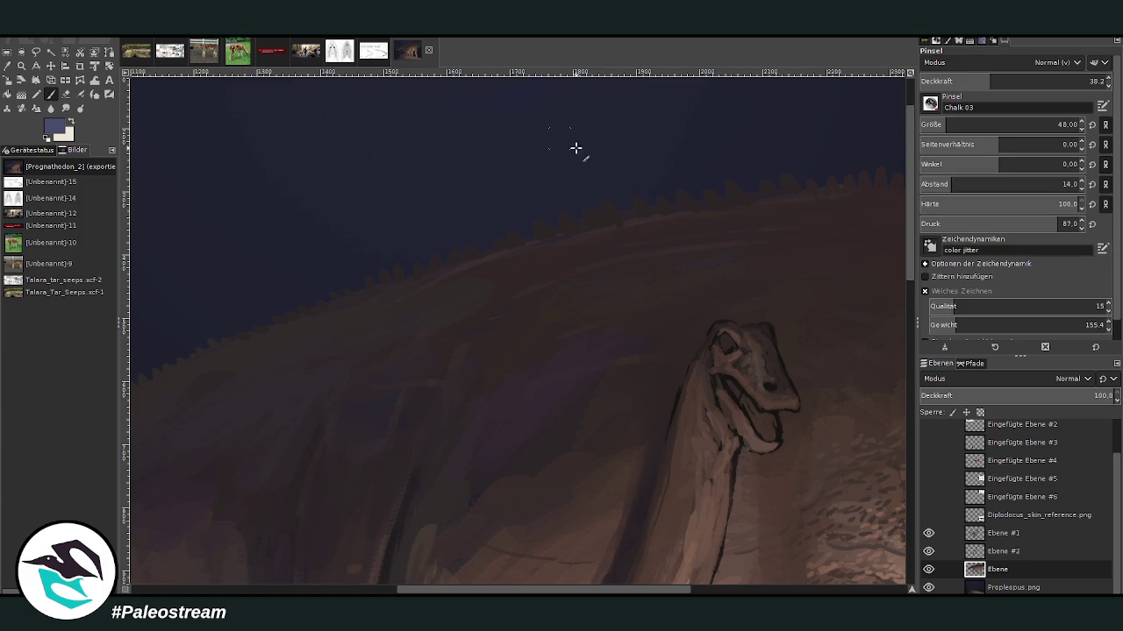
key("bracketleft")
key("greater")
Step: Paint a wavy pale bluish stroke along the back ridge, shrinking the brush to 23
mouse_move(531, 237)
left_mouse_down()
mouse_move(541, 220)
mouse_move(571, 220)
mouse_move(551, 228)
mouse_move(604, 206)
mouse_move(626, 216)
mouse_move(598, 229)
mouse_move(664, 195)
mouse_move(725, 199)
mouse_move(724, 183)
mouse_move(752, 194)
mouse_move(818, 183)
left_mouse_up()
scroll(937, 124, "down", 11)
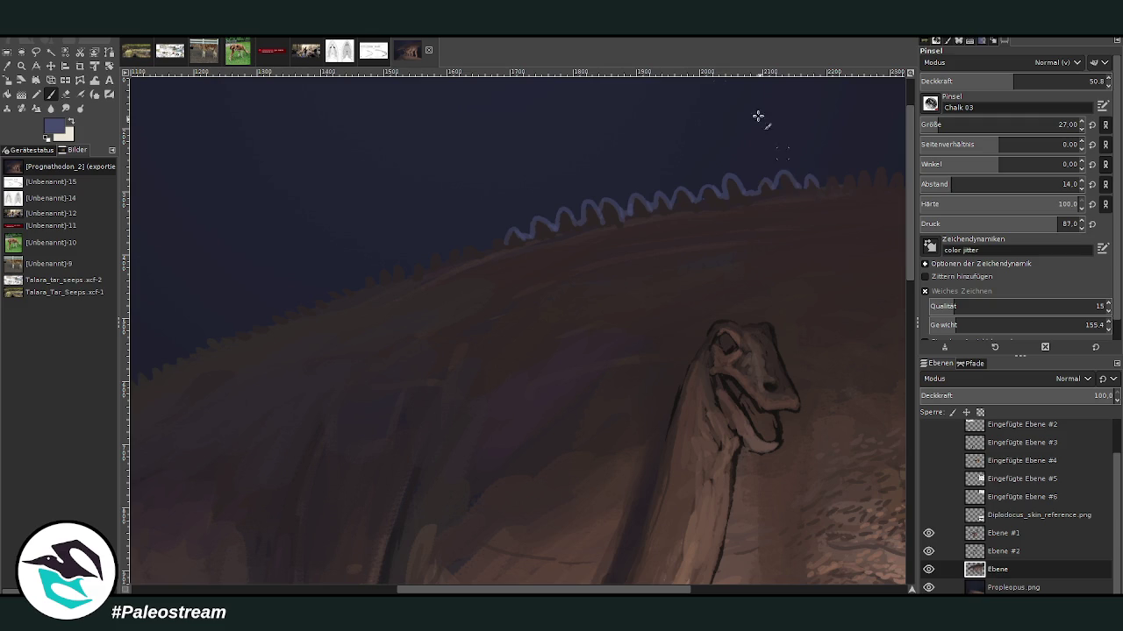
left_click_drag(493, 247, 479, 243)
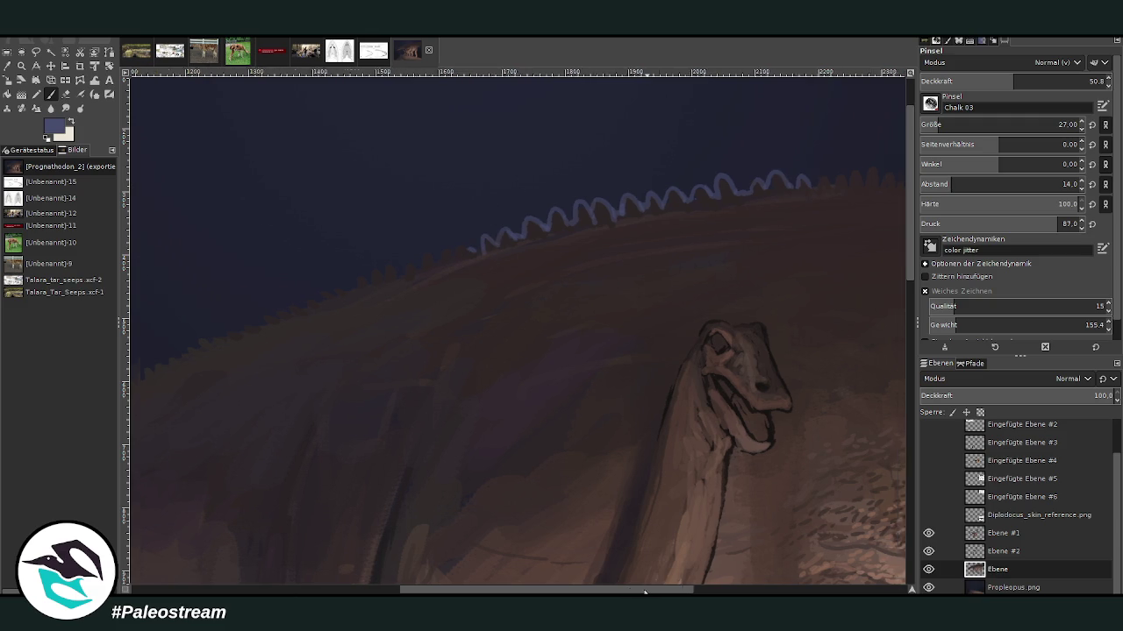
left_click_drag(637, 592, 755, 592)
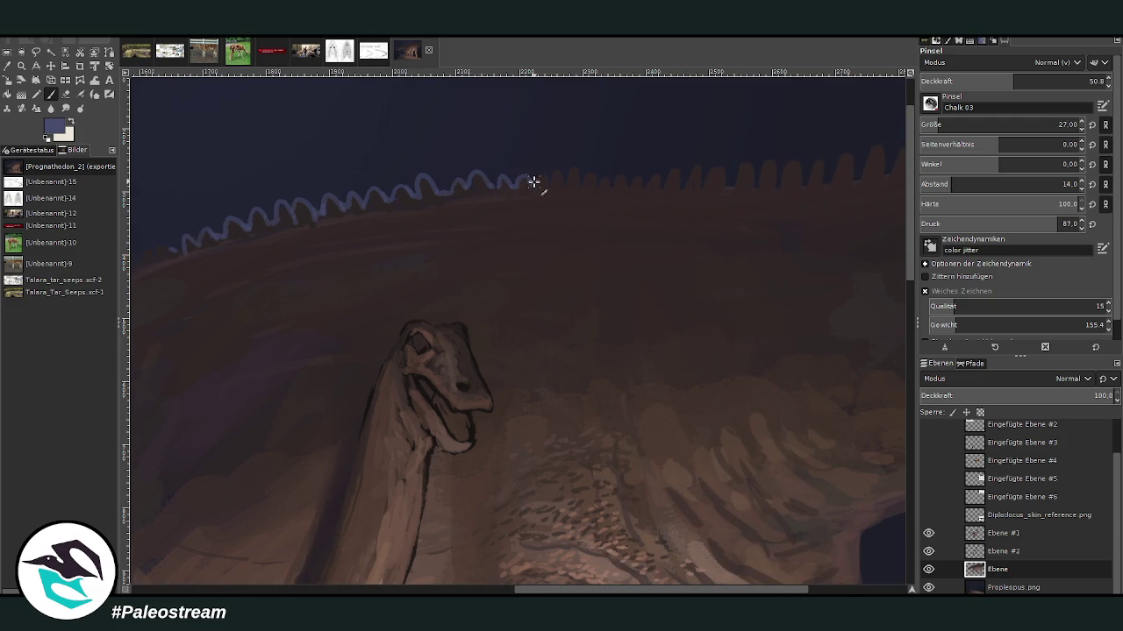
key("bracketleft")
key("bracketleft")
key("bracketleft")
mouse_move(549, 178)
left_mouse_down()
mouse_move(806, 183)
mouse_move(875, 145)
left_mouse_up()
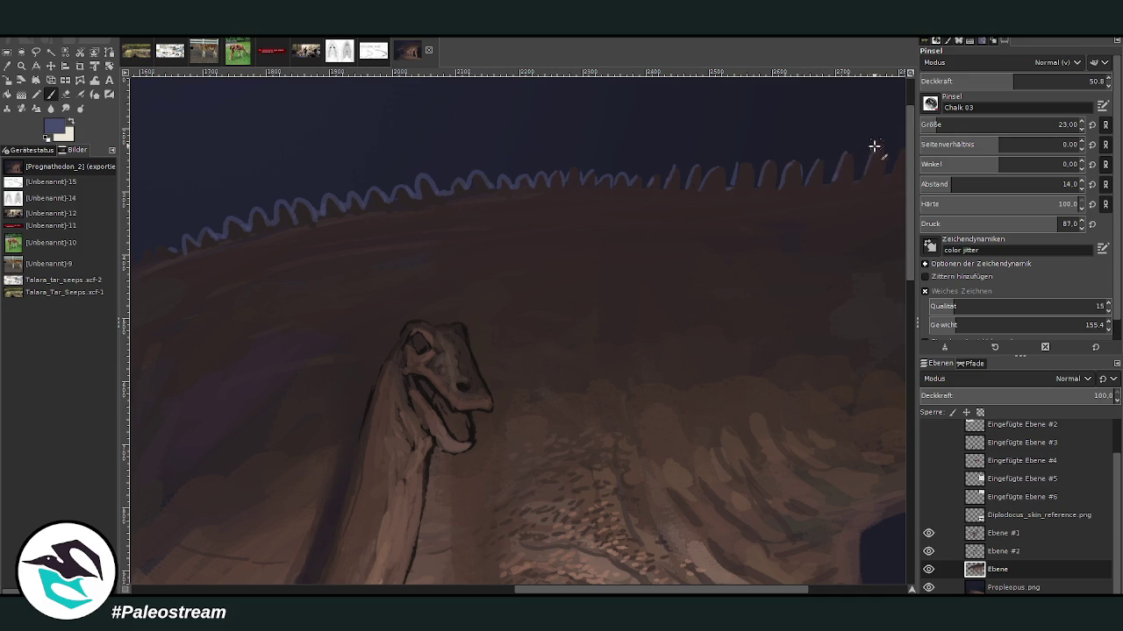
Step: Add pale bluish light spikes further along the back line
scroll(899, 253, "right", 5)
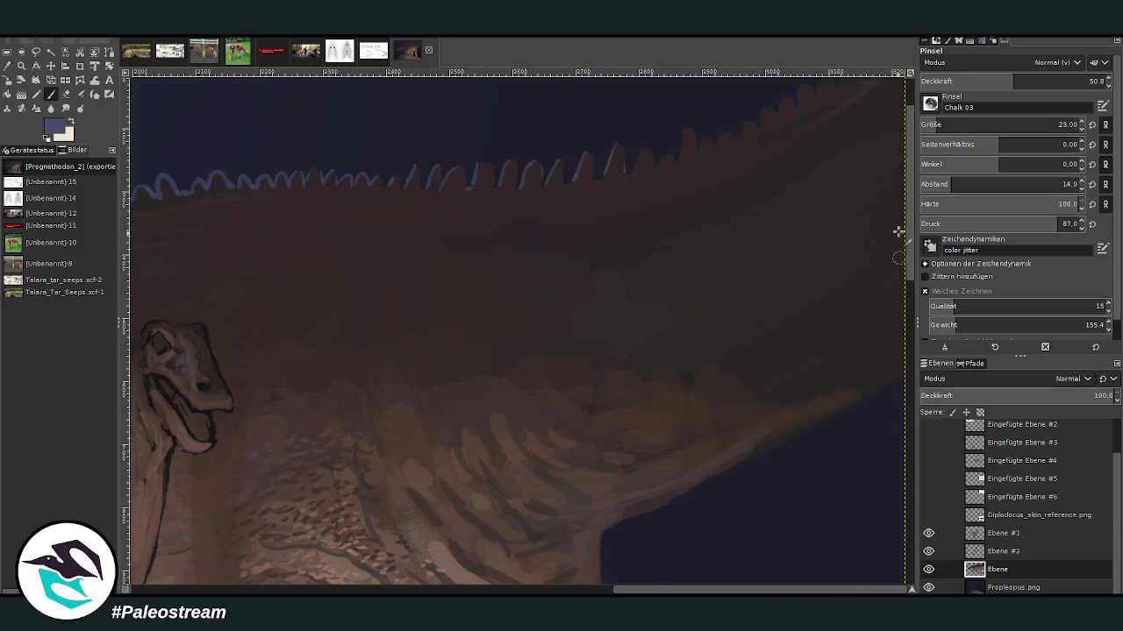
scroll(898, 253, "up", 2)
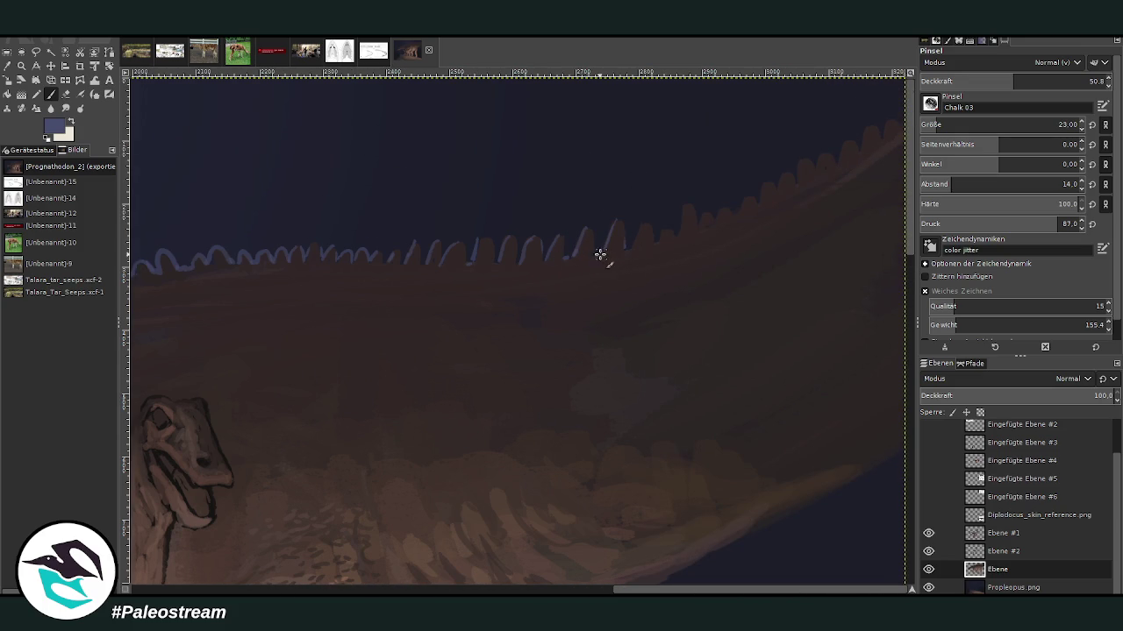
mouse_move(630, 249)
left_mouse_down()
mouse_move(638, 230)
mouse_move(659, 232)
left_mouse_up()
mouse_move(737, 217)
left_mouse_down()
mouse_move(789, 167)
mouse_move(807, 172)
mouse_move(883, 125)
mouse_move(895, 139)
left_mouse_up()
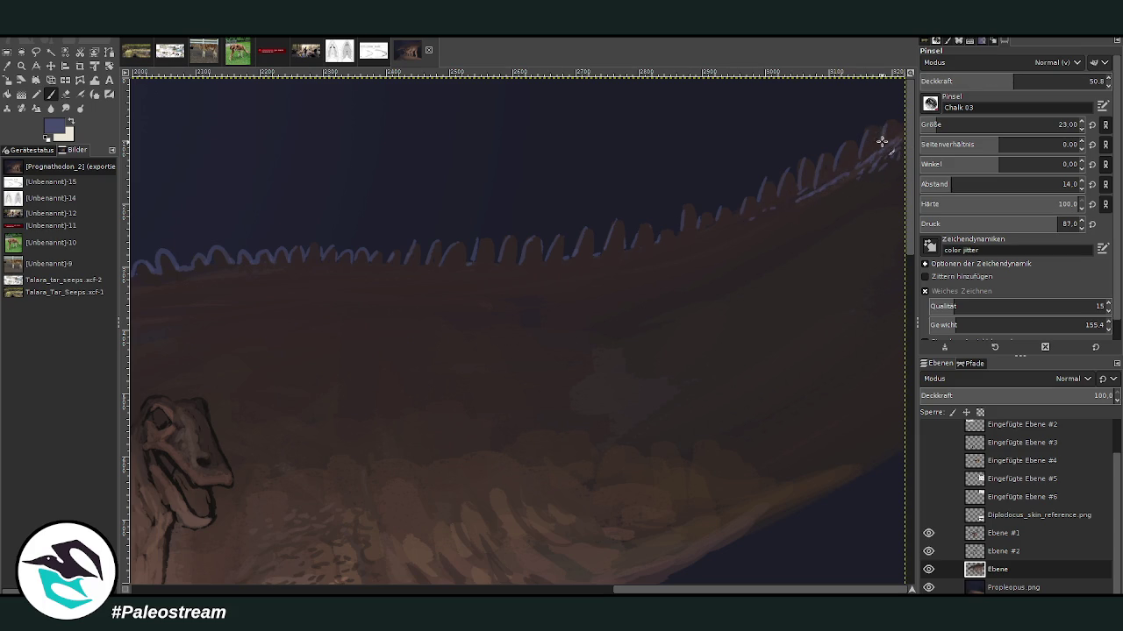
left_click_drag(628, 591, 310, 592)
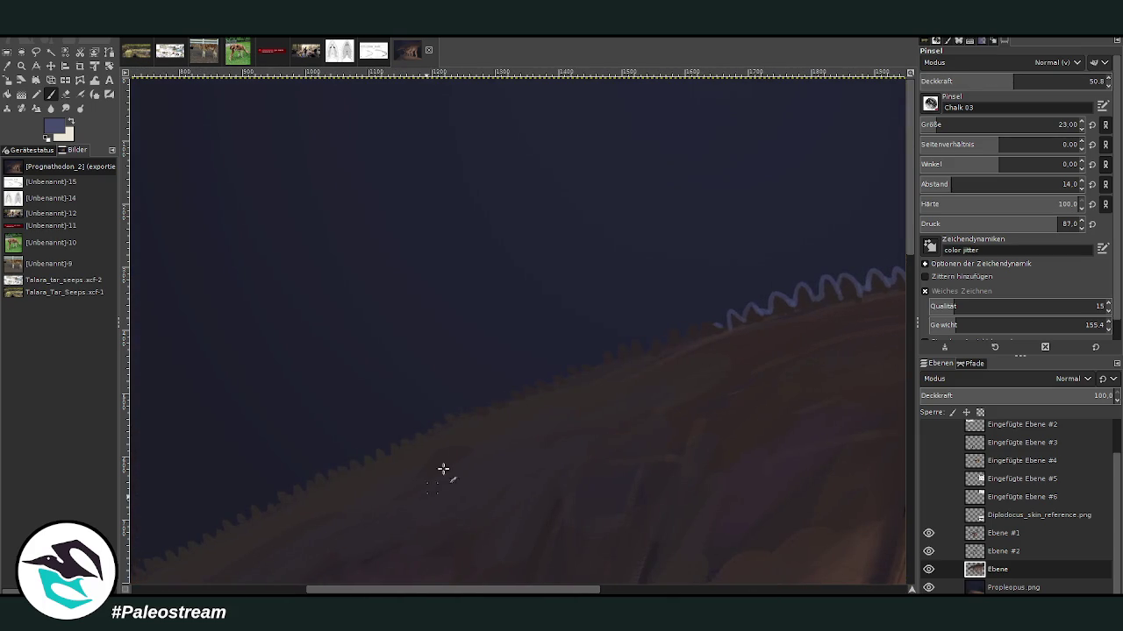
Step: Raise brush opacity to 61.8 and extend the blue zigzag highlight down the back outline
left_click(1026, 77)
mouse_move(702, 324)
left_mouse_down()
mouse_move(621, 366)
mouse_move(609, 354)
mouse_move(458, 417)
left_mouse_up()
left_click(1035, 81)
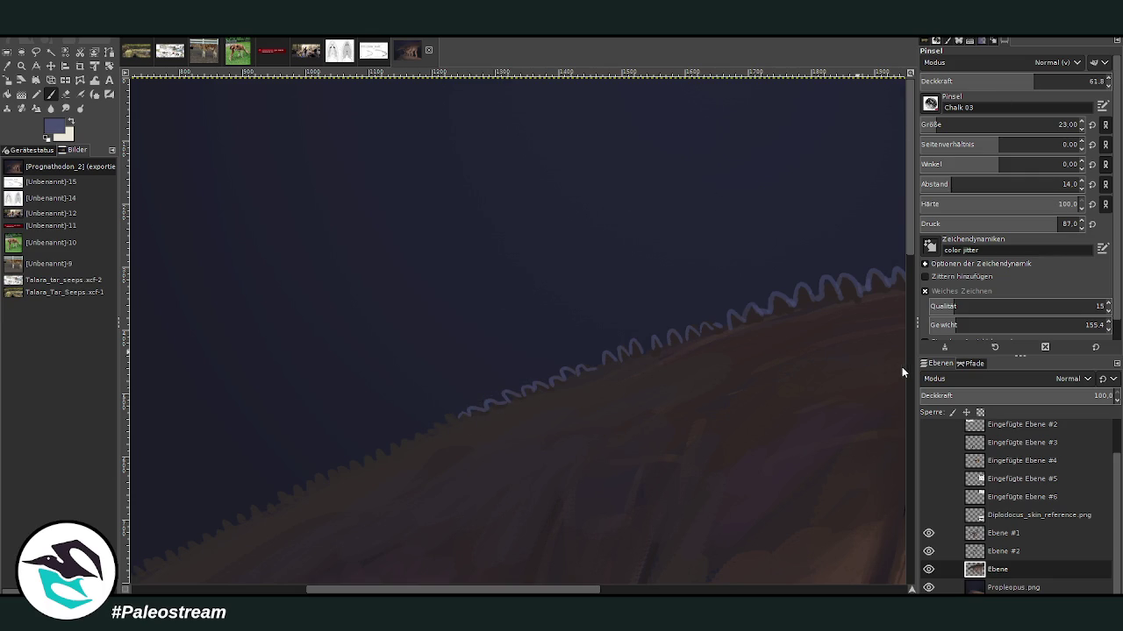
left_click_drag(458, 415, 300, 488)
scroll(337, 517, "left", 3)
scroll(914, 259, "down", 3)
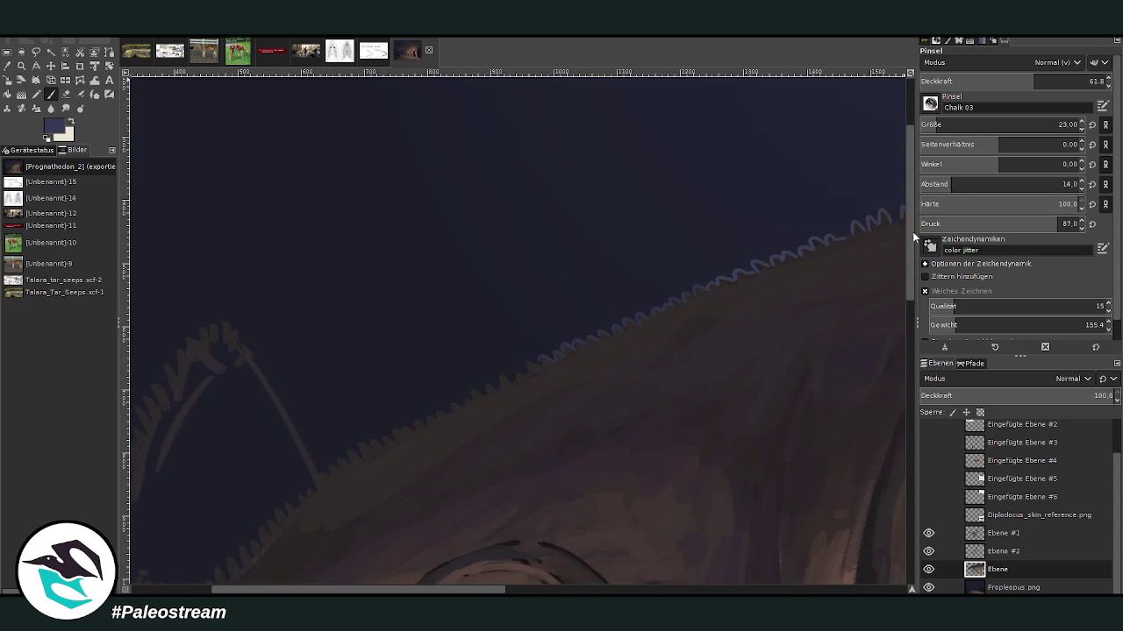
mouse_move(547, 341)
left_mouse_down()
mouse_move(531, 376)
mouse_move(483, 386)
mouse_move(473, 403)
mouse_move(413, 418)
mouse_move(431, 419)
mouse_move(400, 436)
left_mouse_up()
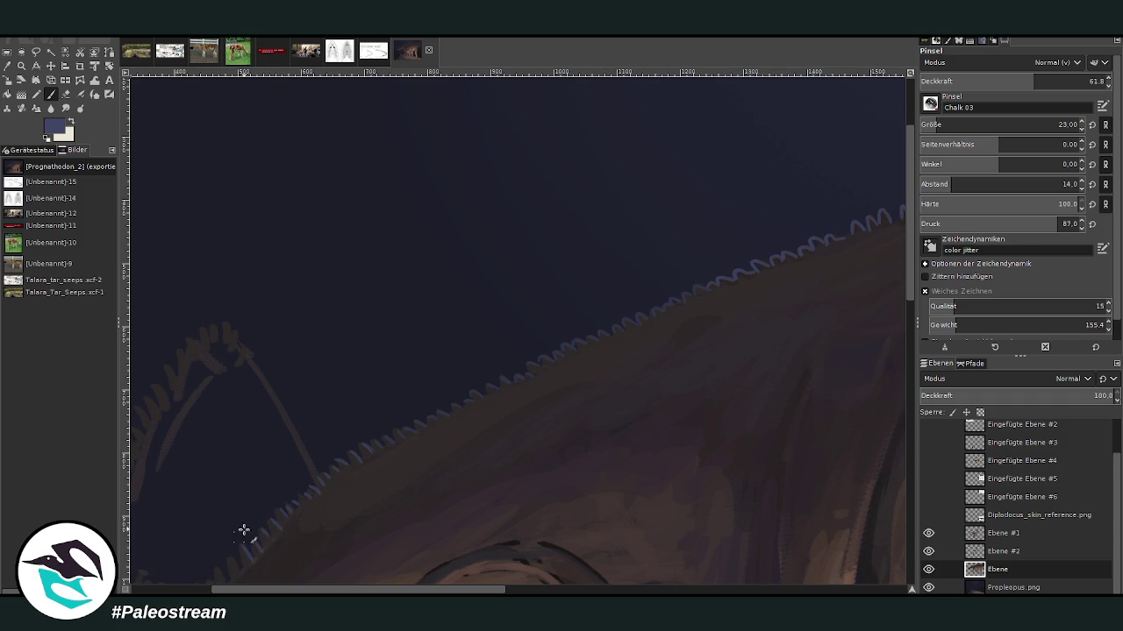
scroll(857, 246, "down", 3)
scroll(380, 548, "left", 5)
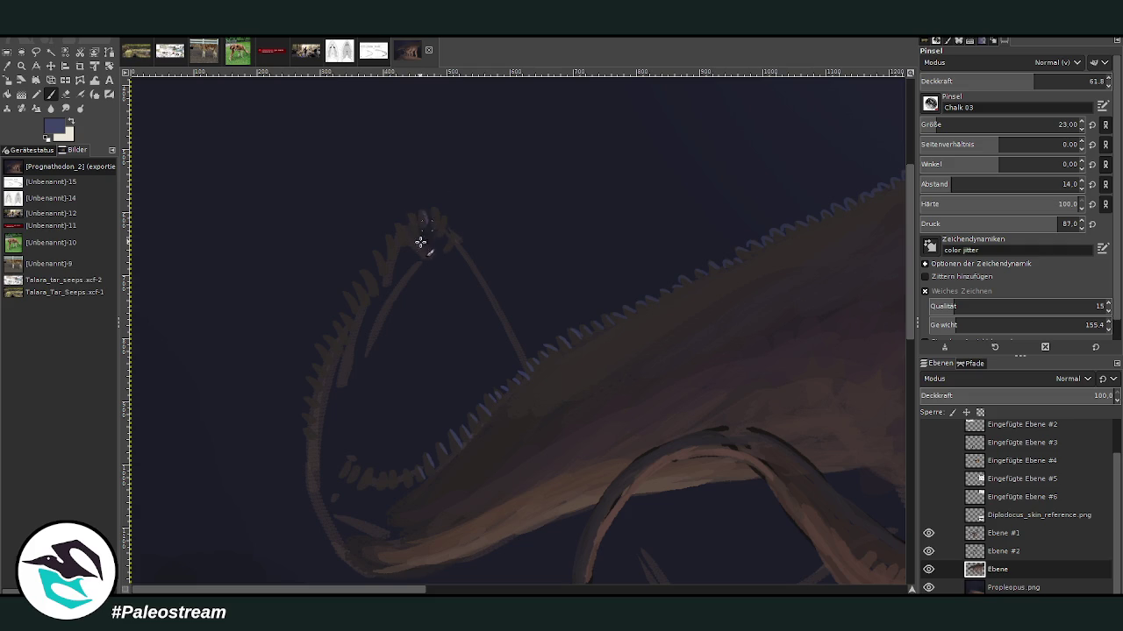
Step: Set the brush to size 57 and opacity 44.8, and paint bluish light over the neck loop
mouse_move(458, 220)
left_mouse_down()
mouse_move(413, 234)
mouse_move(426, 220)
mouse_move(443, 251)
mouse_move(465, 250)
mouse_move(501, 333)
left_mouse_up()
left_click(949, 124)
left_click(1002, 80)
left_click_drag(477, 275, 521, 356)
mouse_move(444, 243)
left_mouse_down()
mouse_move(403, 251)
mouse_move(413, 268)
mouse_move(391, 281)
mouse_move(408, 248)
mouse_move(392, 261)
mouse_move(391, 283)
mouse_move(363, 273)
mouse_move(381, 271)
mouse_move(357, 318)
mouse_move(359, 356)
mouse_move(343, 334)
mouse_move(343, 388)
left_mouse_up()
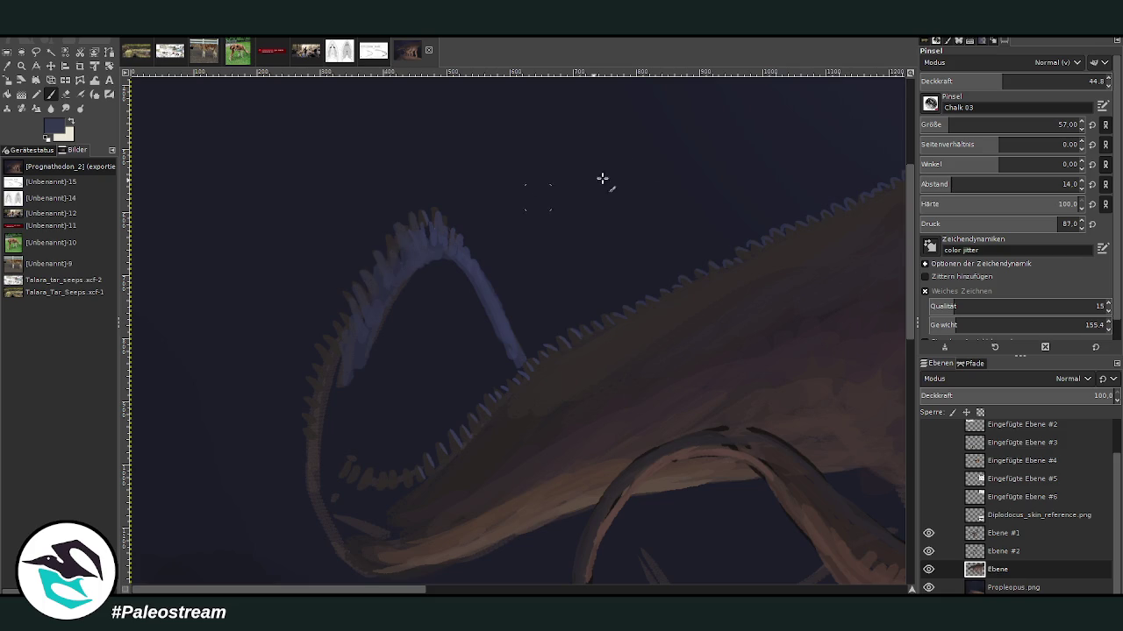
Step: Extend the bluish stroke along the loop's lower curve near the juvenile's tail
scroll(908, 221, "down", 3)
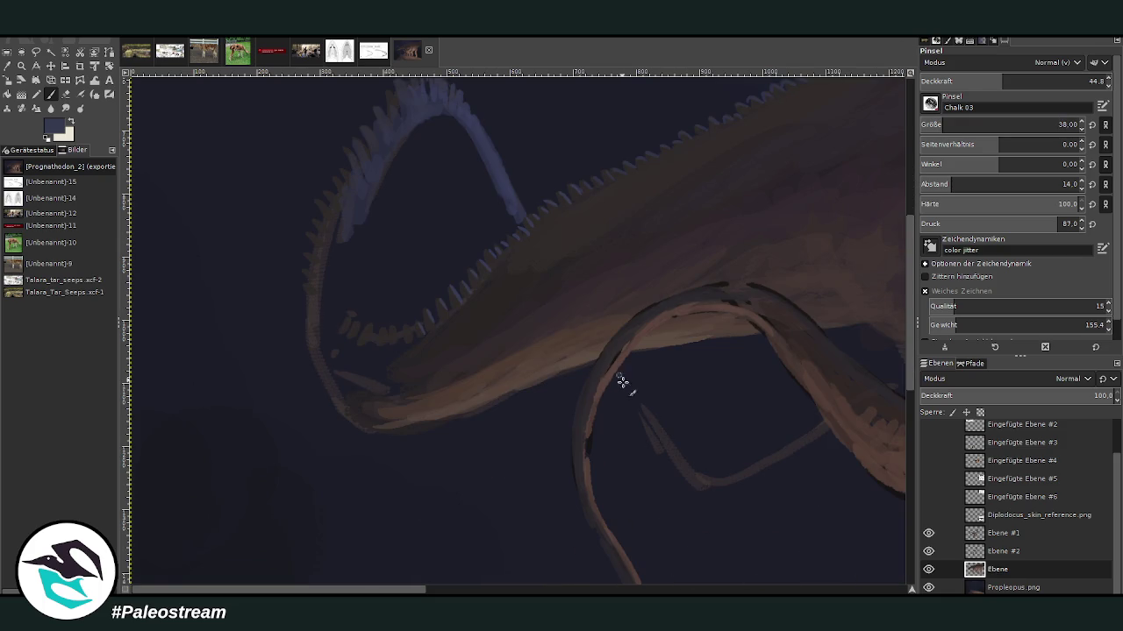
left_click_drag(679, 457, 720, 491)
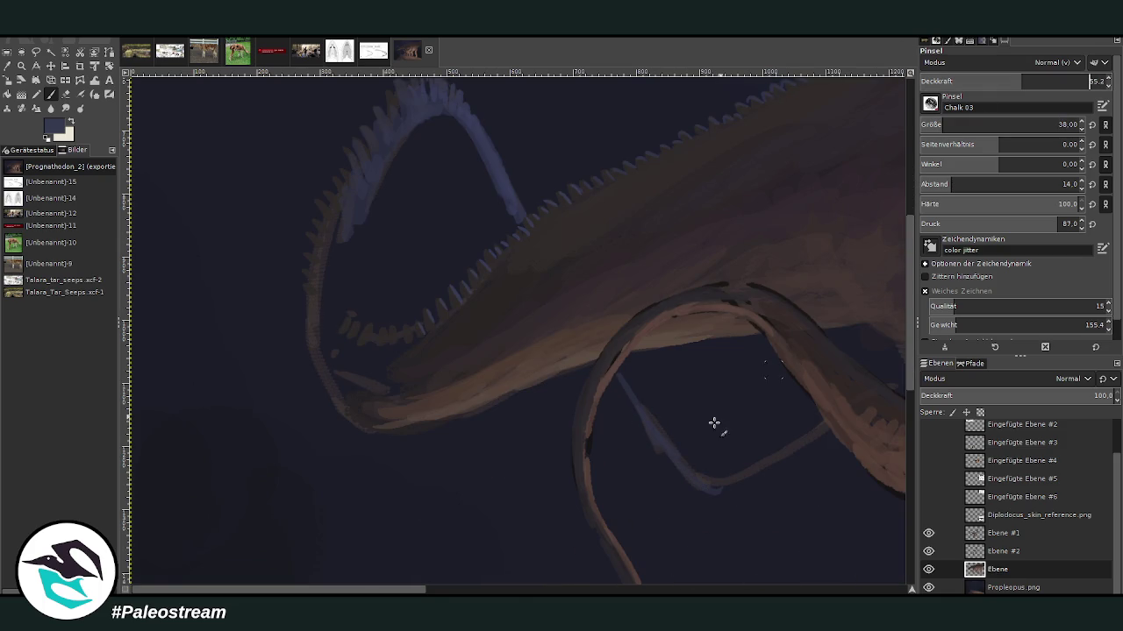
scroll(514, 542, "right", 3)
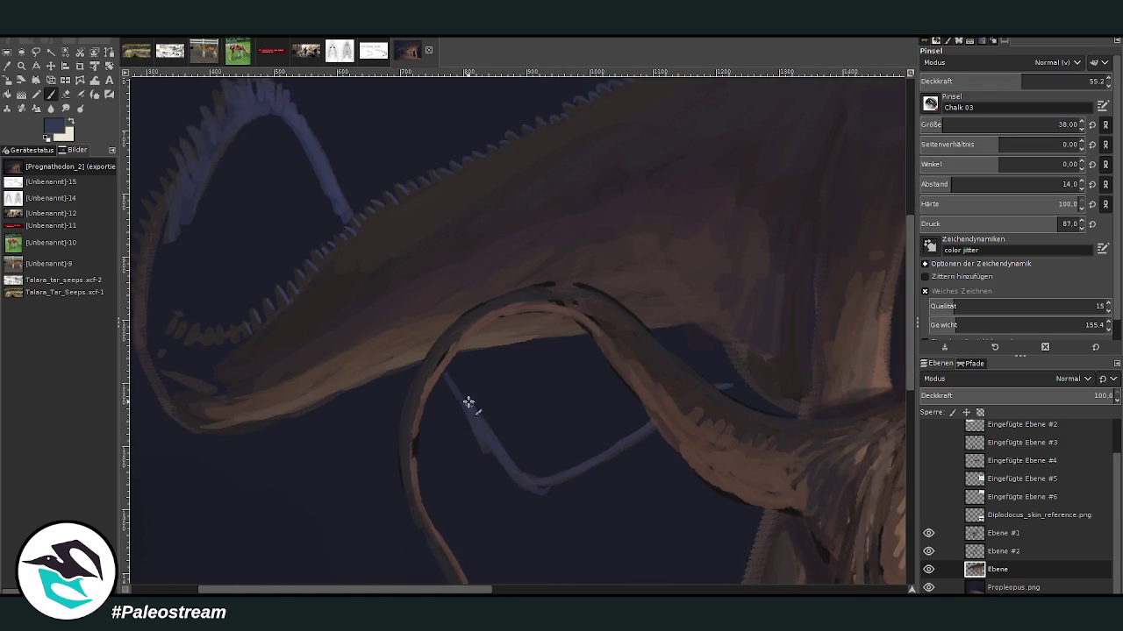
left_click(65, 94)
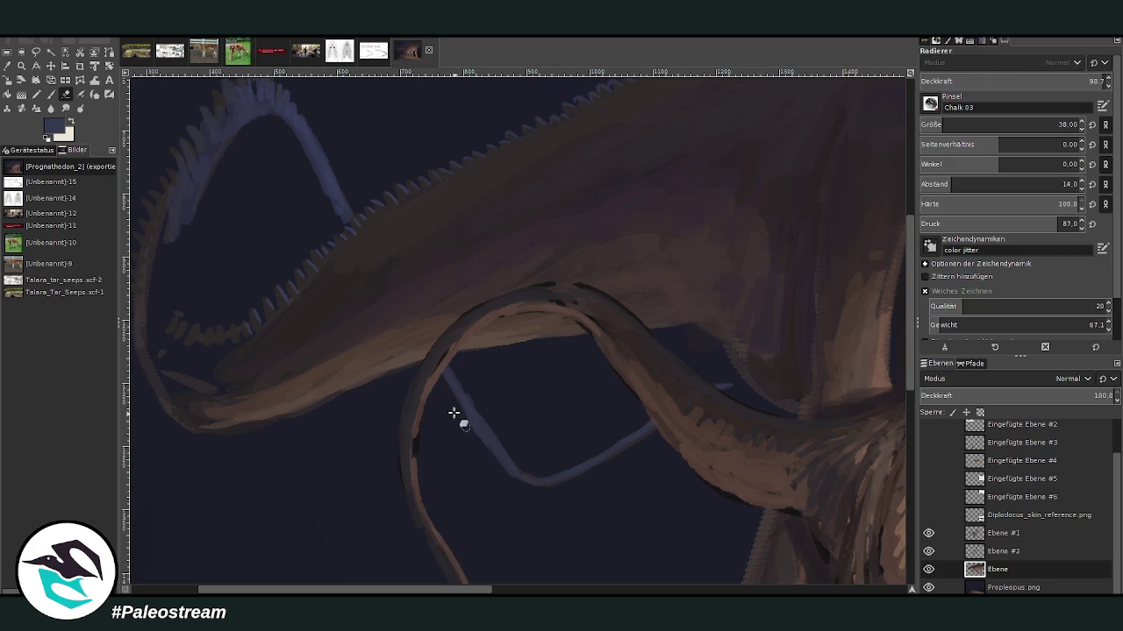
scroll(403, 351, "down", 1)
scroll(404, 351, "down", 2)
scroll(403, 348, "down", 2)
left_click(21, 65)
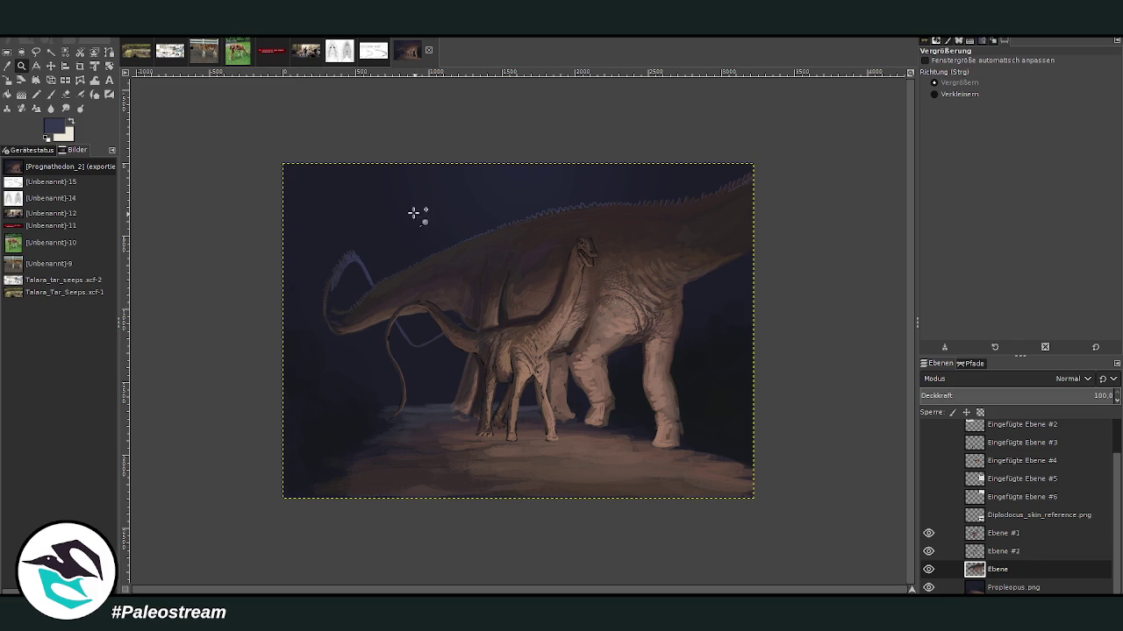
Step: Zoom in on the juvenile Diplodocus's torso and return to the paintbrush
left_click_drag(430, 233, 619, 428)
left_click_drag(358, 143, 671, 532)
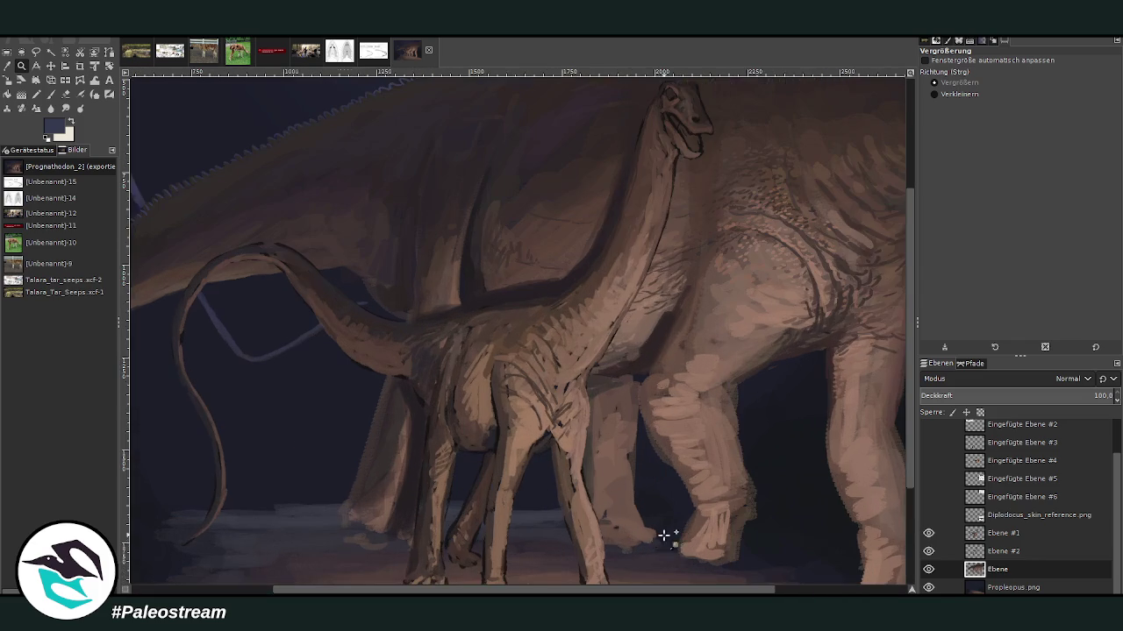
left_click_drag(299, 121, 684, 506)
left_click_drag(346, 137, 710, 539)
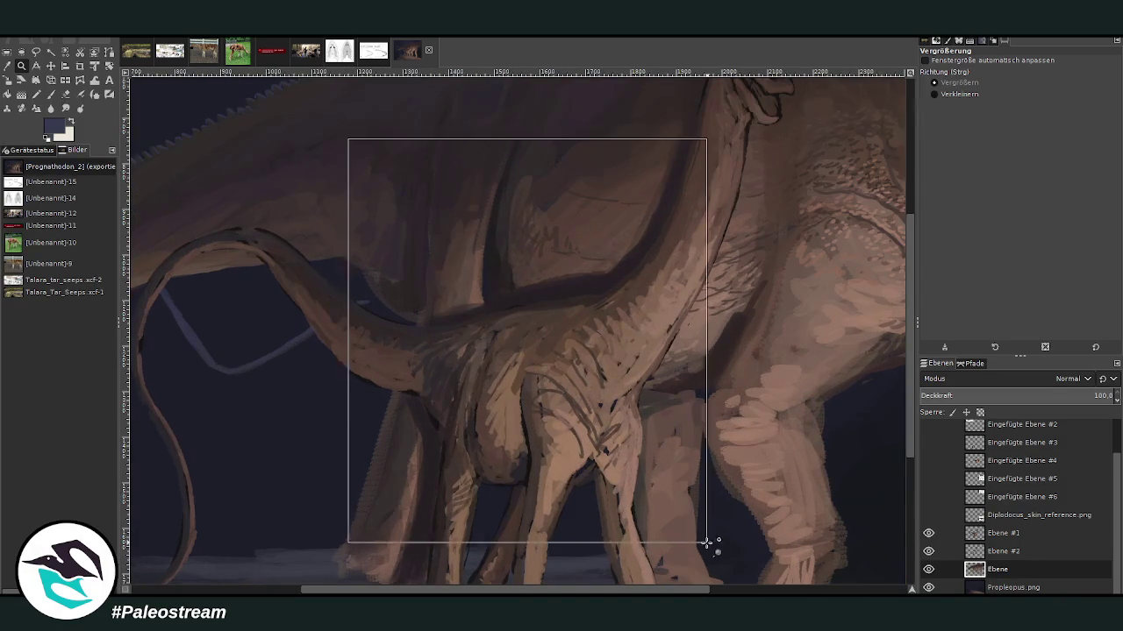
left_click(7, 66)
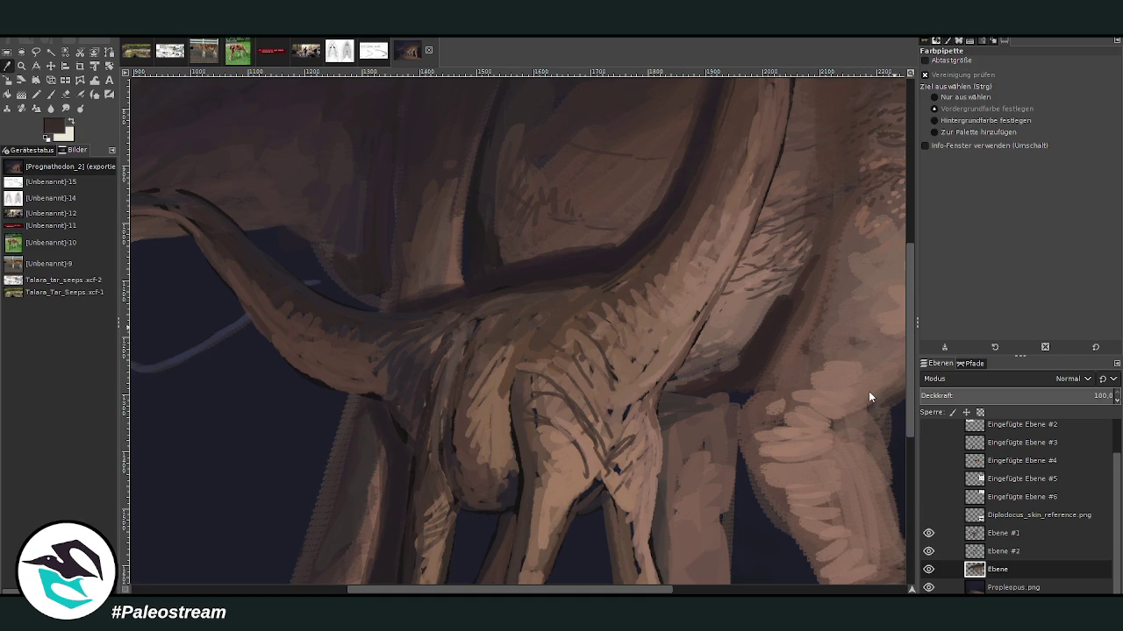
key("p")
scroll(1009, 124, "down", 3)
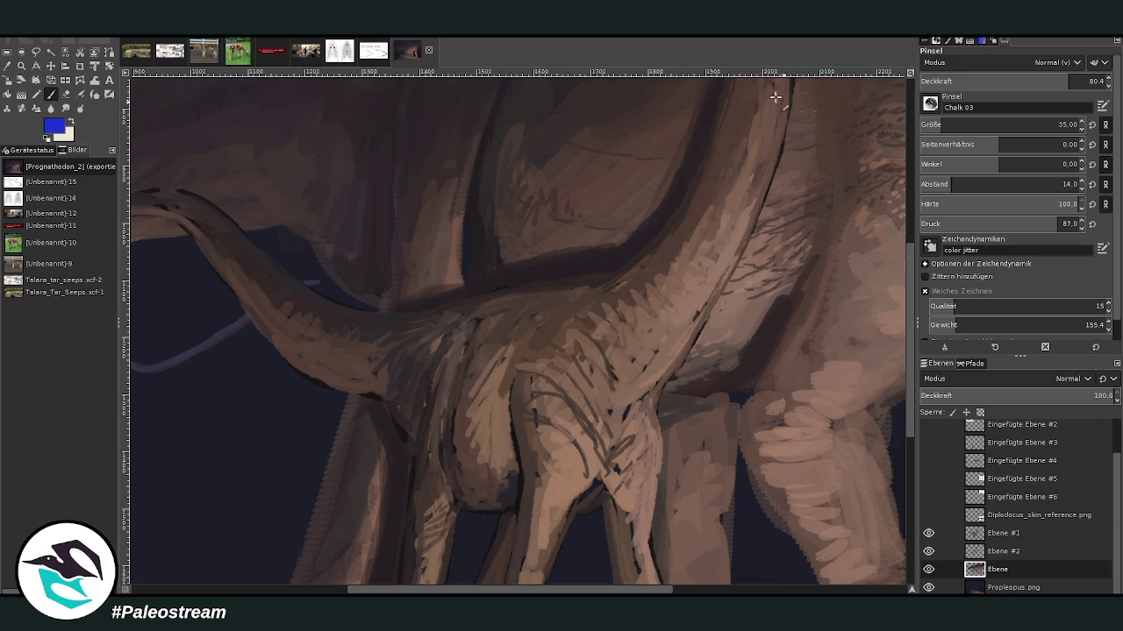
Step: On the Ebene #1 layer, paint a broad blue test stroke up the neck at size 103
left_click(996, 125)
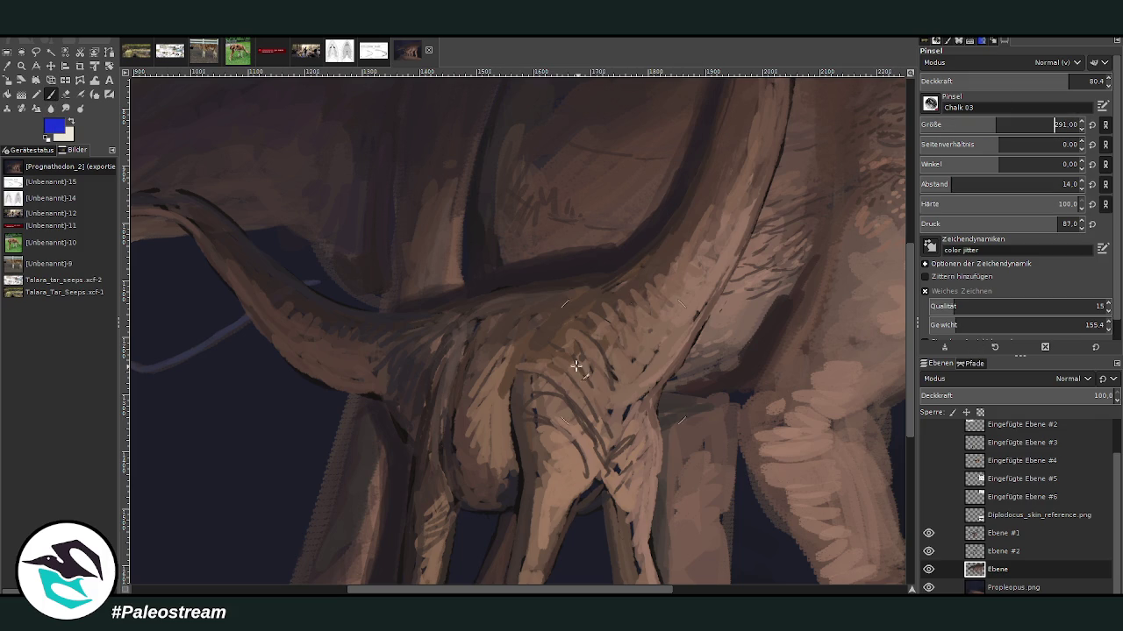
mouse_move(624, 355)
left_mouse_down()
mouse_move(715, 238)
mouse_move(747, 123)
left_mouse_up()
key("ctrl+z")
left_click(1002, 532)
left_click(1088, 81)
left_click(961, 125)
mouse_move(543, 356)
left_mouse_down()
mouse_move(628, 313)
mouse_move(714, 193)
mouse_move(738, 127)
left_mouse_up()
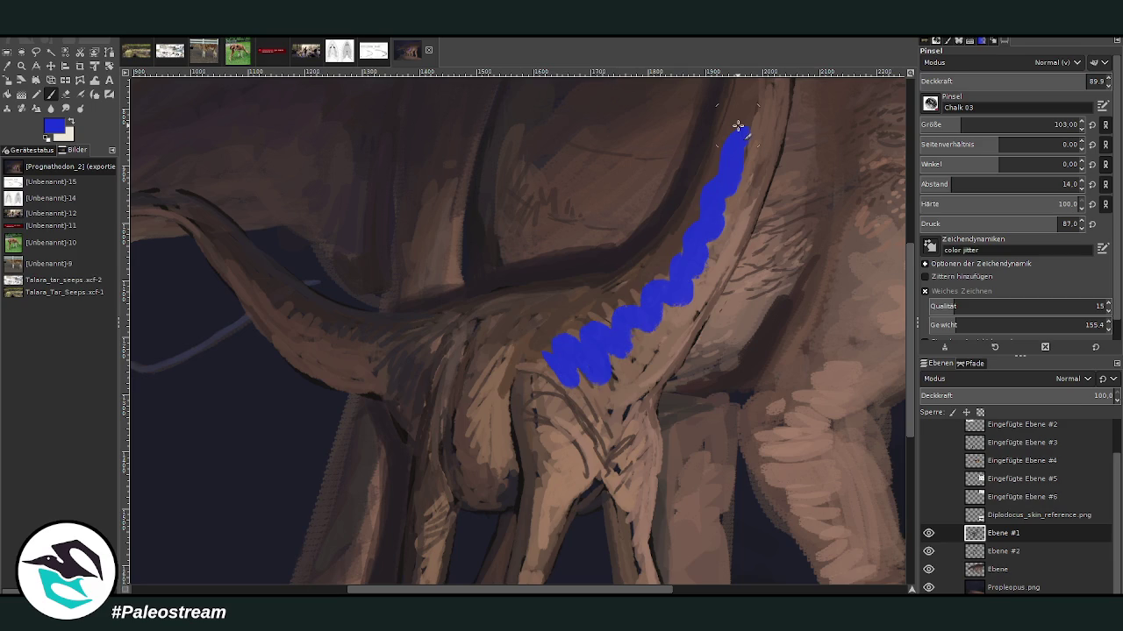
Step: Undo the test stroke, then set brush size 26, wider spacing and jitter amount 4.93
key("ctrl+z")
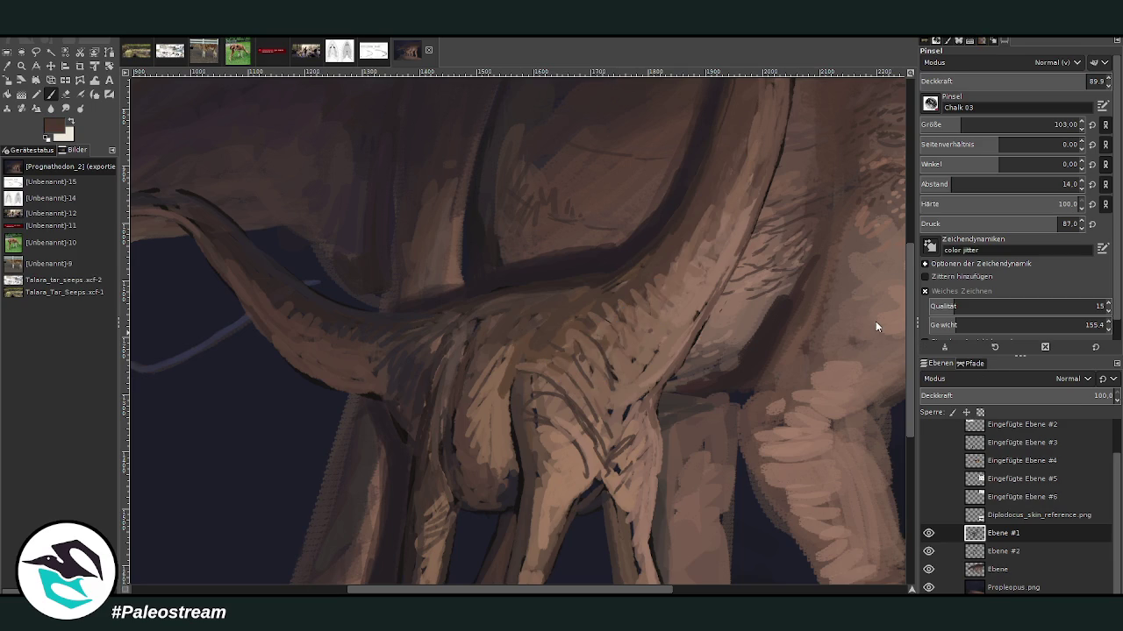
left_click(939, 124)
mouse_move(601, 363)
left_mouse_down()
mouse_move(601, 325)
mouse_move(620, 325)
mouse_move(601, 313)
mouse_move(629, 337)
mouse_move(617, 312)
mouse_move(591, 308)
mouse_move(619, 325)
mouse_move(577, 347)
left_mouse_up()
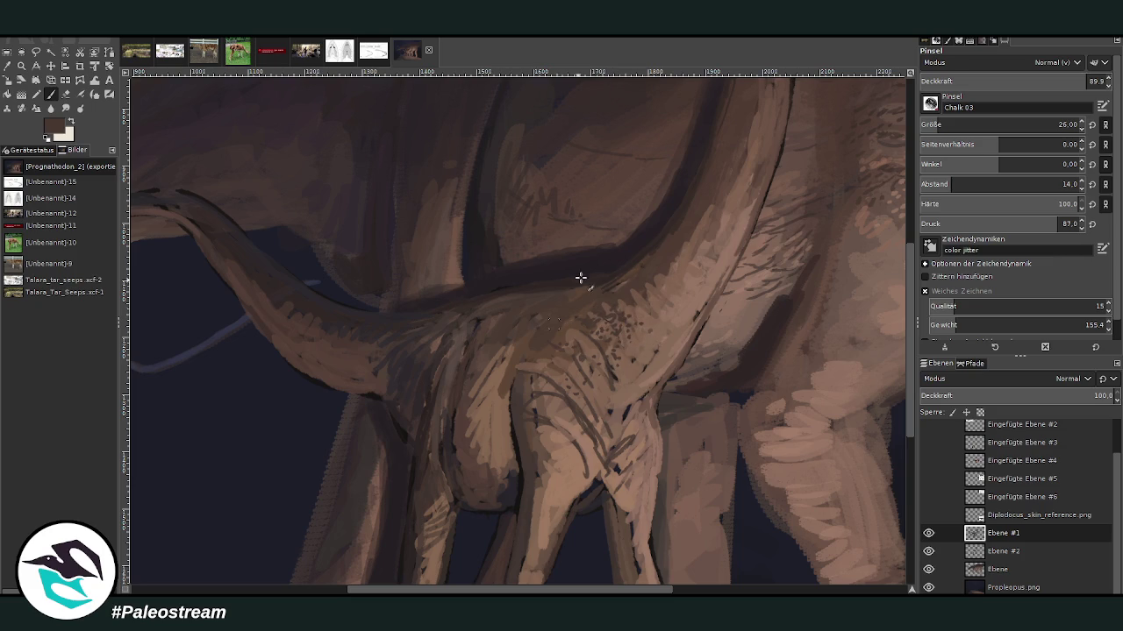
left_click_drag(953, 184, 957, 196)
left_click(925, 276)
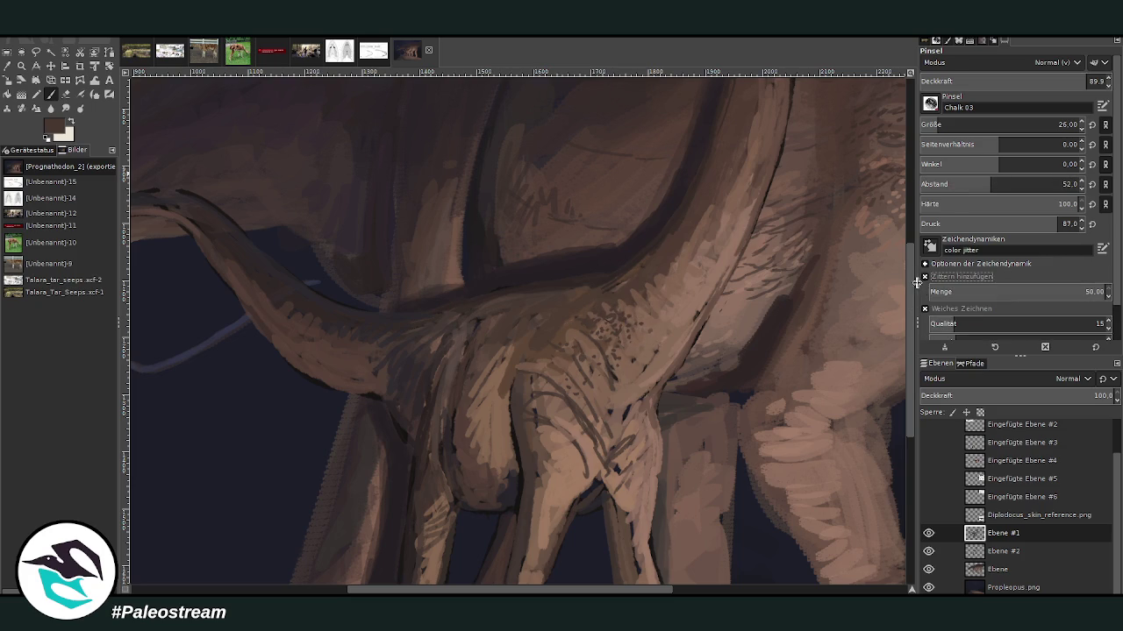
left_click_drag(992, 291, 937, 291)
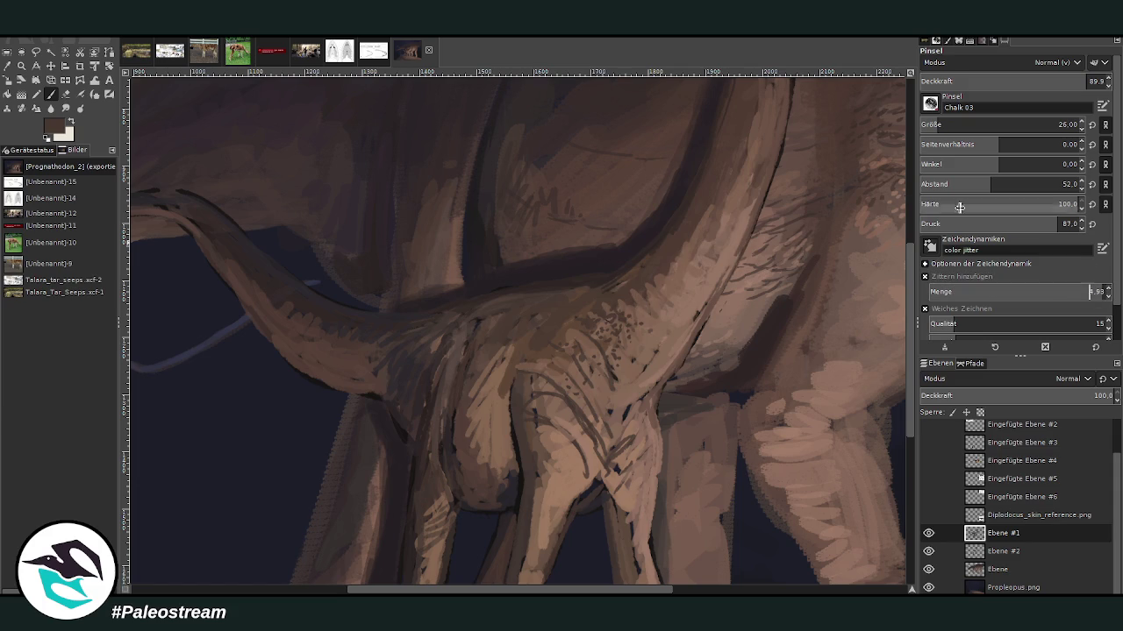
Step: Speckle dark texture along the juvenile's neck from shoulder to upper neck
mouse_move(584, 319)
left_mouse_down()
mouse_move(640, 298)
mouse_move(623, 295)
left_mouse_up()
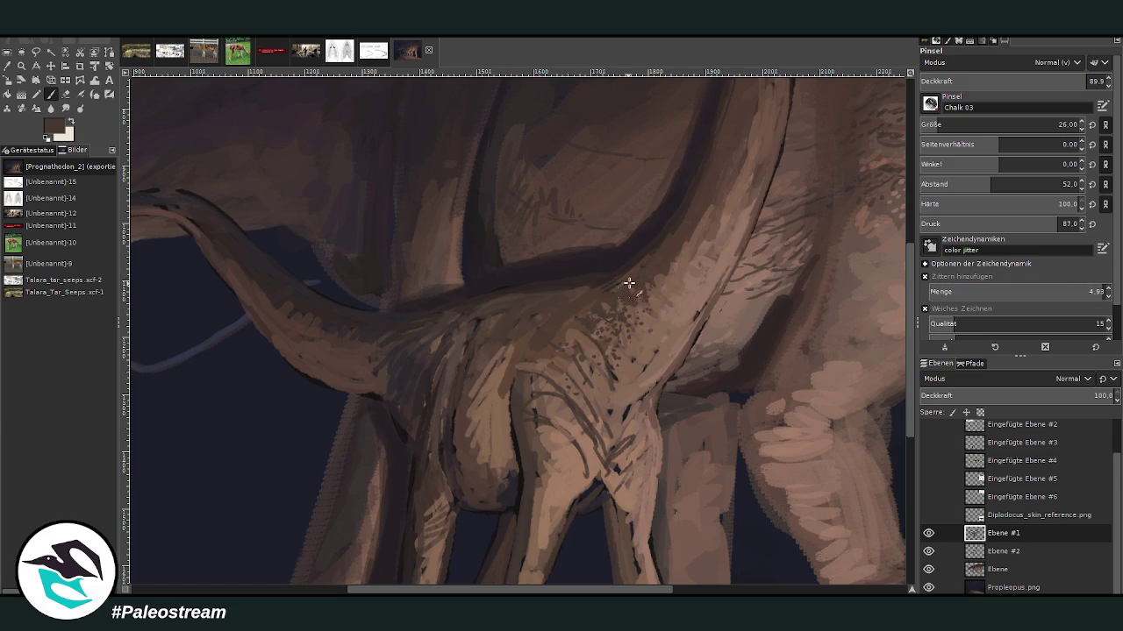
mouse_move(662, 253)
left_mouse_down()
mouse_move(567, 328)
mouse_move(537, 335)
left_mouse_up()
mouse_move(586, 307)
left_mouse_down()
mouse_move(594, 293)
mouse_move(654, 294)
mouse_move(720, 177)
left_mouse_up()
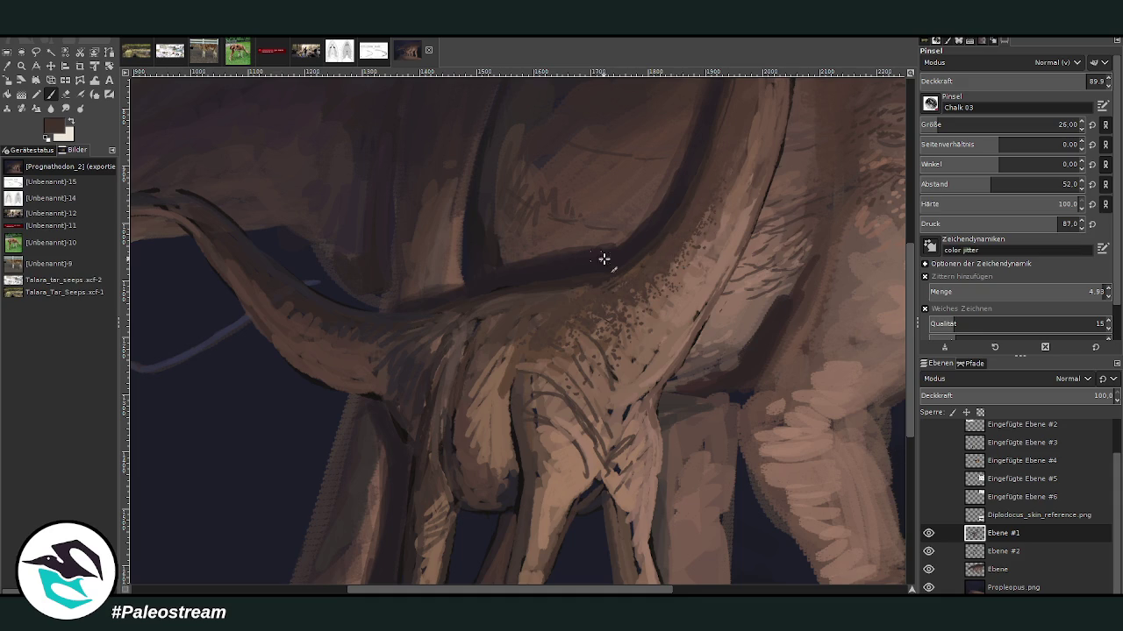
left_click_drag(509, 314, 354, 333)
Step: At 100 opacity and size 181, dab blue trial speckles over shoulder, chest and legs
left_click_drag(1053, 80, 1101, 81)
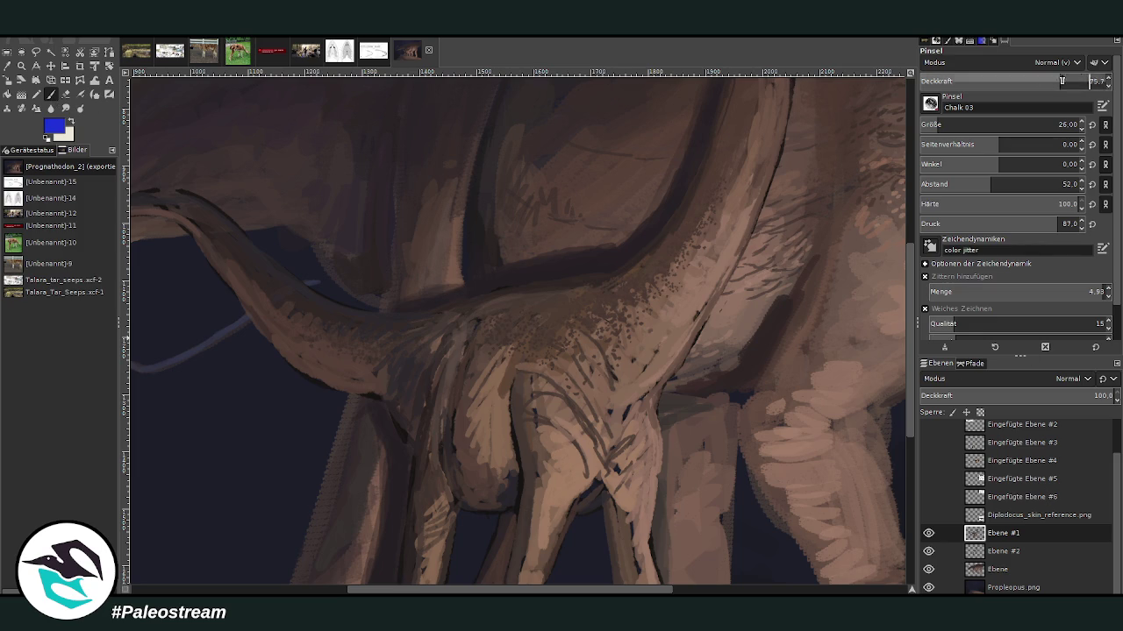
mouse_move(664, 261)
left_mouse_down()
mouse_move(589, 379)
mouse_move(549, 417)
mouse_move(614, 458)
mouse_move(632, 447)
left_mouse_up()
left_click_drag(982, 125, 1055, 124)
mouse_move(723, 233)
left_mouse_down()
mouse_move(614, 307)
mouse_move(552, 306)
mouse_move(634, 170)
mouse_move(537, 182)
mouse_move(474, 399)
left_mouse_up()
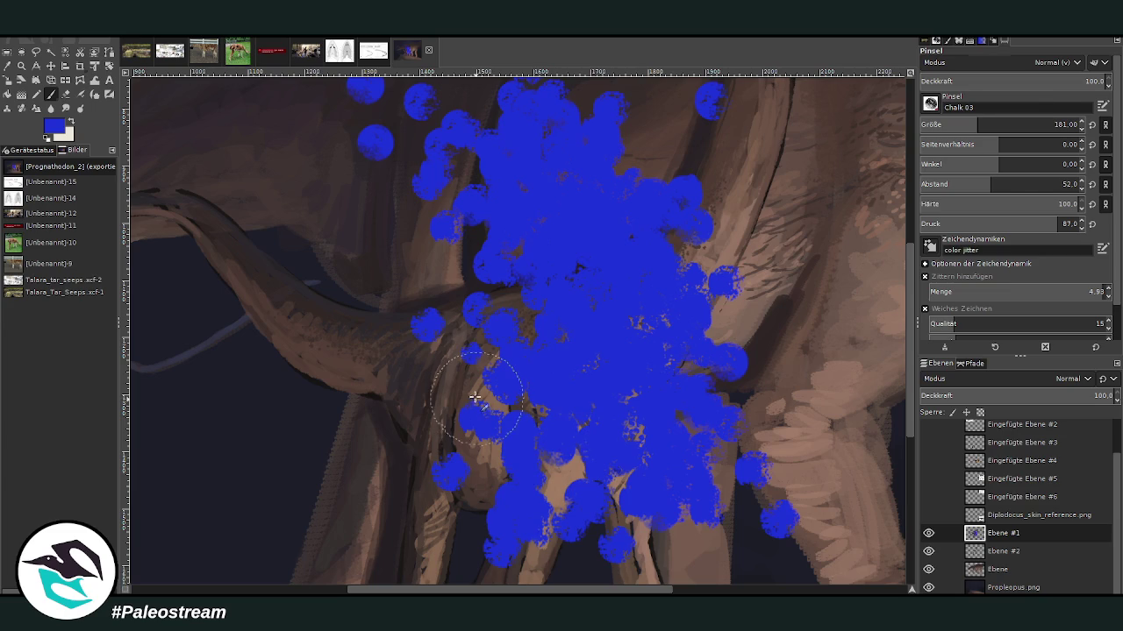
Step: Capture a screenshot for the chat, then undo the blue chalk dabs
key("shift+c")
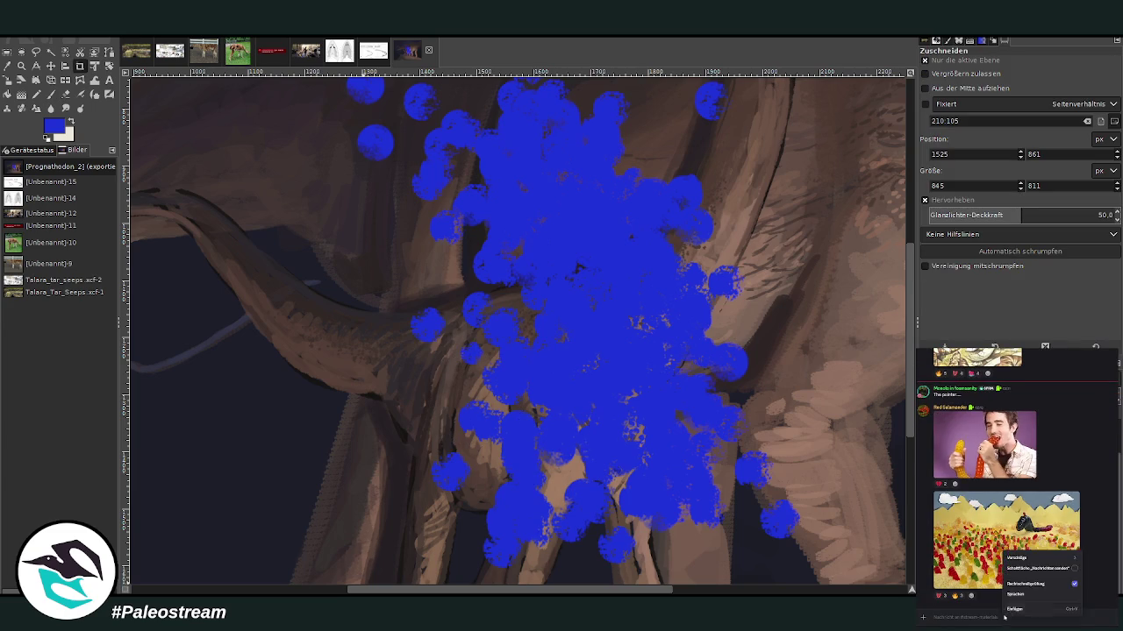
key("Return")
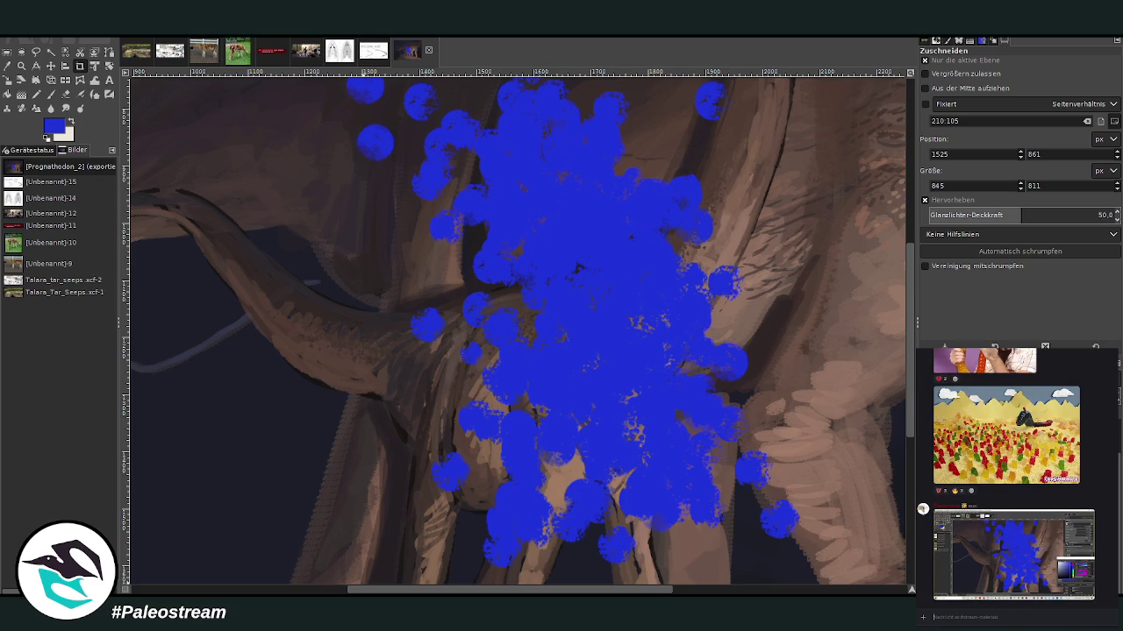
key("p")
key("ctrl+z")
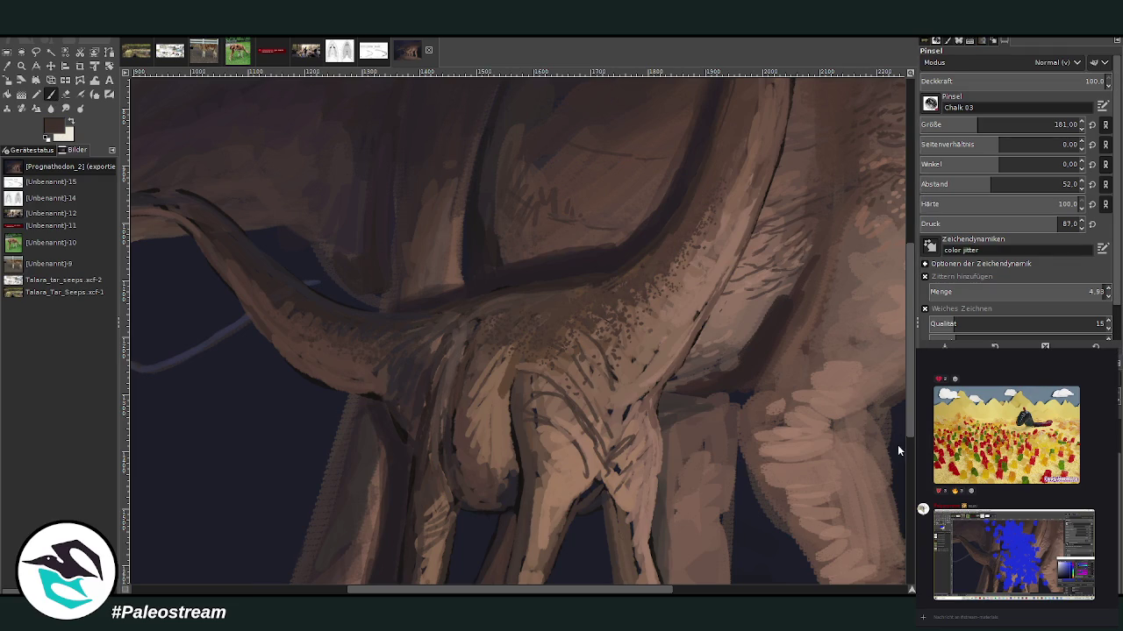
Step: Set brush size 32 and opacity 78.2, and speckle the neck, chest and front leg
left_click(1058, 124)
type("82")
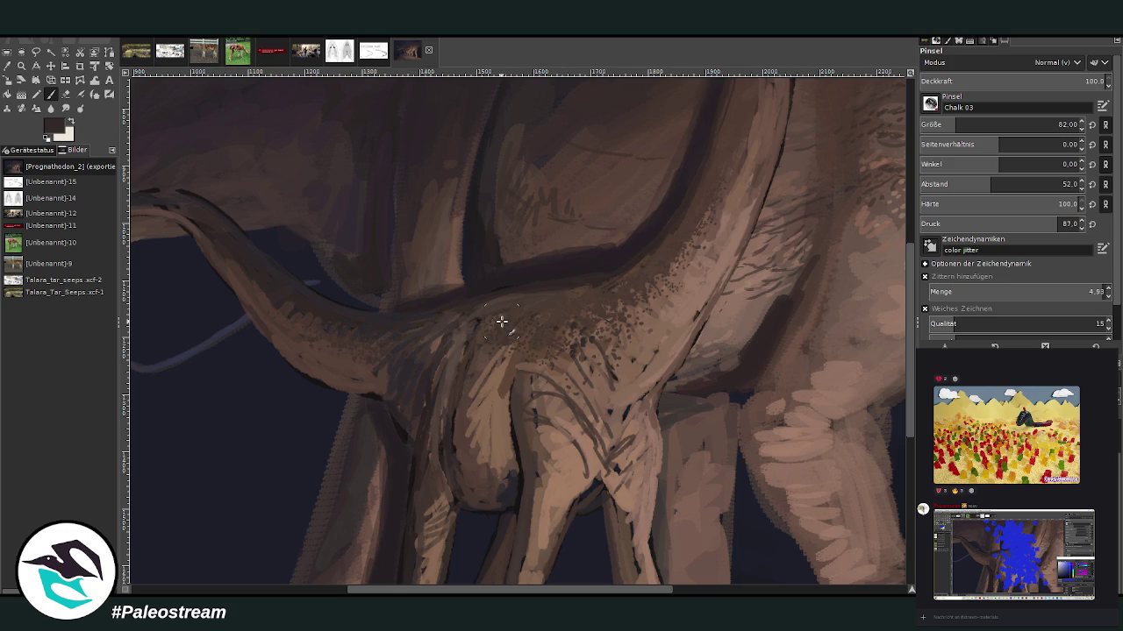
left_click_drag(964, 129, 950, 129)
left_click(939, 123)
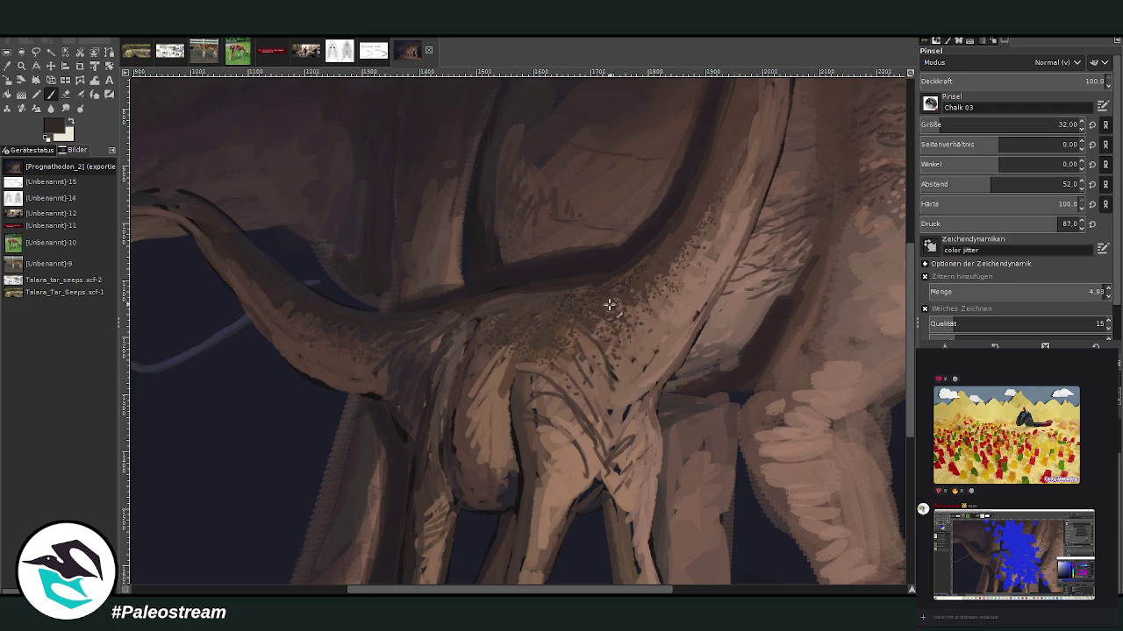
left_click(1047, 80)
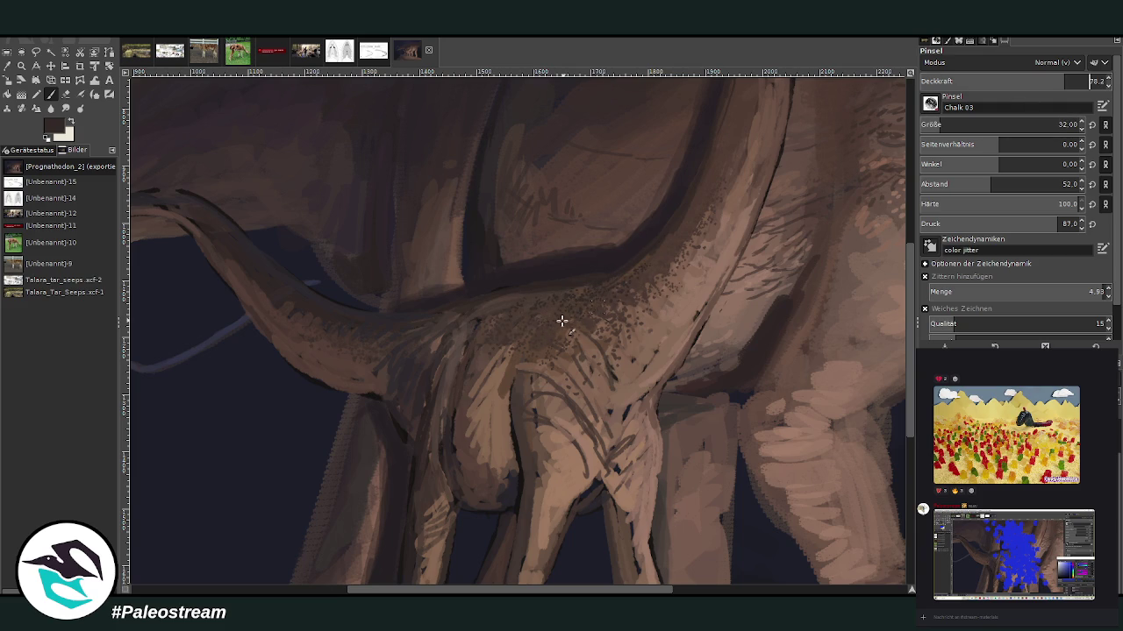
mouse_move(404, 350)
left_mouse_down()
mouse_move(371, 363)
mouse_move(255, 279)
left_mouse_up()
mouse_move(484, 354)
left_mouse_down()
mouse_move(526, 394)
mouse_move(542, 474)
left_mouse_up()
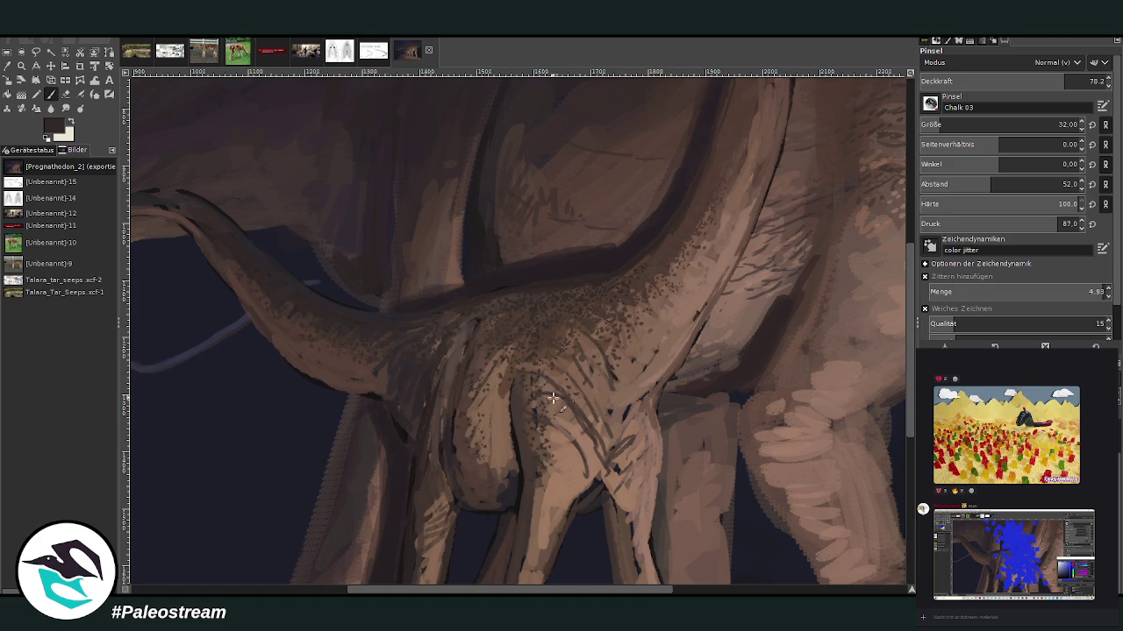
Step: Pick a dark reddish-brown and add faint speckles along the neck's dark edge
left_click(892, 457, "ctrl")
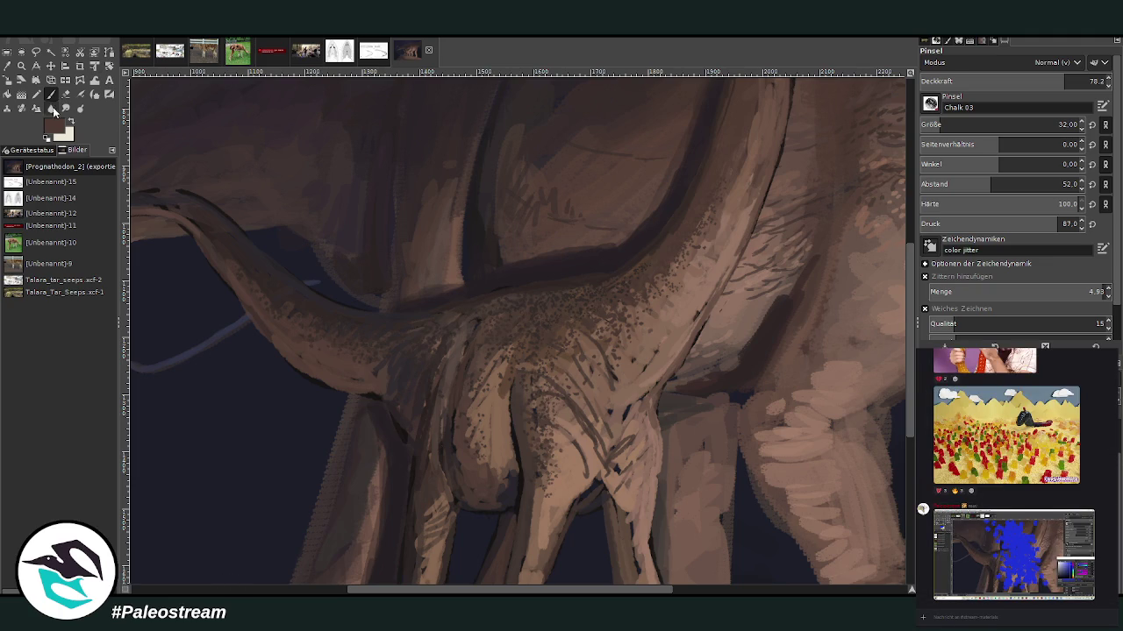
left_click_drag(630, 321, 741, 172)
scroll(821, 164, "up", 3)
key("bracketleft")
key("bracketleft")
key("bracketleft")
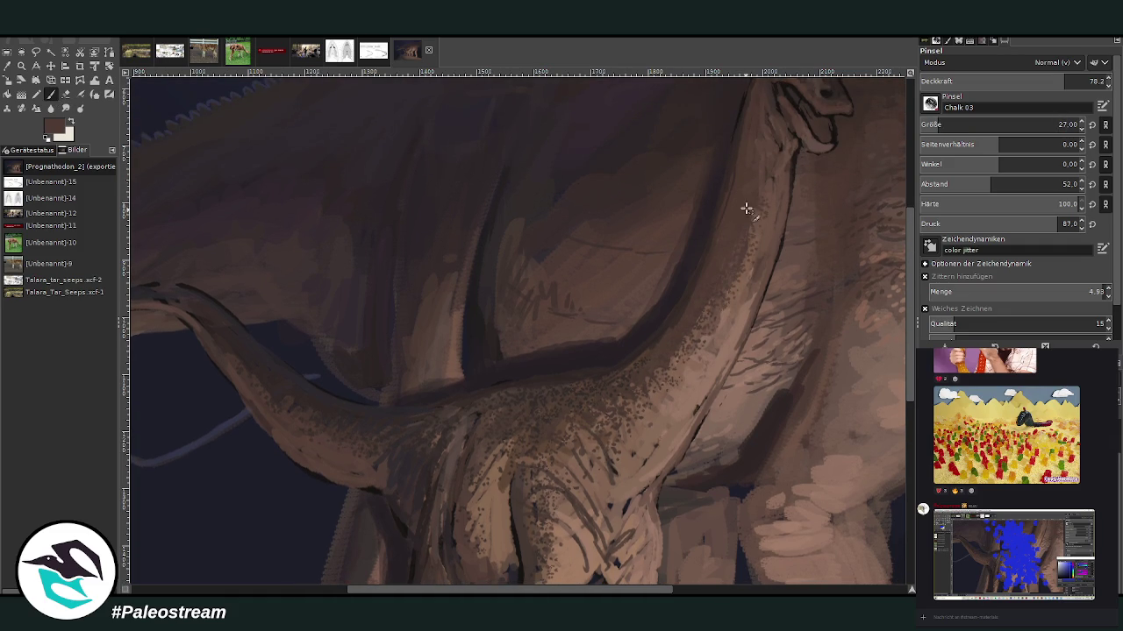
mouse_move(754, 158)
left_mouse_down()
mouse_move(648, 363)
mouse_move(724, 210)
left_mouse_up()
scroll(358, 438, "down", 2)
scroll(359, 438, "down", 2)
Step: Zoom to the chest and front leg, set jitter 4.25 and spacing 37, and stipple pale speckles
key("z")
left_click_drag(482, 237, 602, 447)
left_click_drag(480, 202, 563, 500)
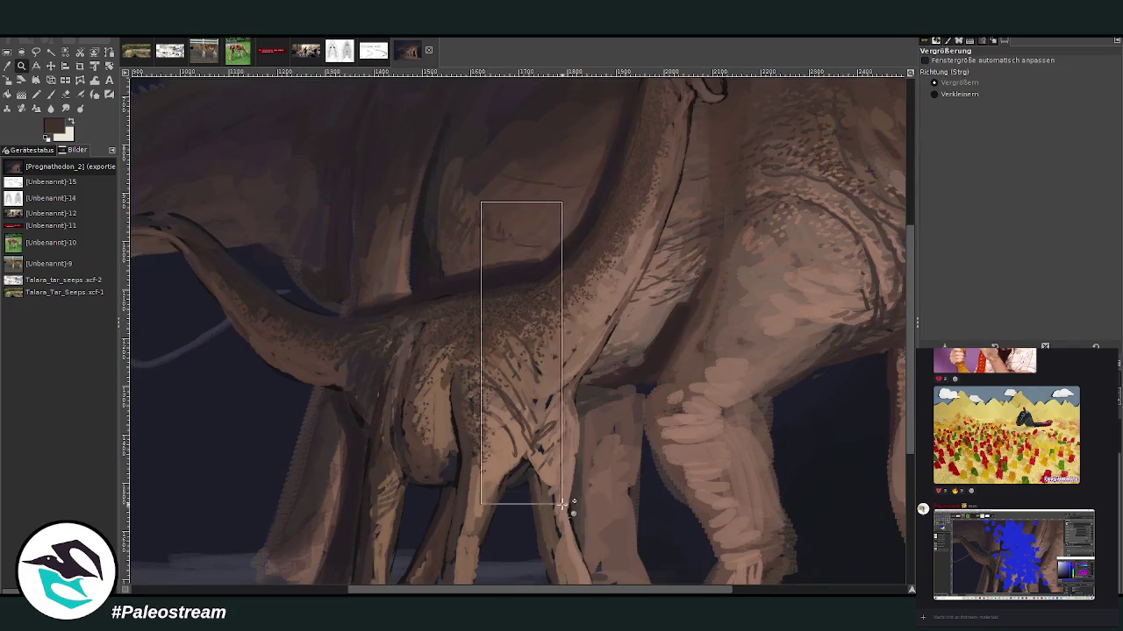
key("p")
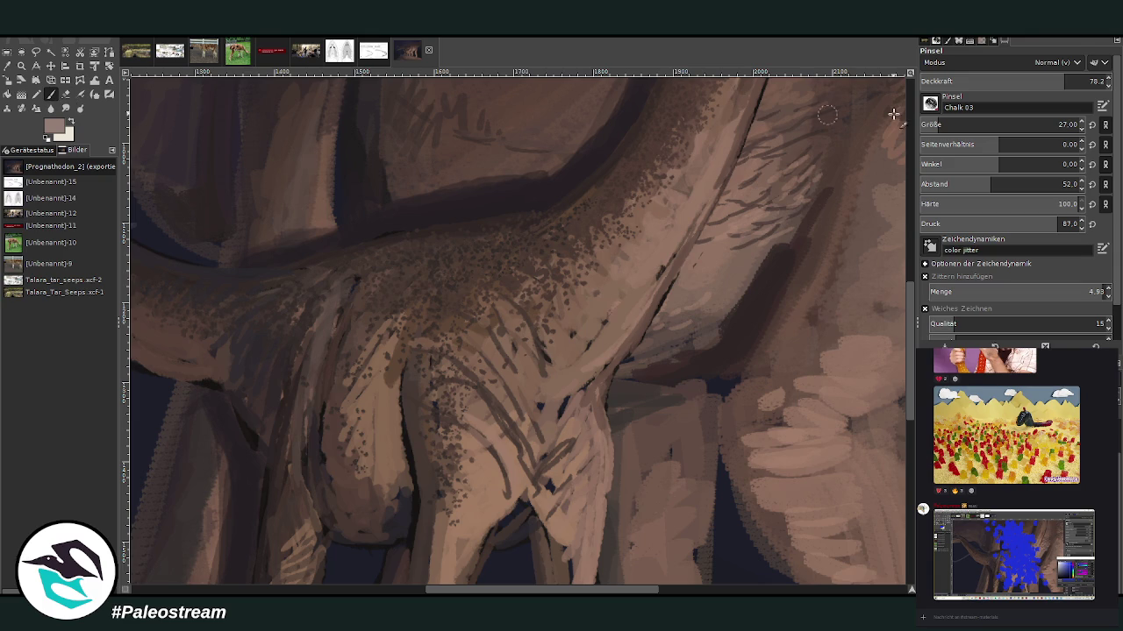
left_click_drag(1079, 291, 1052, 292)
left_click_drag(548, 395, 548, 410)
left_click_drag(989, 184, 976, 184)
left_click_drag(570, 377, 636, 326)
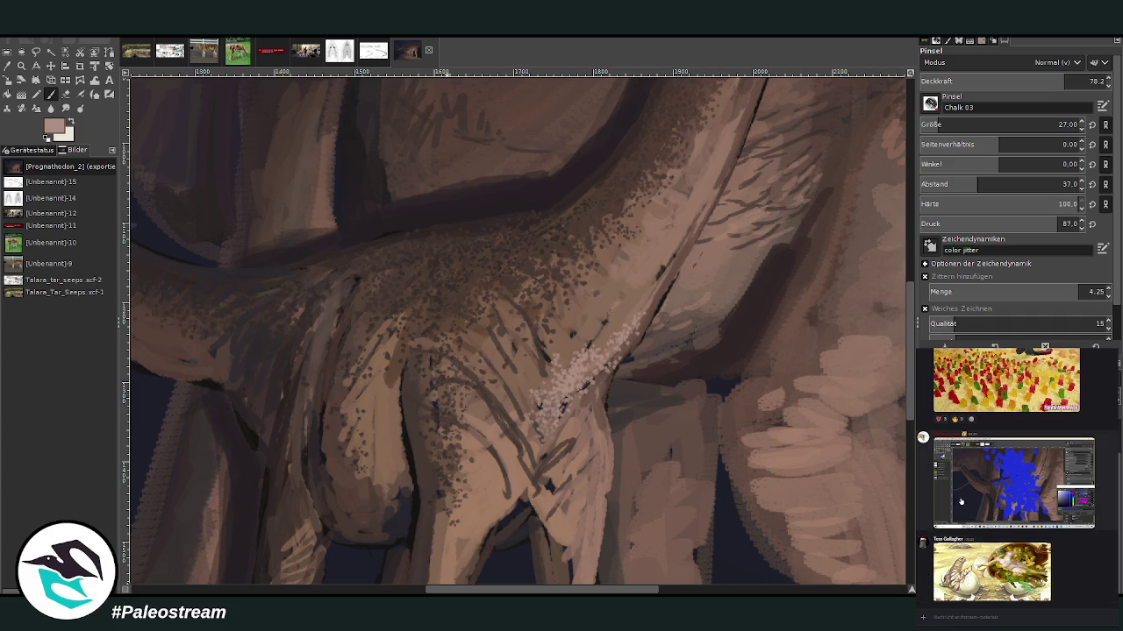
Step: Spread pale speckles up and down the juvenile's neck
left_click_drag(610, 342, 630, 276)
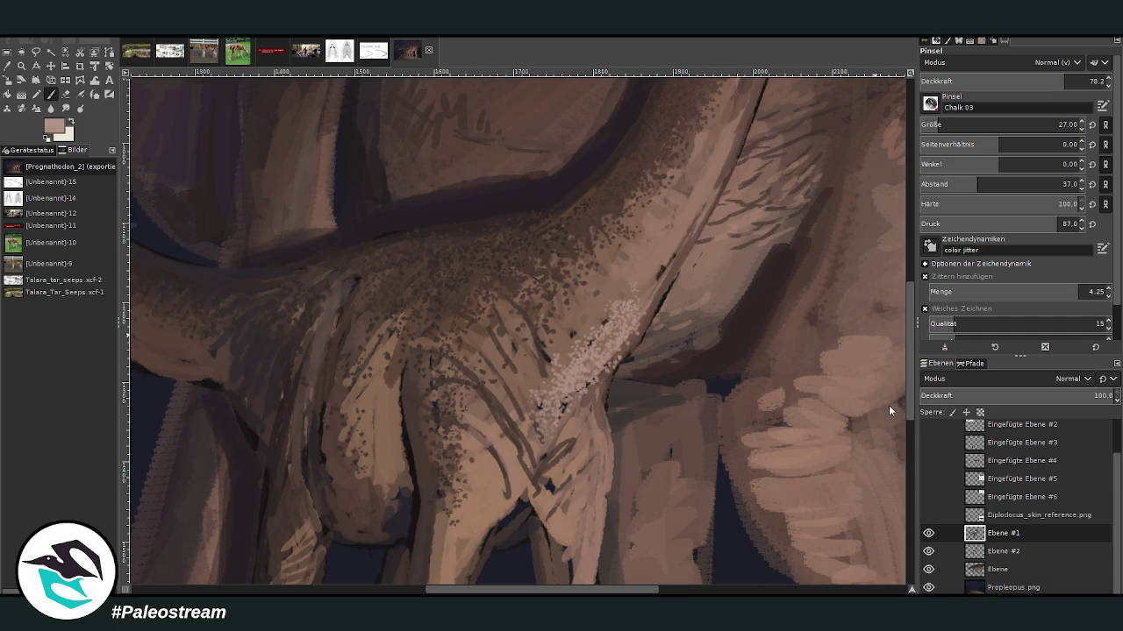
scroll(1009, 125, "down", 9)
mouse_move(556, 313)
left_mouse_down()
mouse_move(561, 294)
mouse_move(559, 344)
left_mouse_up()
mouse_move(576, 295)
left_mouse_down()
mouse_move(589, 303)
mouse_move(536, 335)
mouse_move(515, 323)
mouse_move(570, 338)
mouse_move(596, 311)
mouse_move(595, 250)
left_mouse_up()
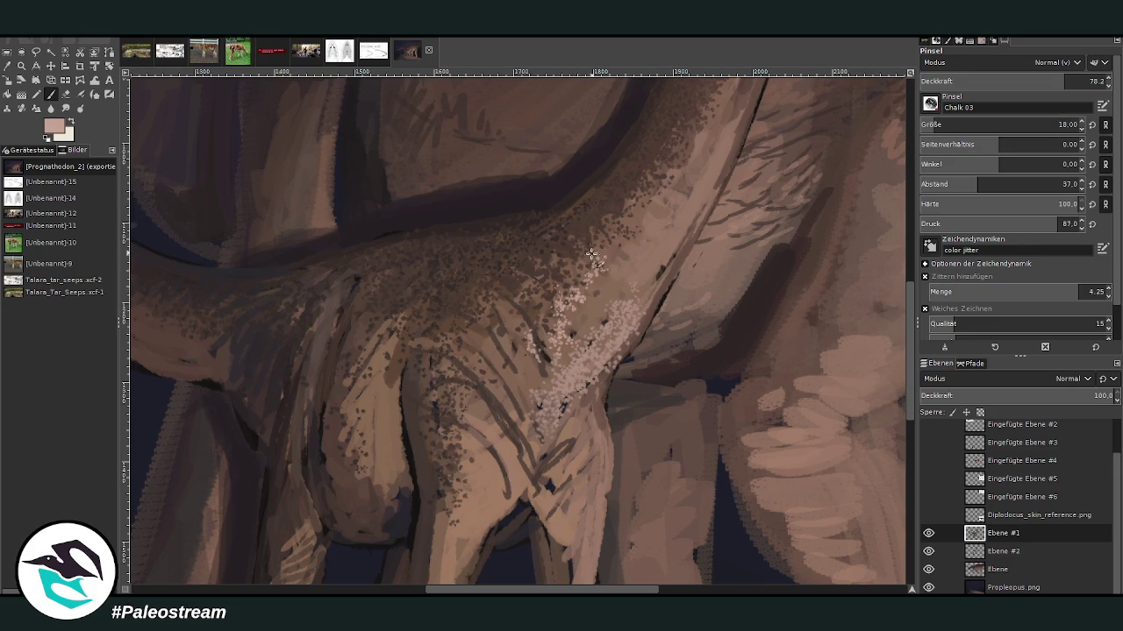
mouse_move(532, 408)
left_mouse_down()
mouse_move(525, 430)
mouse_move(483, 373)
mouse_move(509, 439)
mouse_move(574, 491)
left_mouse_up()
mouse_move(505, 493)
left_mouse_down()
mouse_move(476, 468)
mouse_move(491, 452)
left_mouse_up()
Step: Mix darker pinkish-brown and lighter pink speckles over the lower neck and neck ridge
left_click(896, 412, "ctrl")
mouse_move(478, 403)
left_mouse_down()
mouse_move(493, 425)
mouse_move(561, 456)
left_mouse_up()
left_click_drag(587, 412, 564, 460)
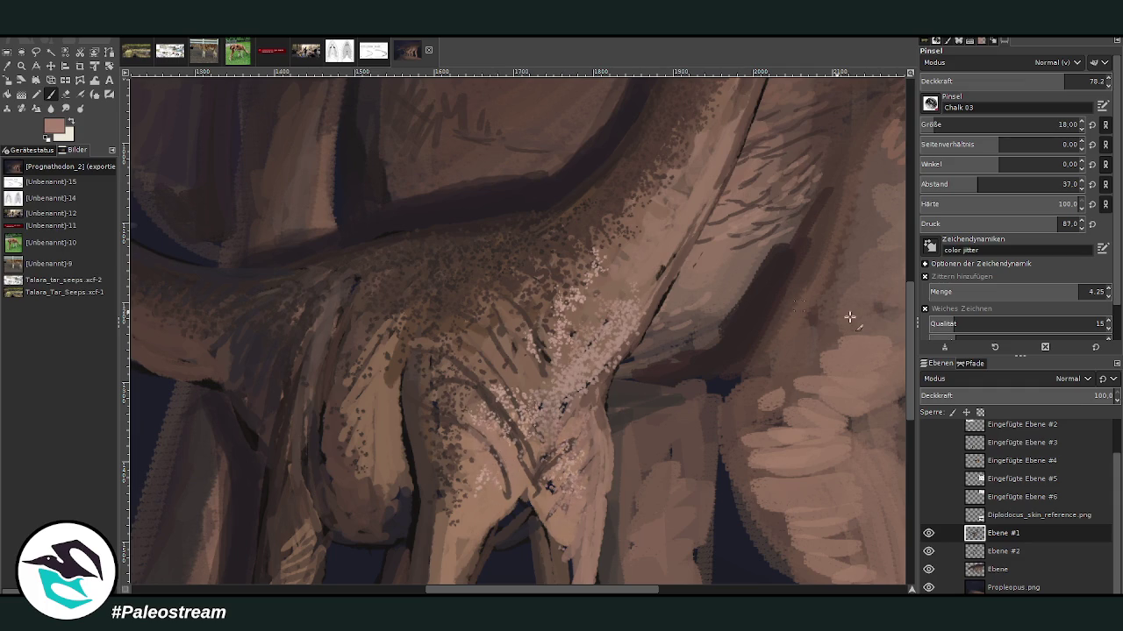
left_click(896, 414, "ctrl")
mouse_move(571, 336)
left_mouse_down()
mouse_move(582, 306)
mouse_move(632, 288)
mouse_move(714, 158)
left_mouse_up()
key("comma")
mouse_move(655, 266)
left_mouse_down()
mouse_move(689, 230)
mouse_move(578, 363)
left_mouse_up()
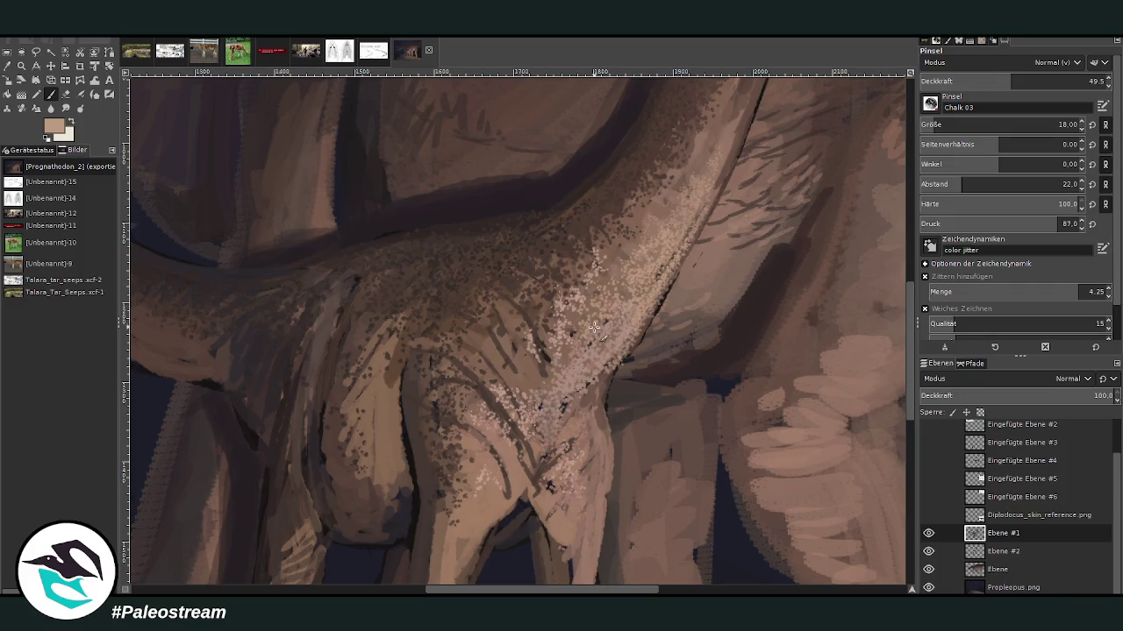
Step: Speckle pale texture down both front legs
scroll(789, 176, "down", 5)
left_click_drag(563, 295, 571, 338)
mouse_move(566, 272)
left_mouse_down()
mouse_move(564, 384)
mouse_move(583, 421)
left_mouse_up()
left_click_drag(572, 335, 574, 397)
left_click_drag(449, 295, 433, 386)
left_click_drag(474, 289, 421, 474)
mouse_move(586, 408)
left_mouse_down()
mouse_move(625, 517)
mouse_move(604, 506)
left_mouse_up()
left_click_drag(593, 439, 613, 518)
Step: Lower opacity to 37.5 and add softer pale speckles on the upper leg
scroll(427, 579, "left", 5)
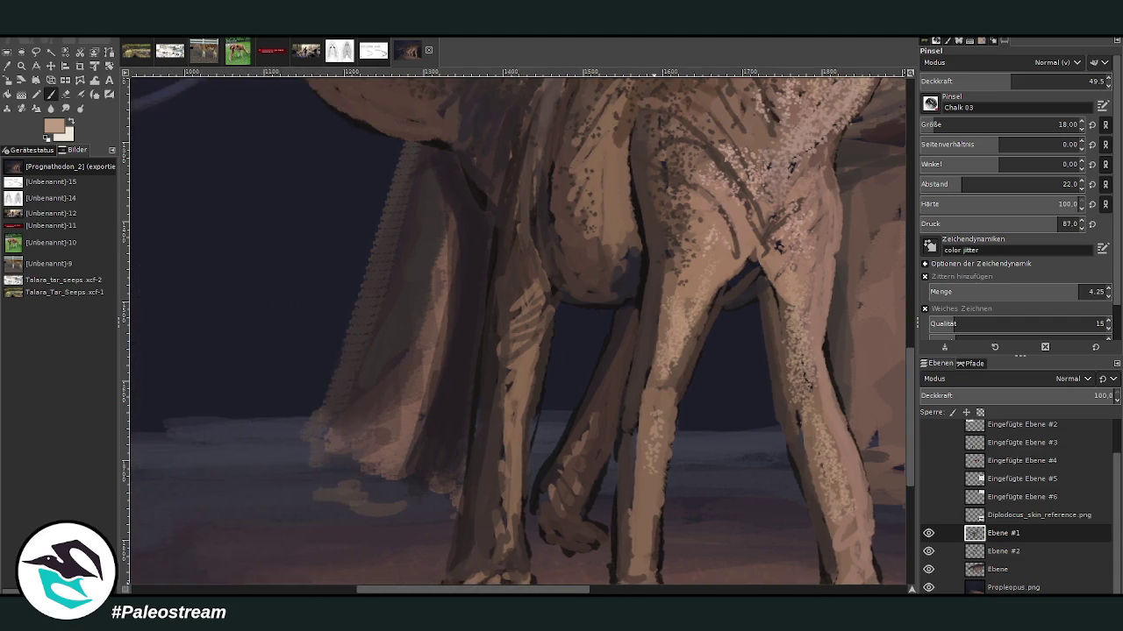
left_click(997, 81)
left_click_drag(649, 235, 638, 279)
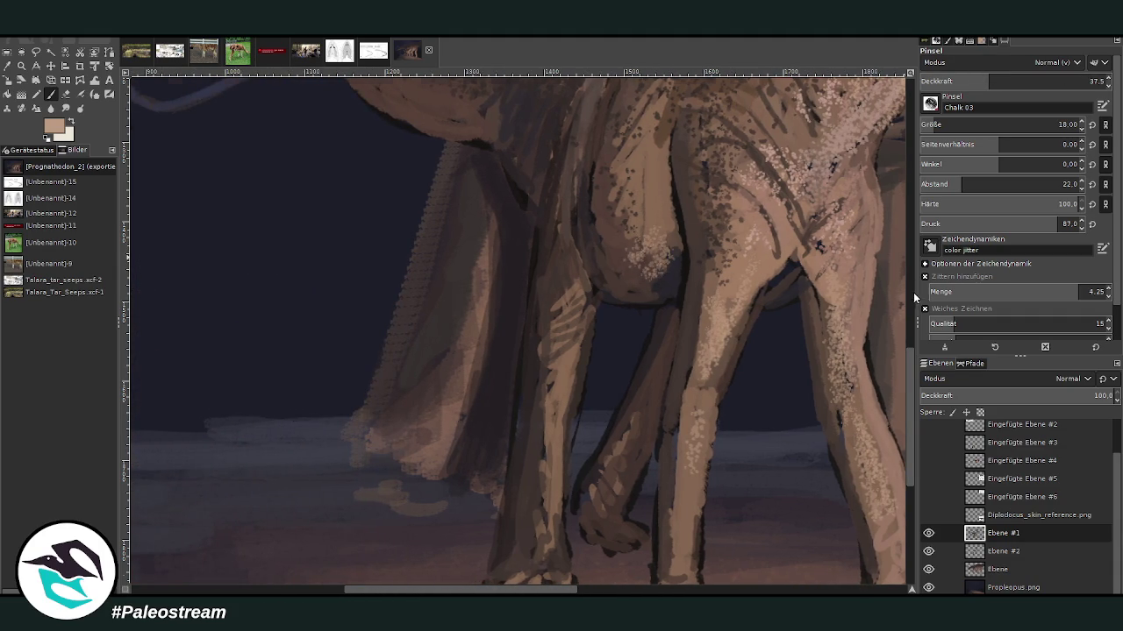
scroll(912, 291, "up", 5)
mouse_move(636, 501)
left_mouse_down()
mouse_move(628, 531)
mouse_move(622, 484)
mouse_move(614, 513)
left_mouse_up()
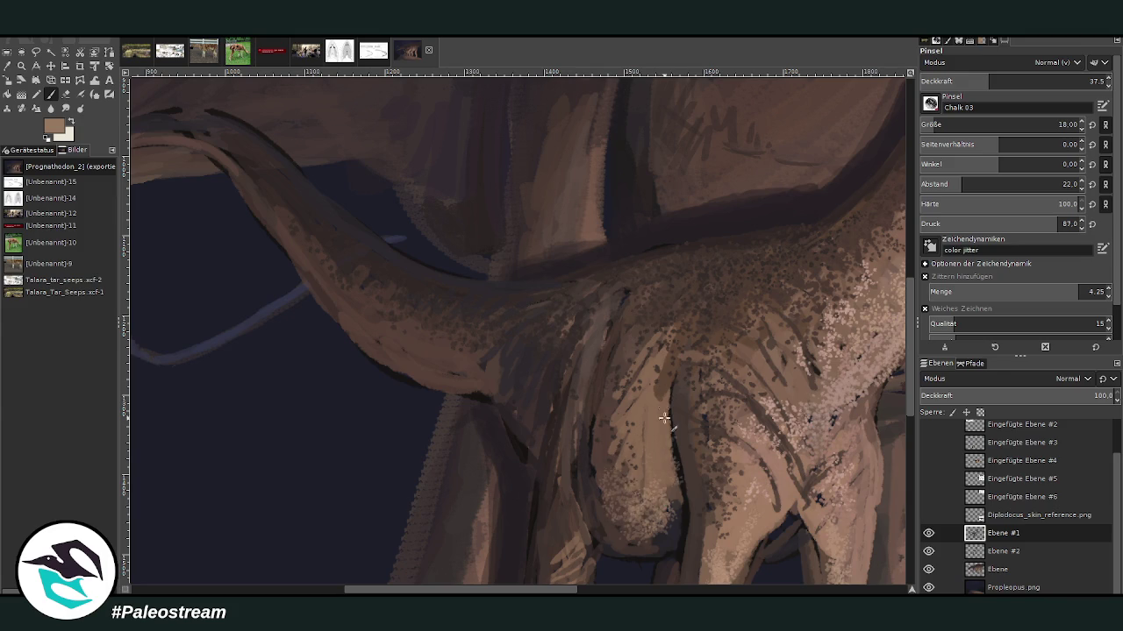
Step: Pick a darker brown at higher opacity and darken the light leg folds with strokes
left_click(900, 446, "ctrl")
key("greater")
left_click_drag(664, 538, 672, 409)
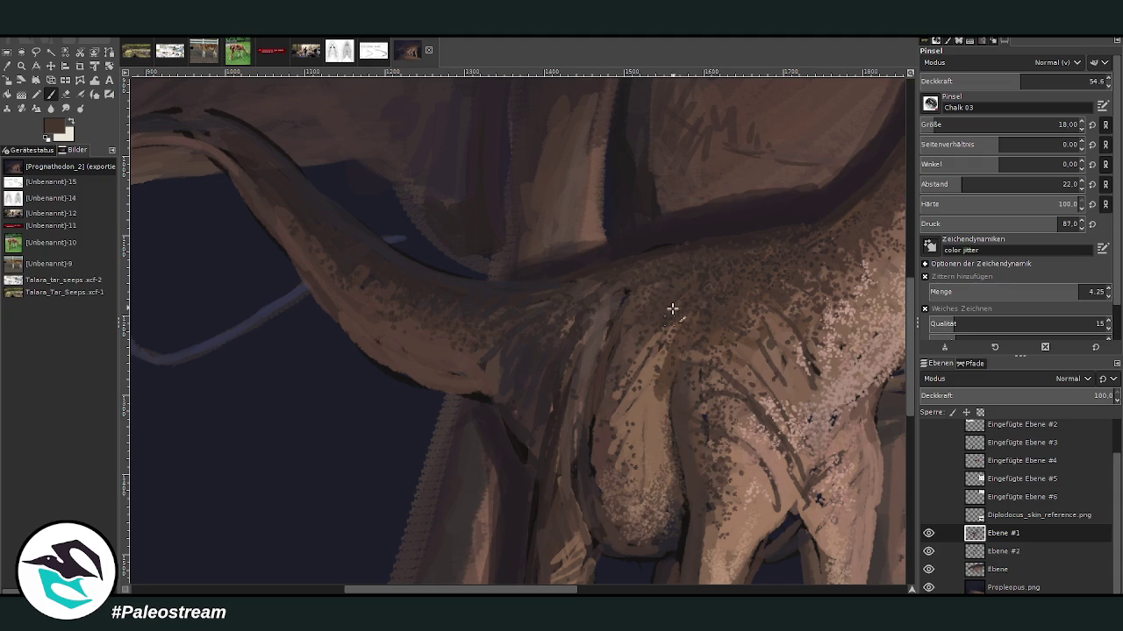
left_click_drag(616, 412, 612, 482)
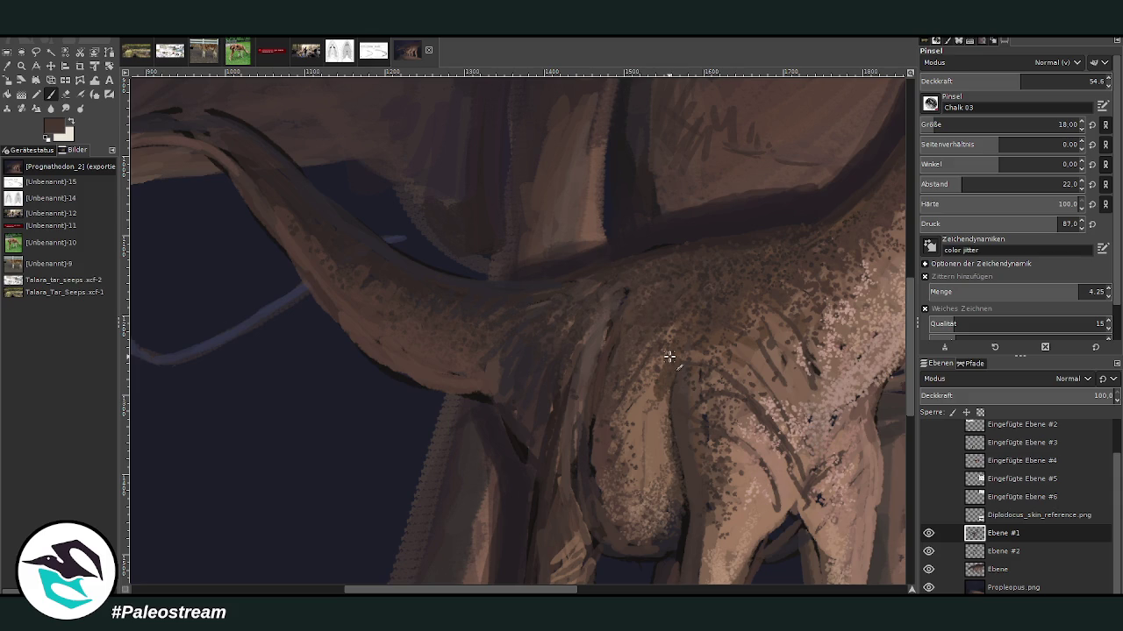
scroll(672, 359, "down", 3)
scroll(669, 357, "down", 1)
scroll(669, 356, "down", 1)
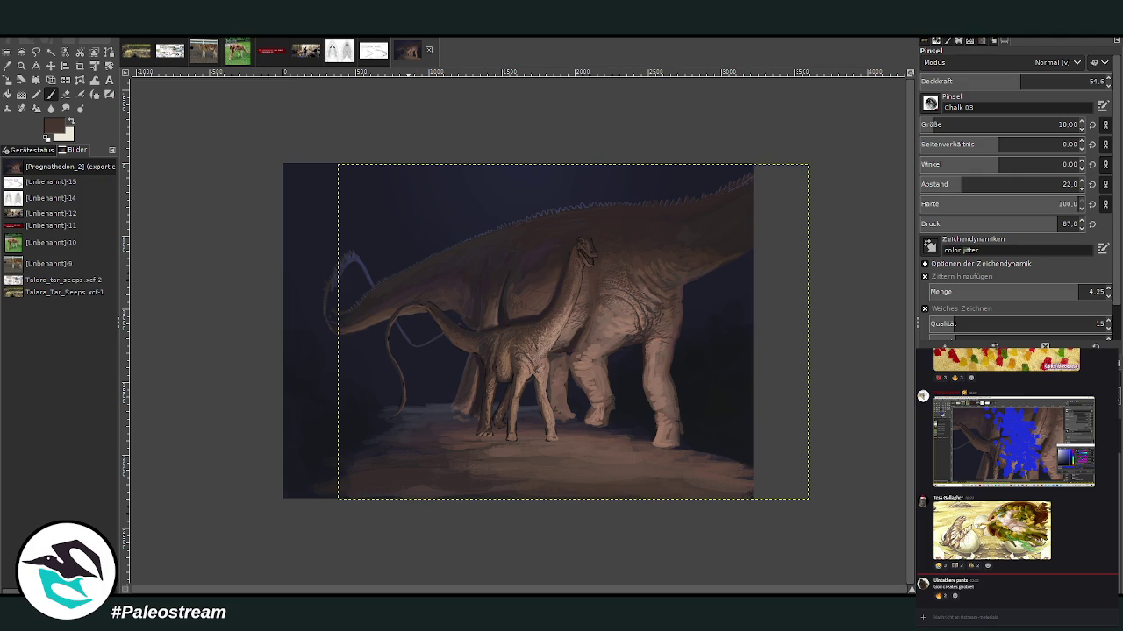
Step: Copy the Creation-of-Adam egg parody from the Discord chat and paste it as a new image
left_click(957, 520)
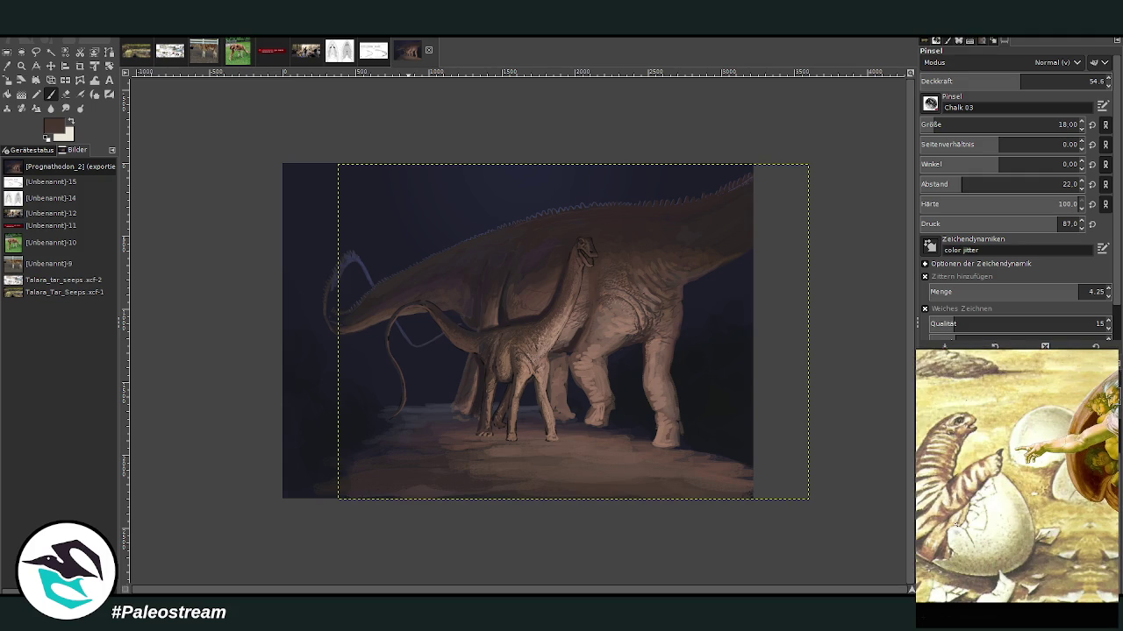
right_click(1003, 491)
left_click(1011, 496)
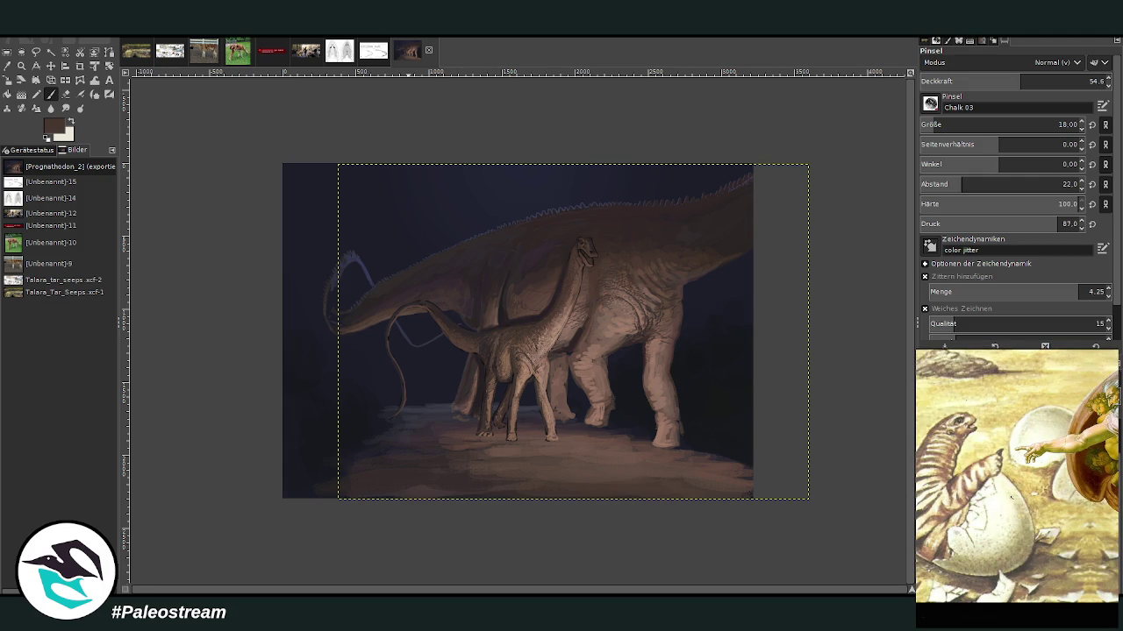
left_click(1021, 614)
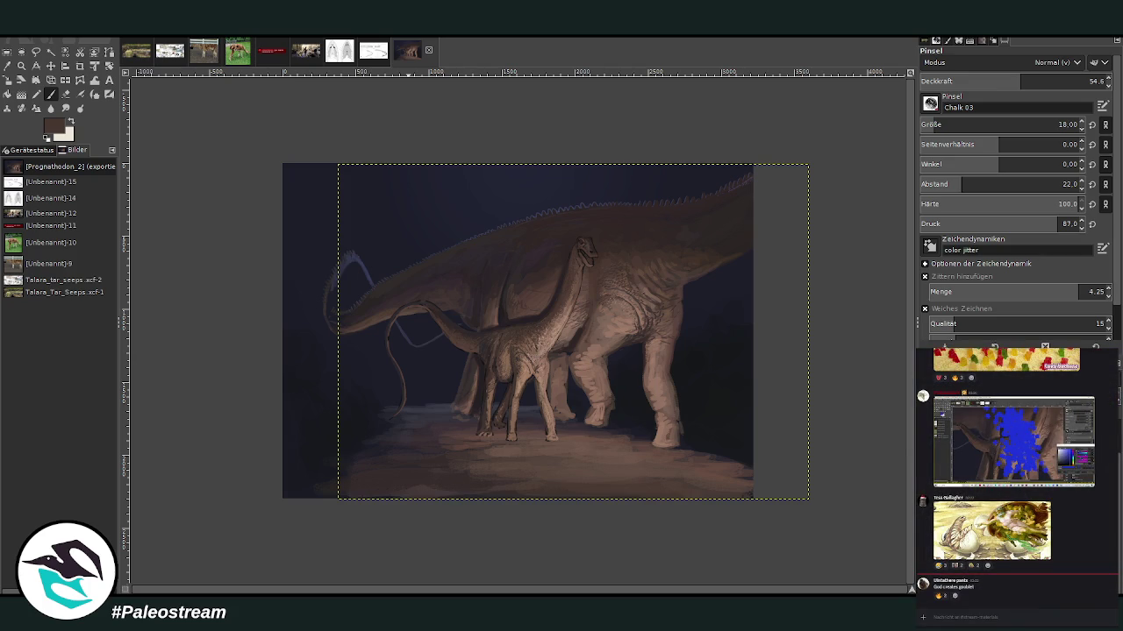
key("shift+c")
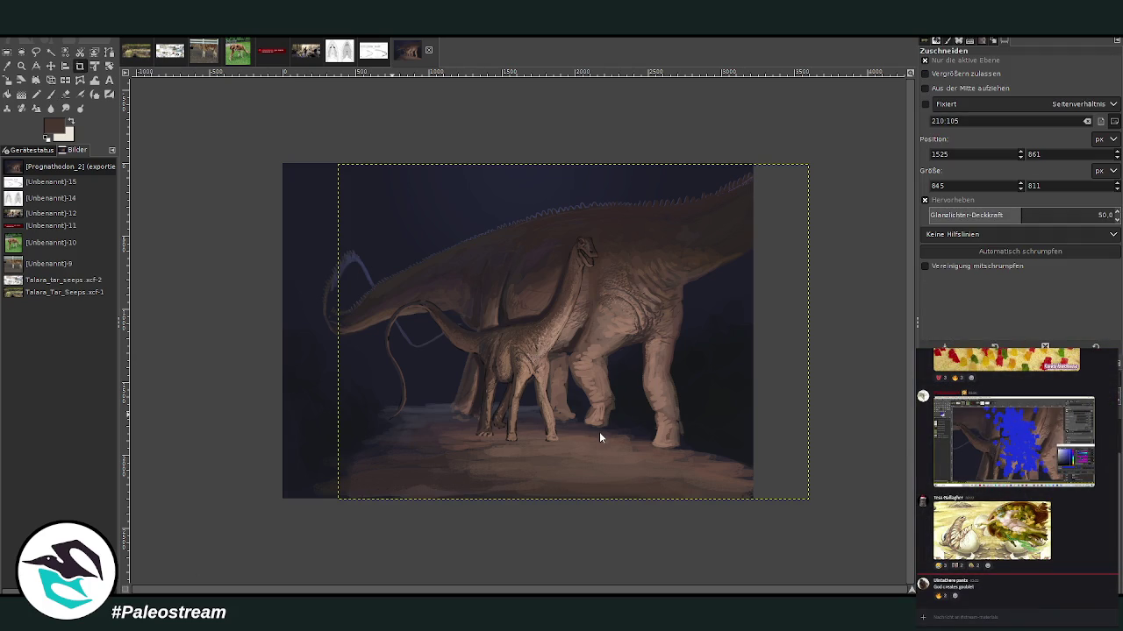
key("ctrl+shift+v")
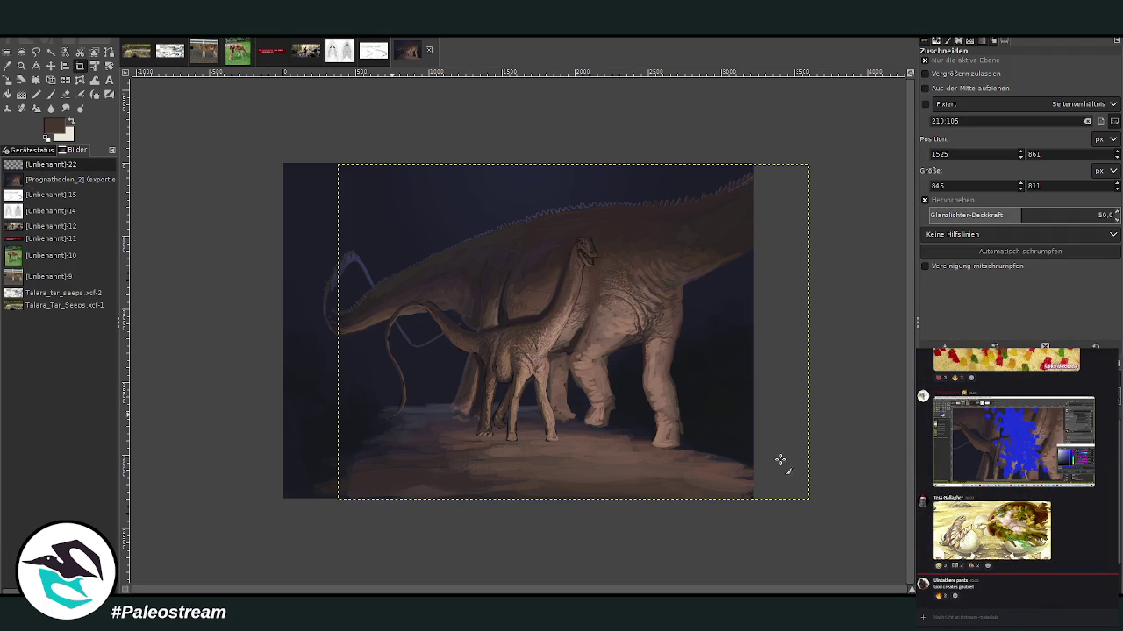
Step: Mirror the egg-and-hatchling picture horizontally with the Flip tool
left_click(65, 80)
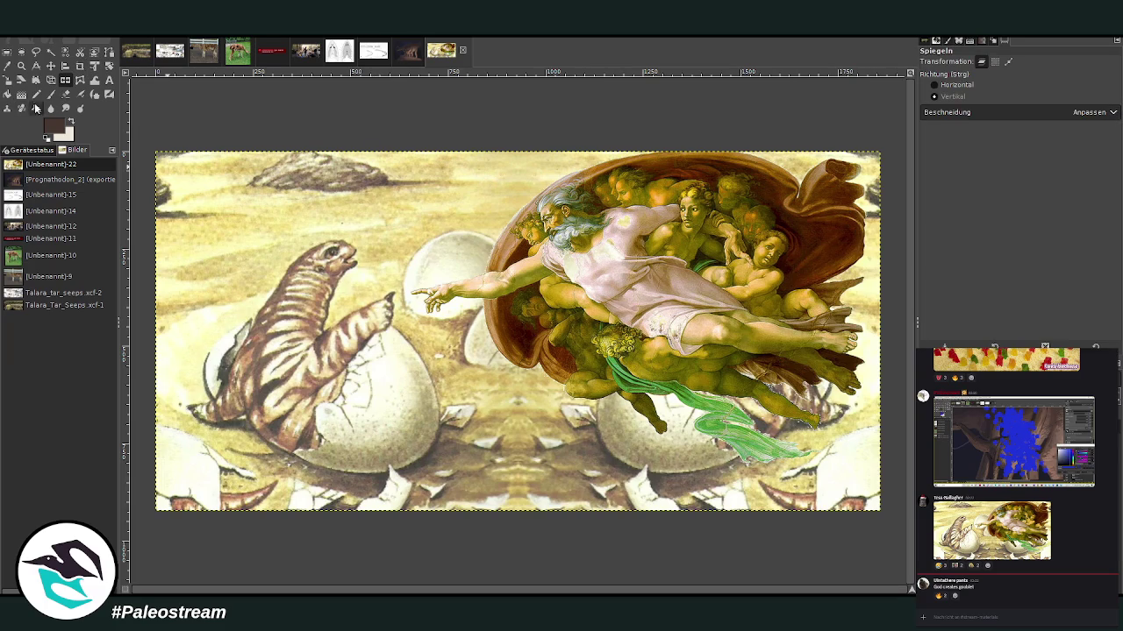
left_click(935, 85)
left_click(602, 309)
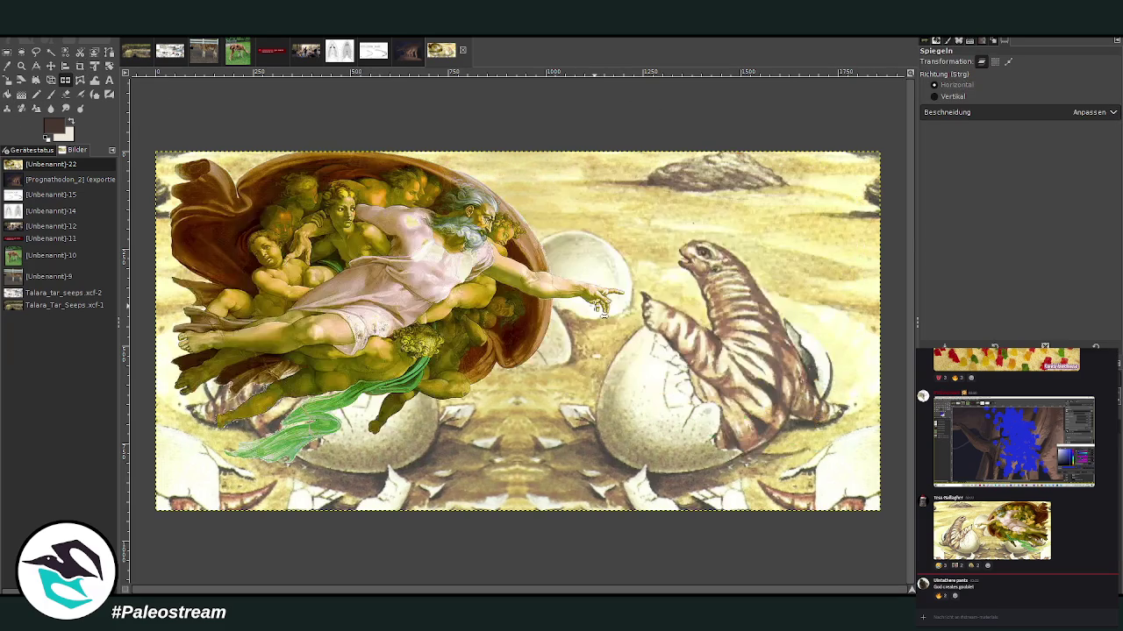
Step: Rotate the picture by -22.78° and zoom out to see the whole tilted result
left_click(21, 66)
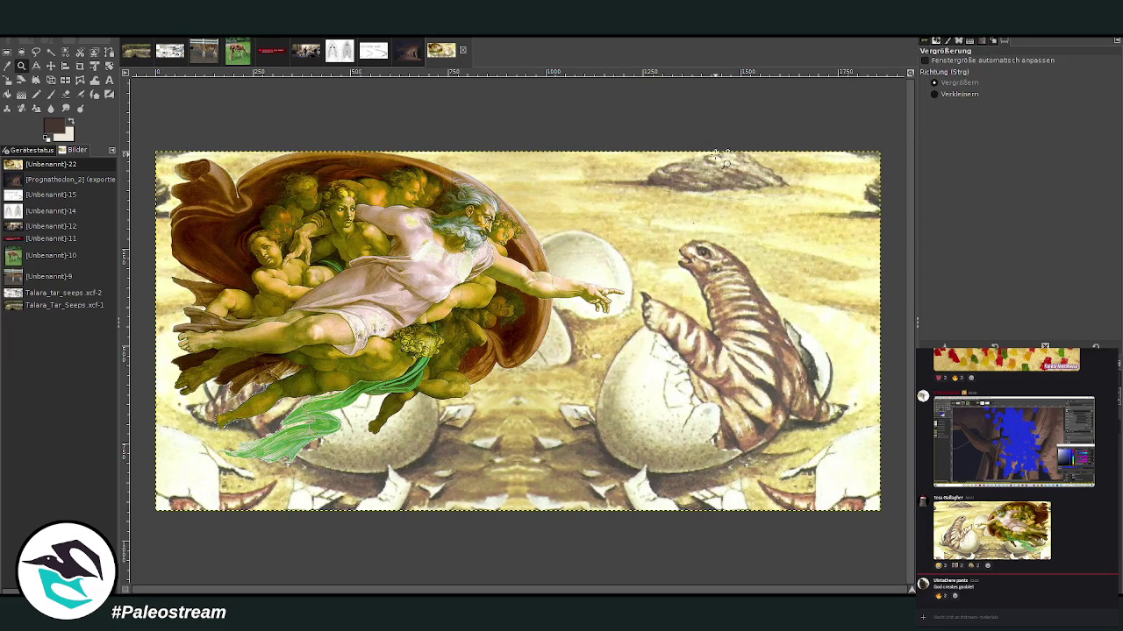
left_click_drag(382, 128, 823, 493)
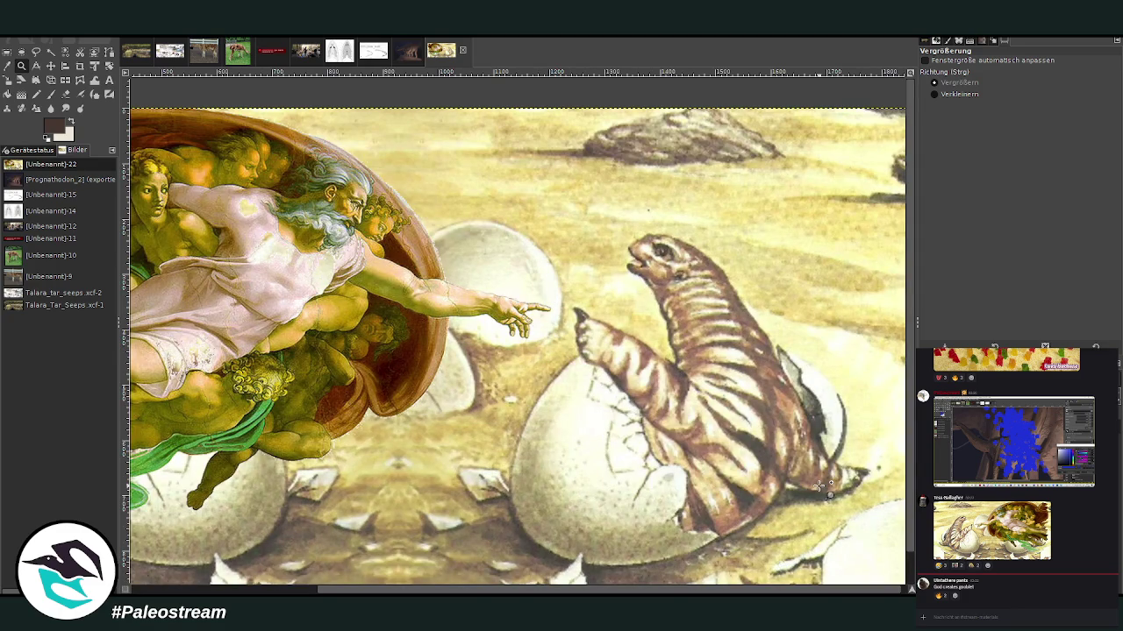
left_click(109, 66)
left_click_drag(190, 311, 189, 399)
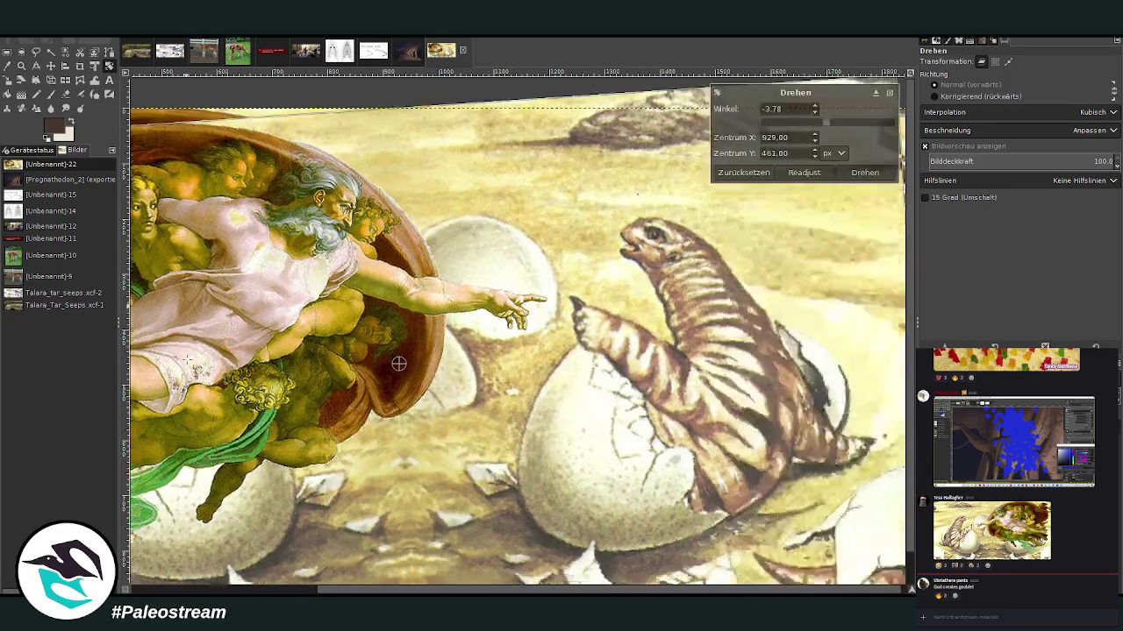
left_click(864, 172)
key("z")
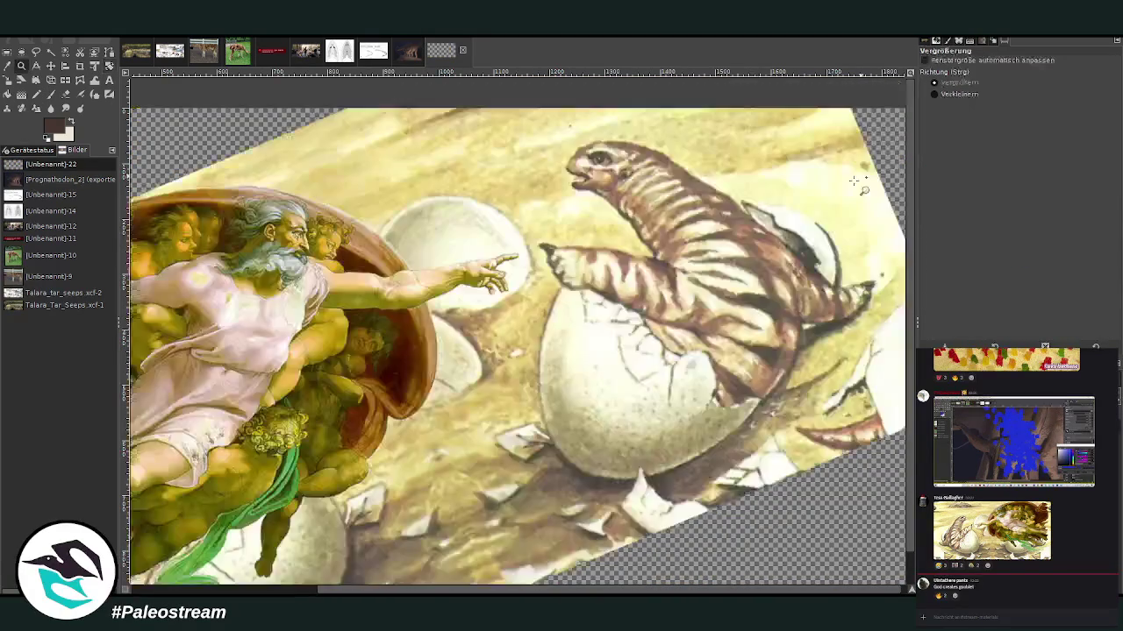
left_click(855, 181, "ctrl")
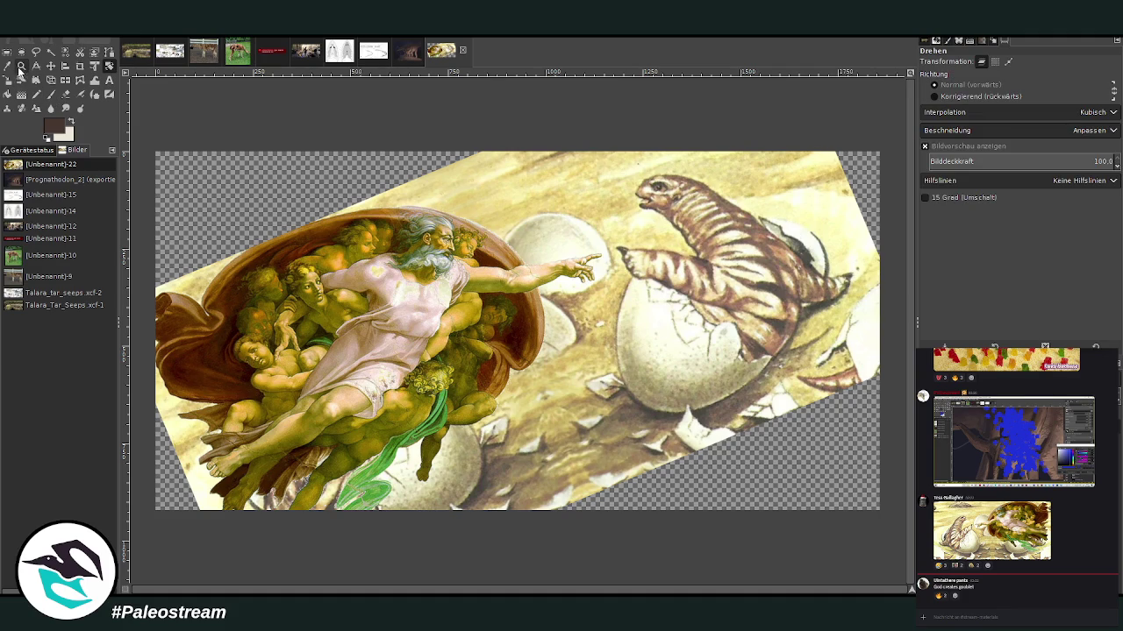
Step: Zoom to the hand and hatchling and set the Paintbrush to the light colour, opacity about 85, size 12
left_click(22, 66)
left_click_drag(427, 123, 736, 435)
left_click(51, 93)
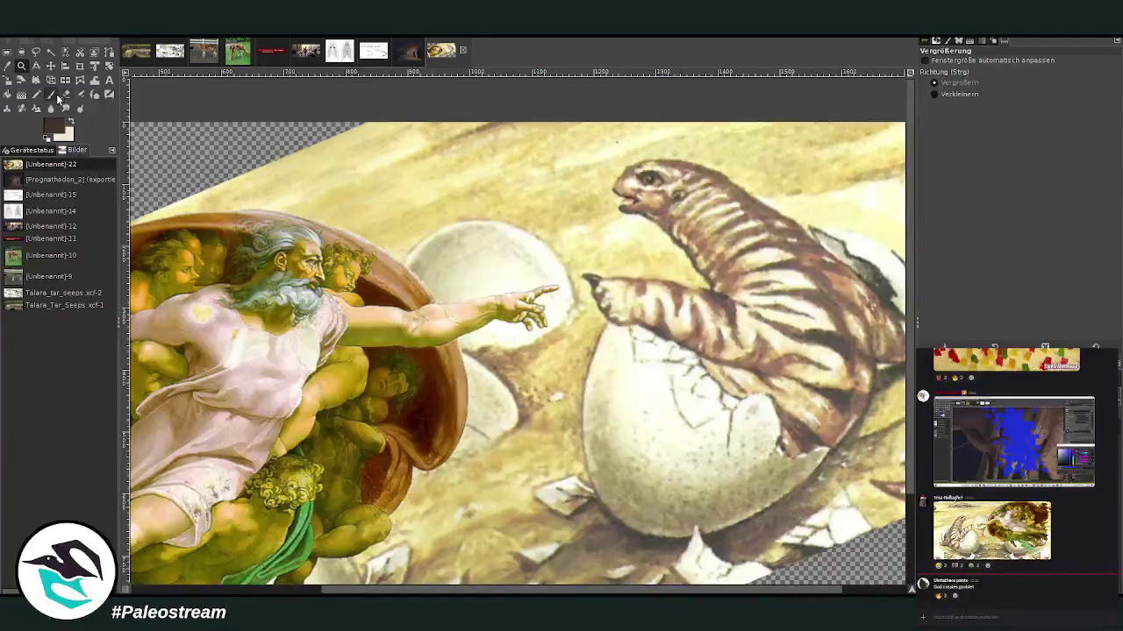
left_click(71, 123)
left_click_drag(1020, 80, 1062, 81)
left_click_drag(1077, 124, 1058, 124)
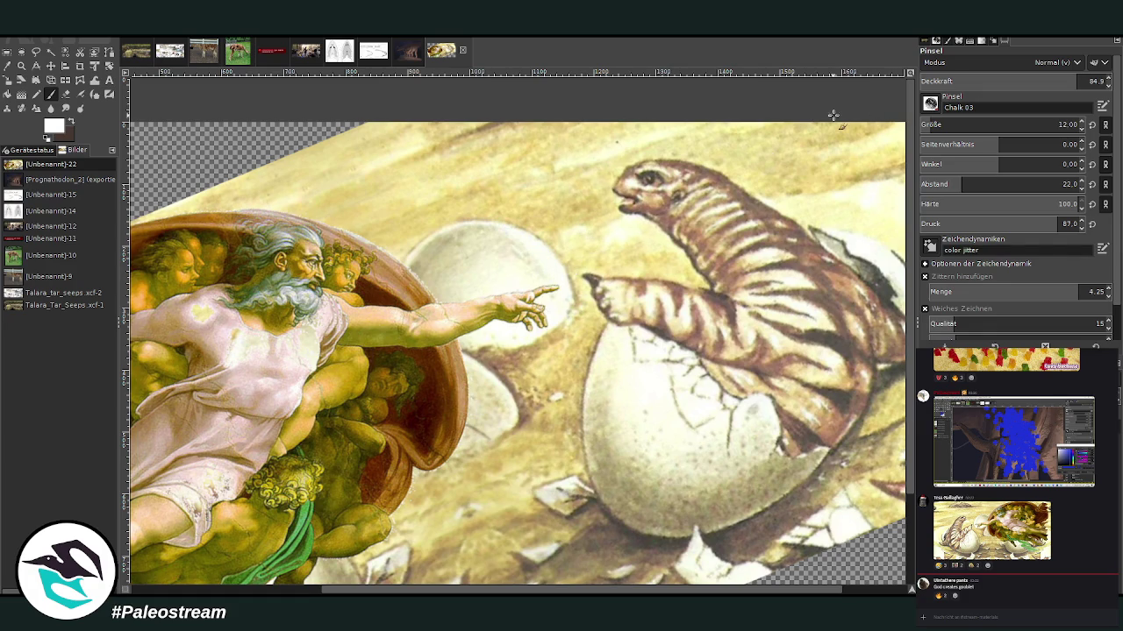
Step: Set brush spacing to 4, turn off colour jitter, and enlarge the brush to size 15
left_click(935, 183)
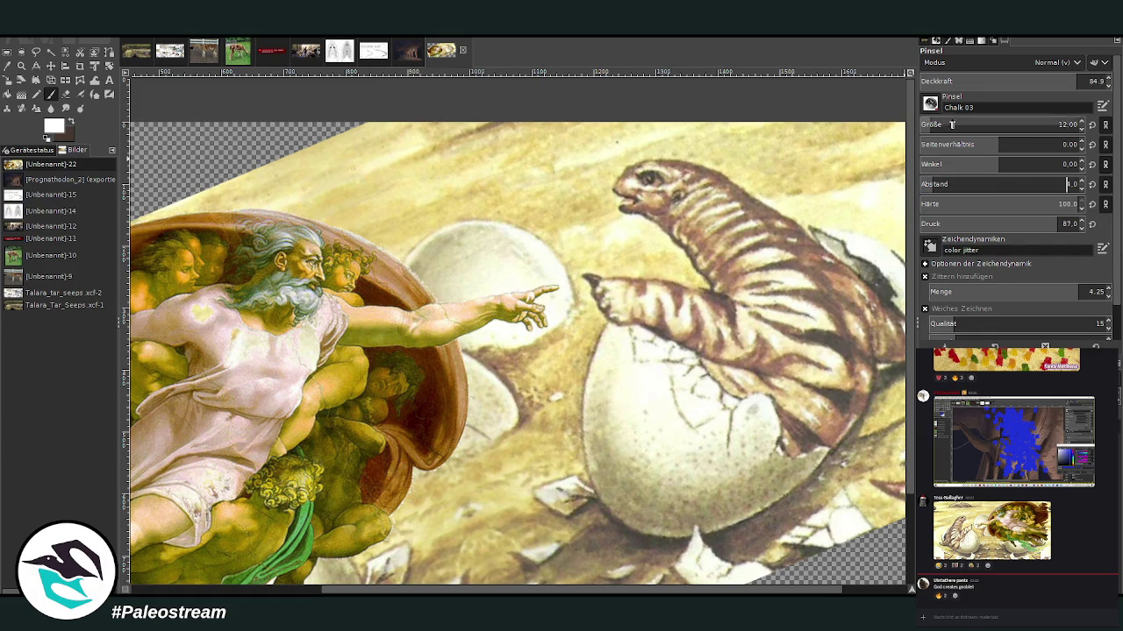
left_click(949, 276)
scroll(1035, 124, "up", 3)
mouse_move(1087, 81)
left_mouse_down()
mouse_move(1073, 82)
mouse_move(1088, 82)
left_mouse_up()
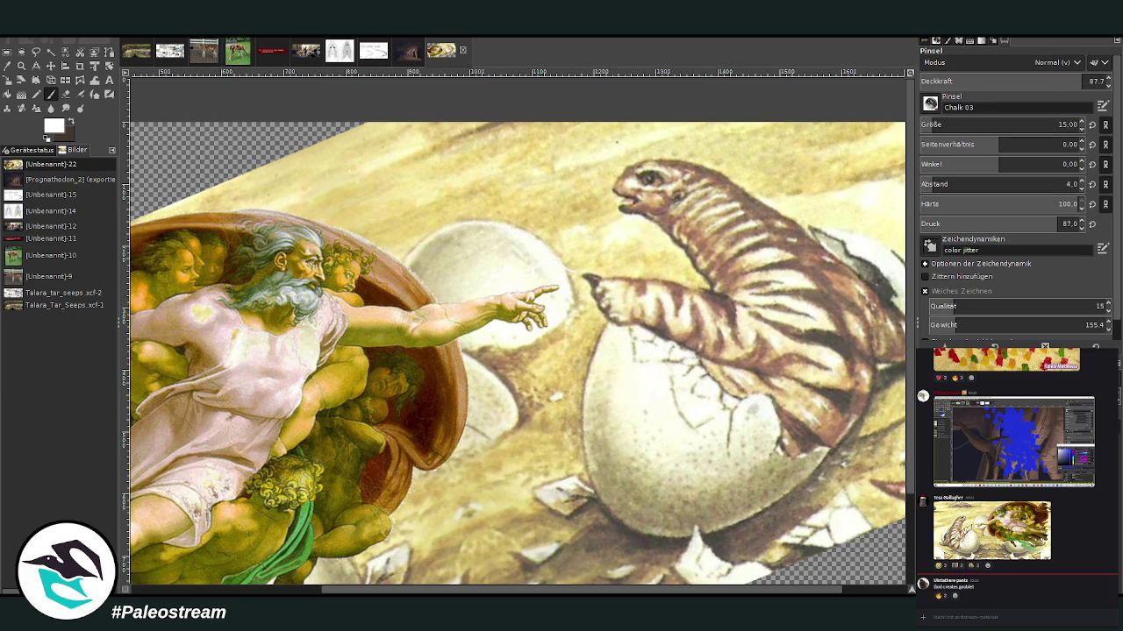
Step: Briefly compare the unrotated version, then darken the picture with Curves
key("ctrl+z")
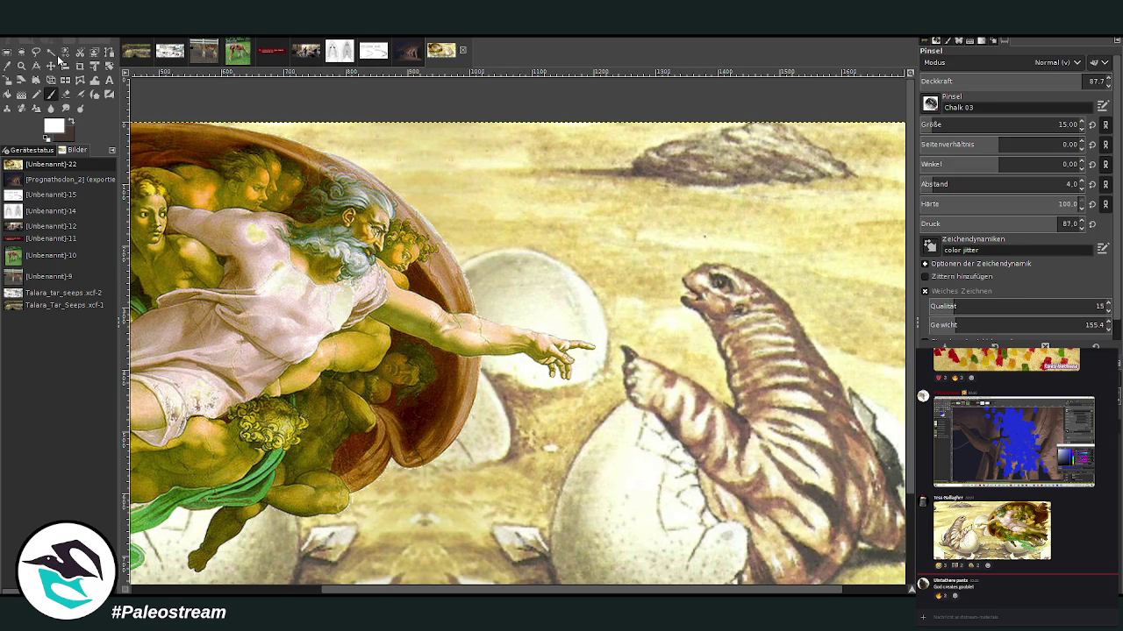
key("ctrl+y")
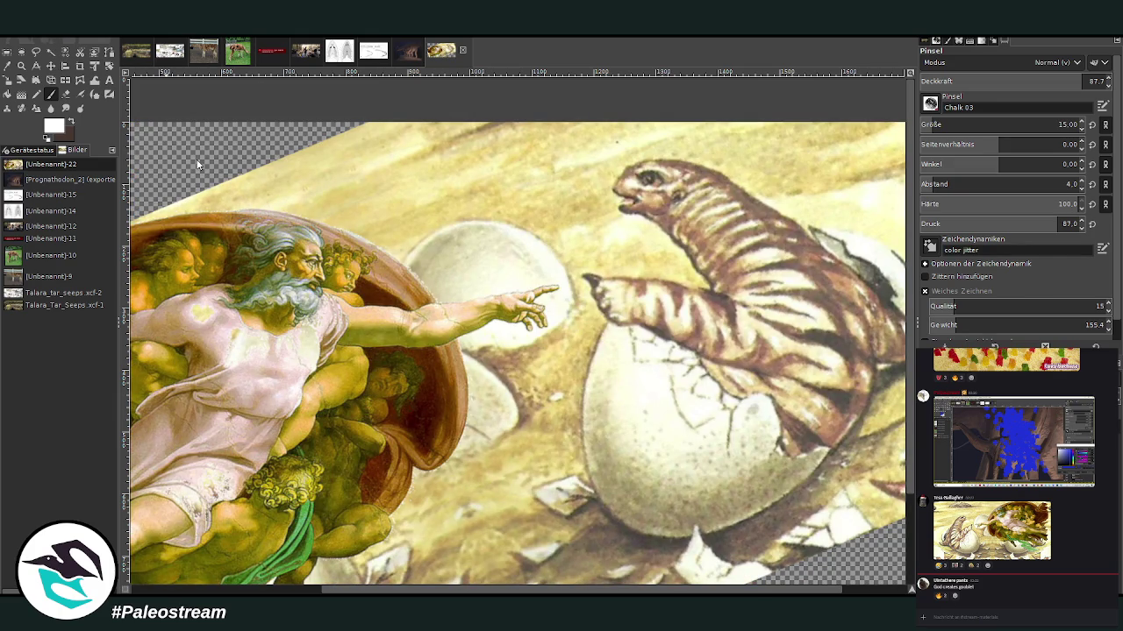
key("ctrl+m")
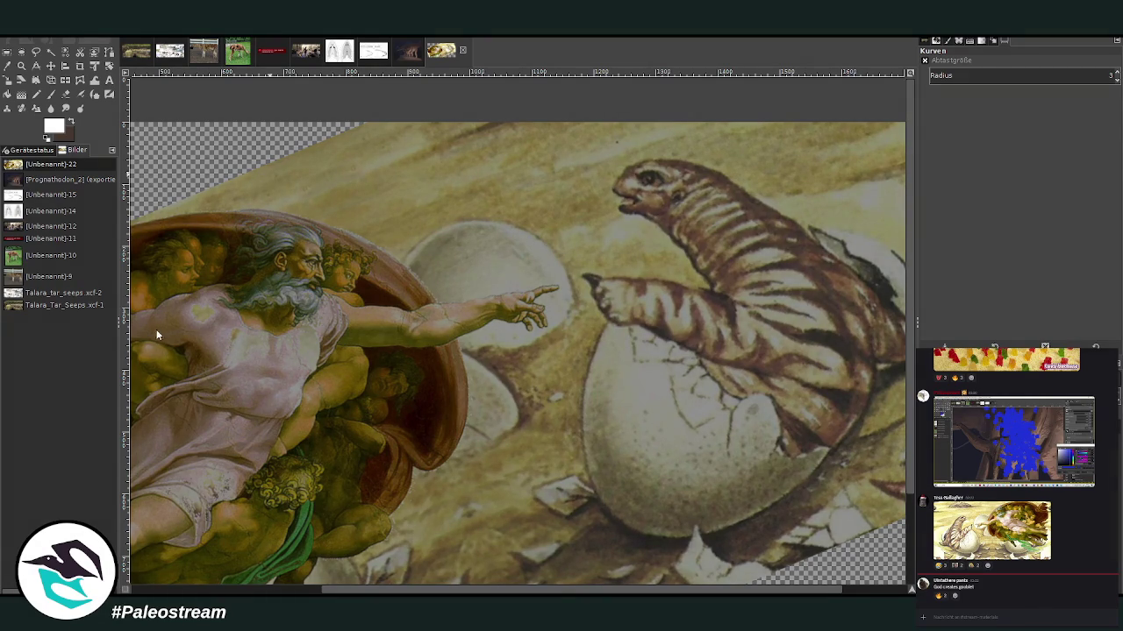
Step: Paint jagged white spark strokes at low opacity from the fingertip to the hatchling's claw
left_click(50, 95)
left_click(1025, 81)
left_click_drag(576, 275, 533, 283)
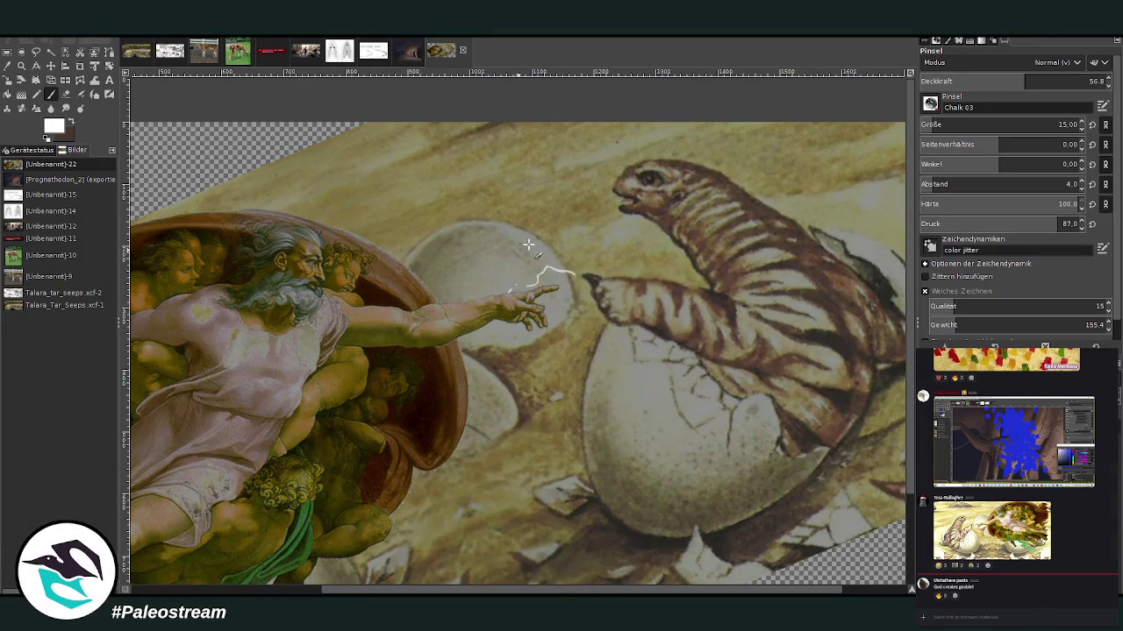
left_click(990, 80)
left_click_drag(575, 274, 447, 308)
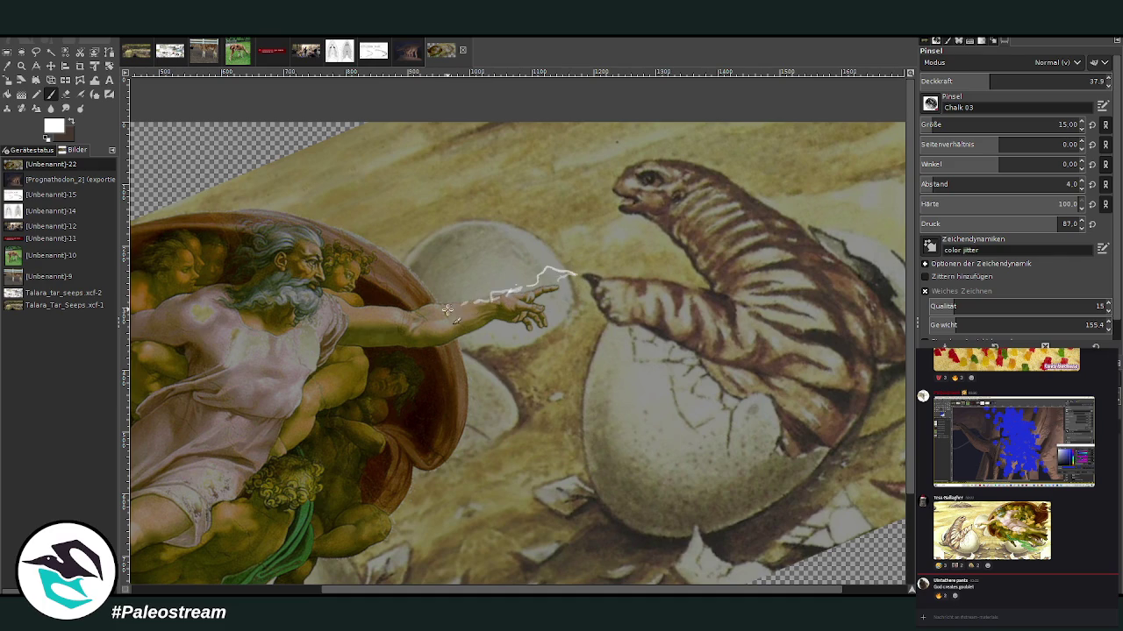
mouse_move(547, 270)
left_mouse_down()
mouse_move(579, 275)
mouse_move(356, 259)
mouse_move(421, 329)
left_mouse_up()
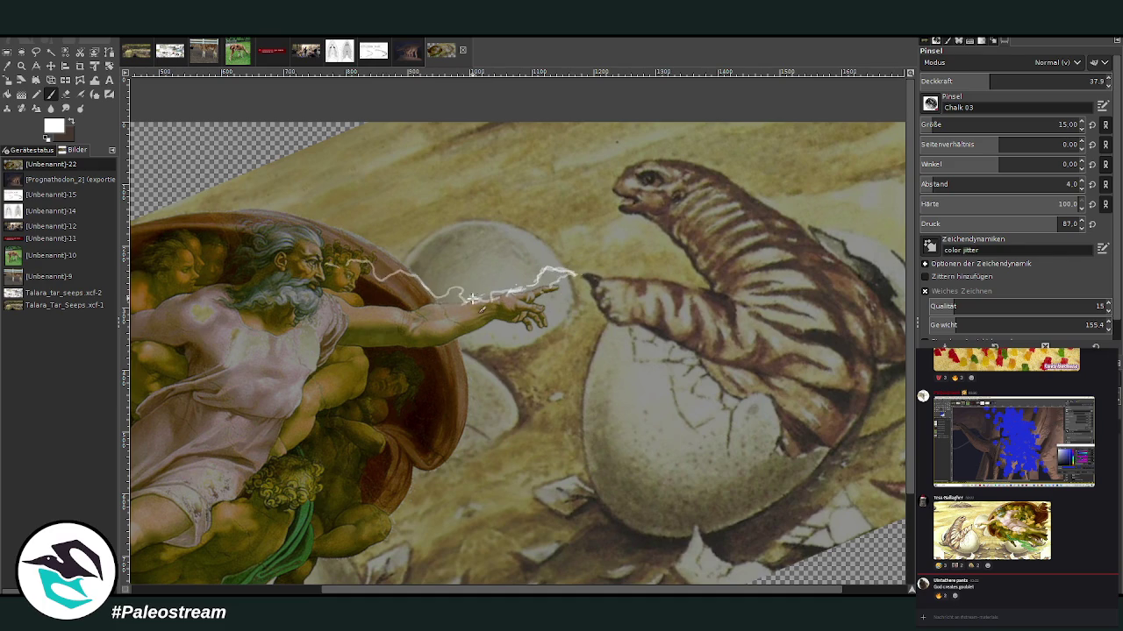
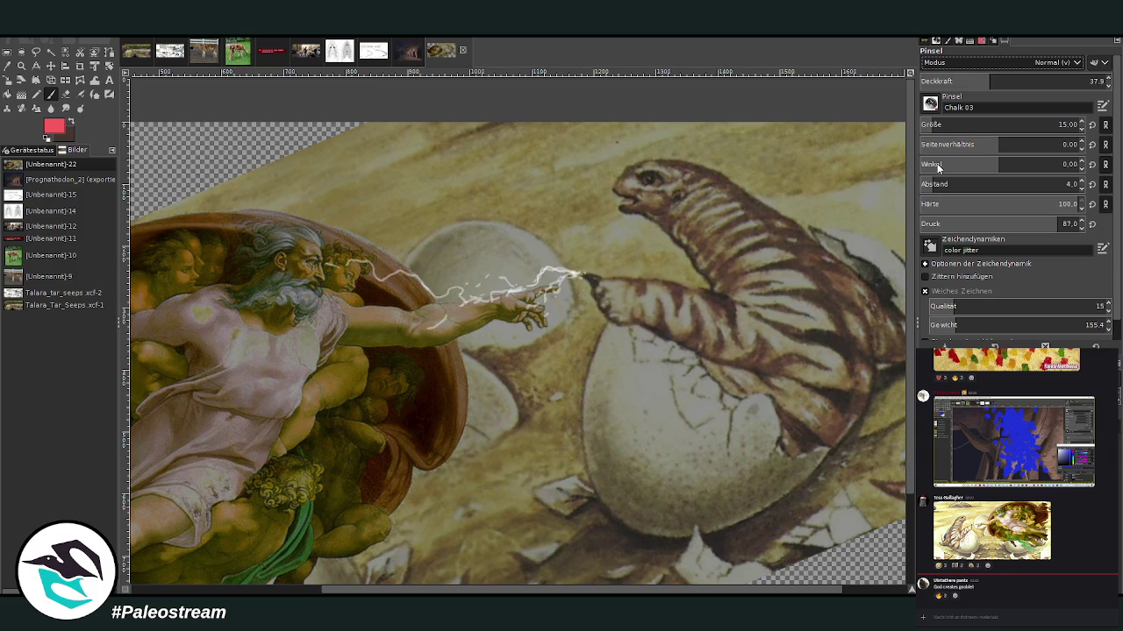
Step: Make the creature's eye glow with a size 27 Dodge brush at 58 opacity
scroll(965, 62, "down", 5)
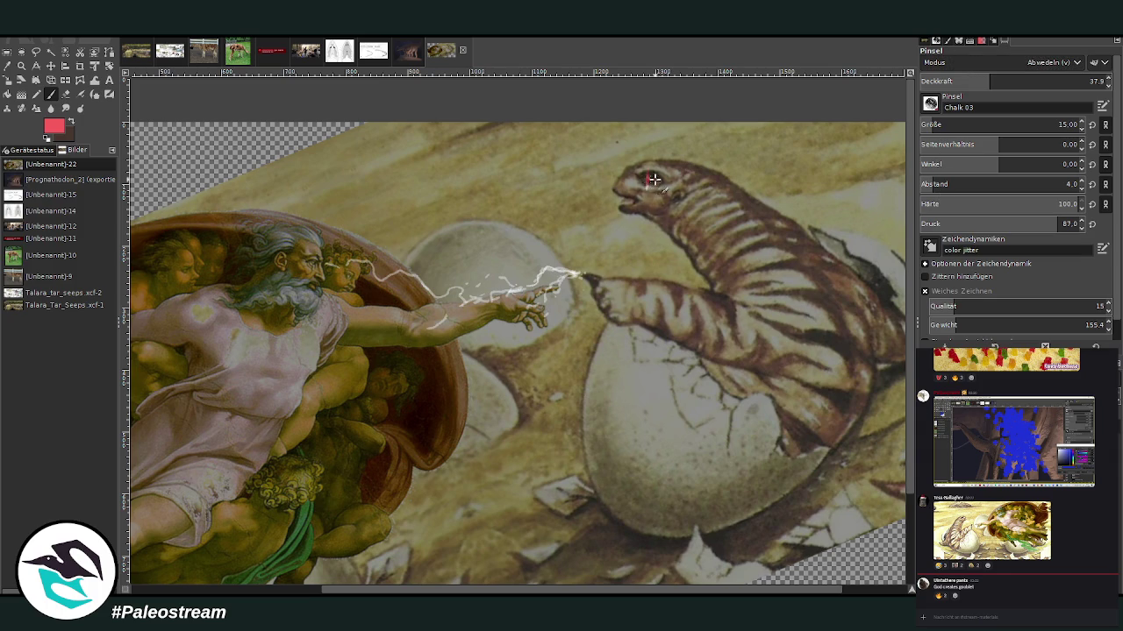
left_click_drag(965, 124, 987, 125)
left_click_drag(989, 81, 1026, 80)
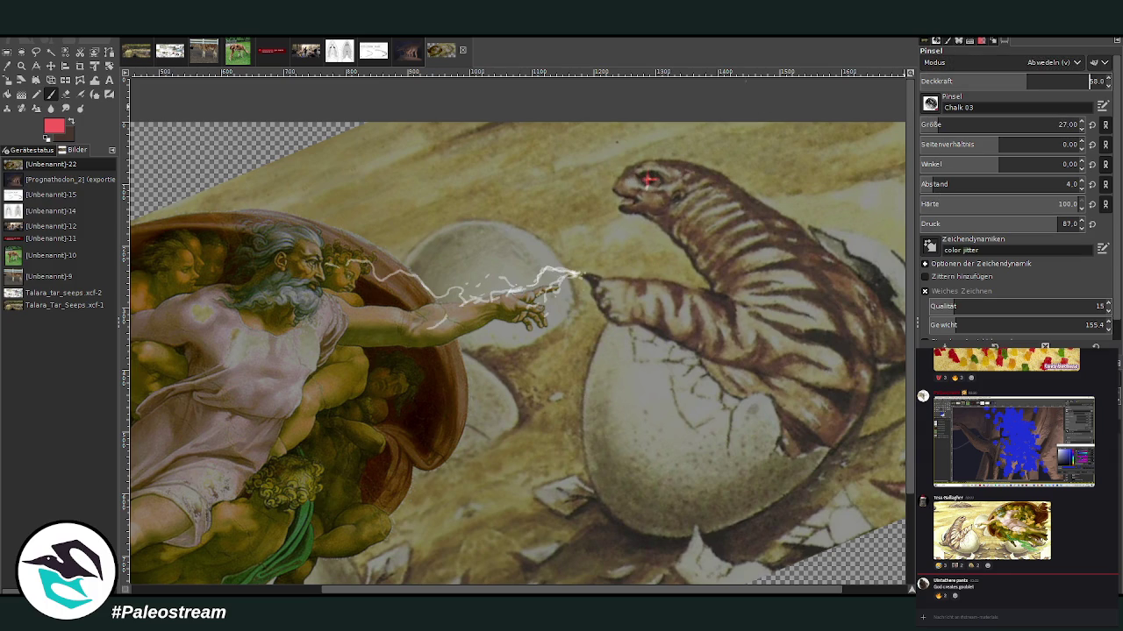
left_click_drag(642, 179, 646, 180)
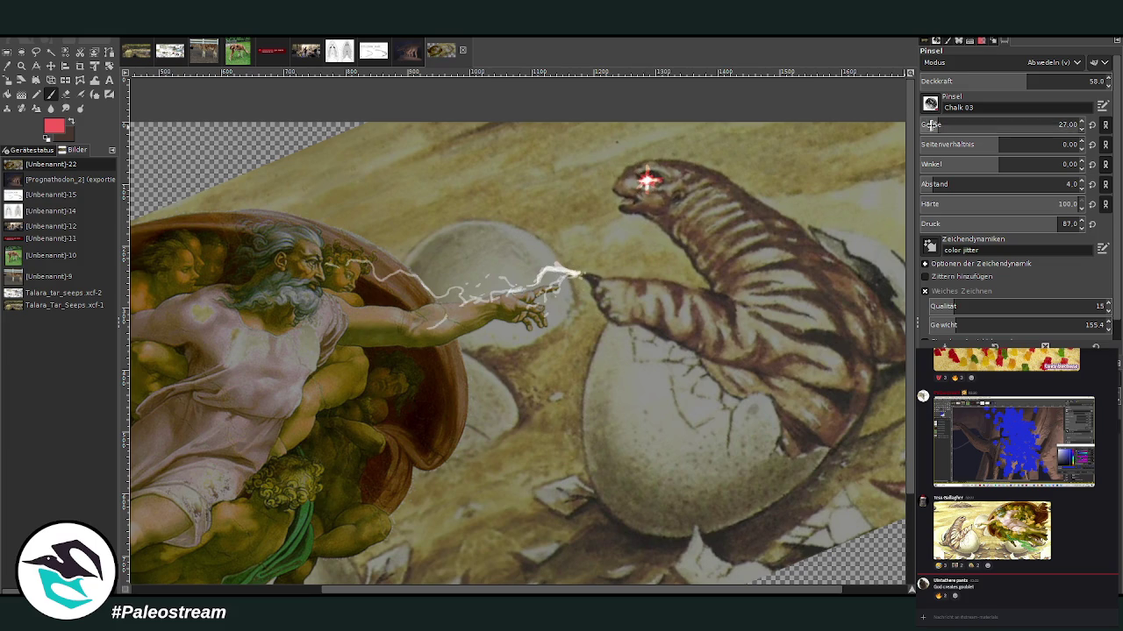
Step: Switch to a larger, softer size 59 dodge brush and brighten the lightning near the fingertips
left_click_drag(965, 125, 1000, 125)
left_click_drag(956, 81, 984, 82)
left_click_drag(1079, 204, 965, 203)
mouse_move(566, 268)
left_mouse_down()
mouse_move(540, 276)
mouse_move(572, 277)
mouse_move(478, 303)
mouse_move(406, 272)
left_mouse_up()
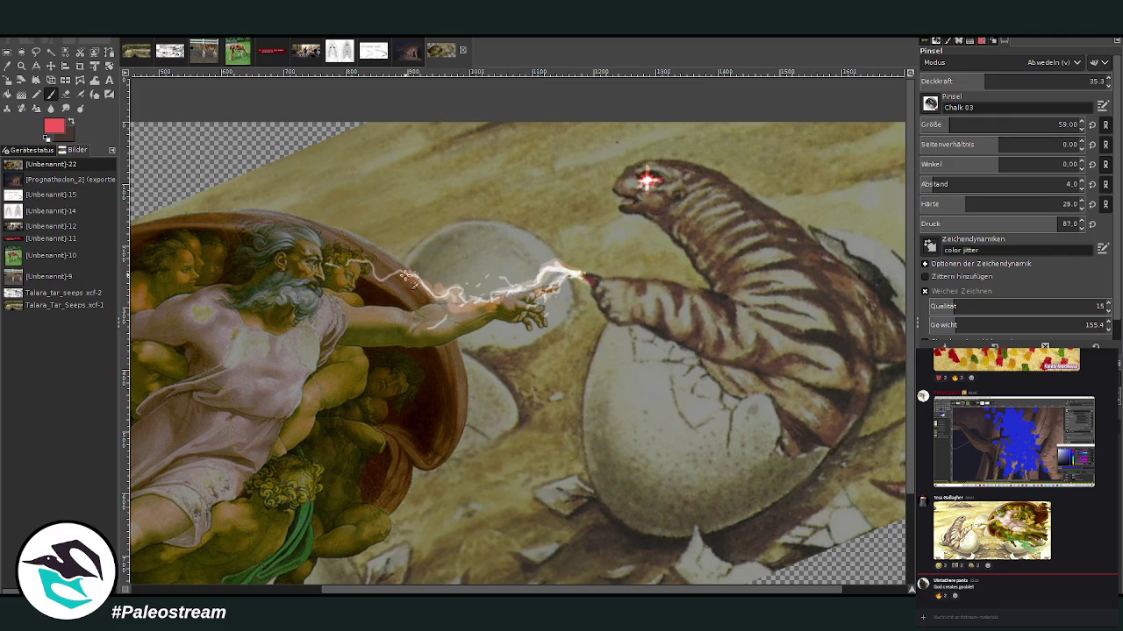
Step: At 19.2 strength, brighten lightning toward God's head, his forearm glow and the claw tip
left_click_drag(984, 80, 826, 73)
mouse_move(443, 293)
left_mouse_down()
mouse_move(454, 303)
mouse_move(423, 335)
mouse_move(405, 280)
mouse_move(355, 261)
mouse_move(316, 267)
left_mouse_up()
mouse_move(532, 271)
left_mouse_down()
mouse_move(590, 279)
mouse_move(490, 275)
mouse_move(474, 289)
mouse_move(579, 270)
mouse_move(601, 284)
mouse_move(530, 274)
mouse_move(584, 271)
mouse_move(531, 297)
mouse_move(435, 298)
mouse_move(361, 271)
left_mouse_up()
mouse_move(389, 307)
left_mouse_down()
mouse_move(478, 322)
mouse_move(438, 314)
left_mouse_up()
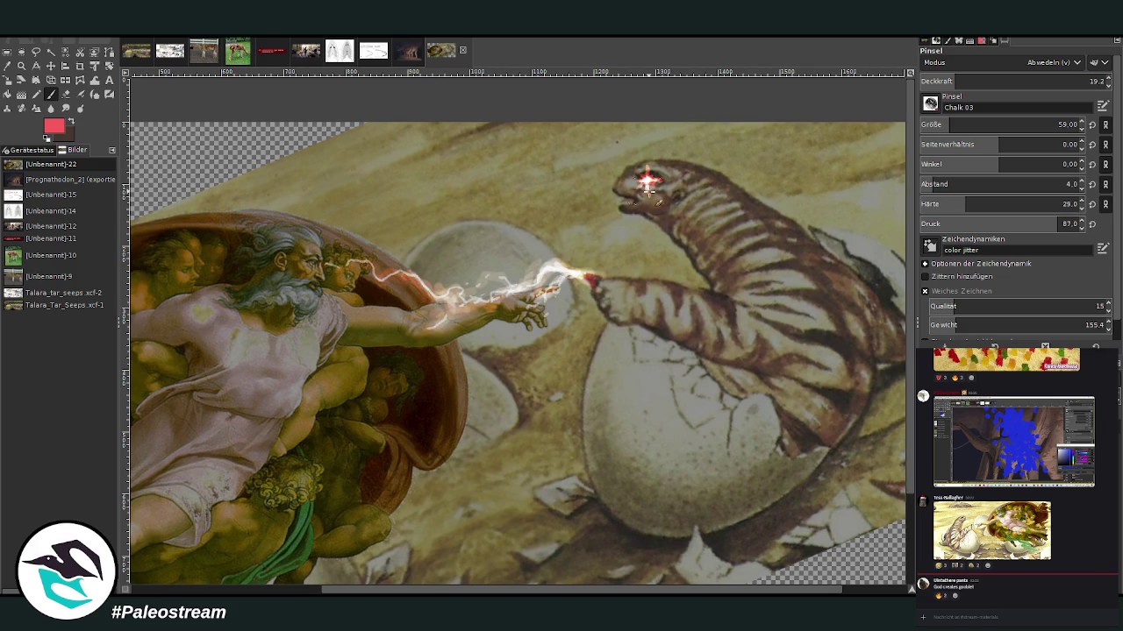
left_click_drag(615, 277, 623, 302)
scroll(622, 303, "down", 2, "ctrl")
Step: Sample a dark brown from the painting as the paint colour
scroll(622, 303, "down", 1, "ctrl")
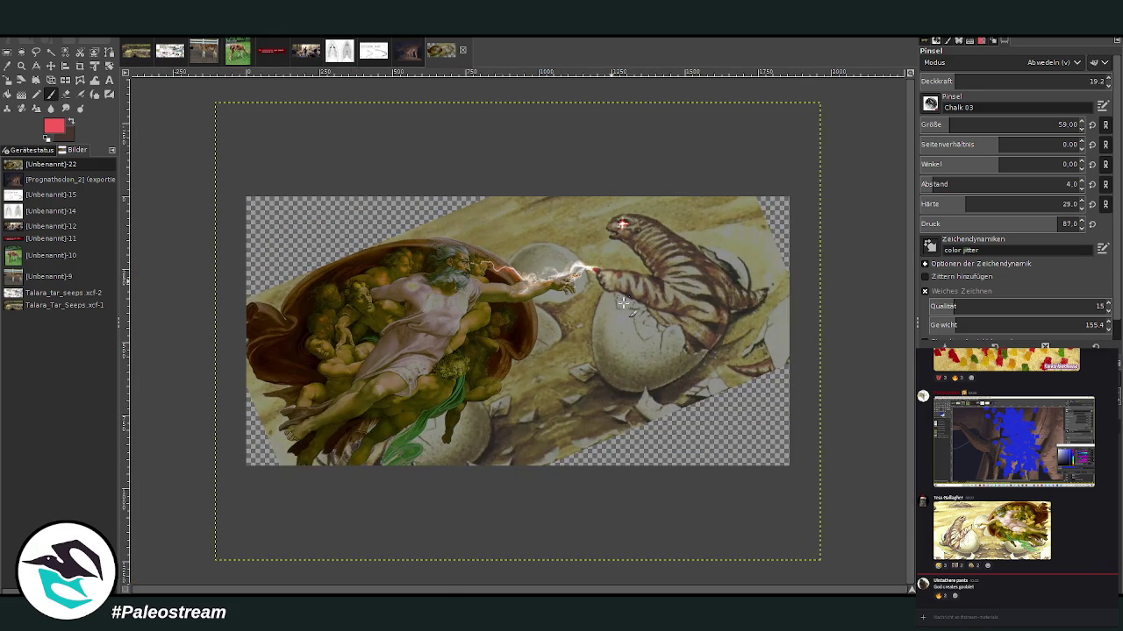
scroll(622, 303, "up", 1, "ctrl")
key("o")
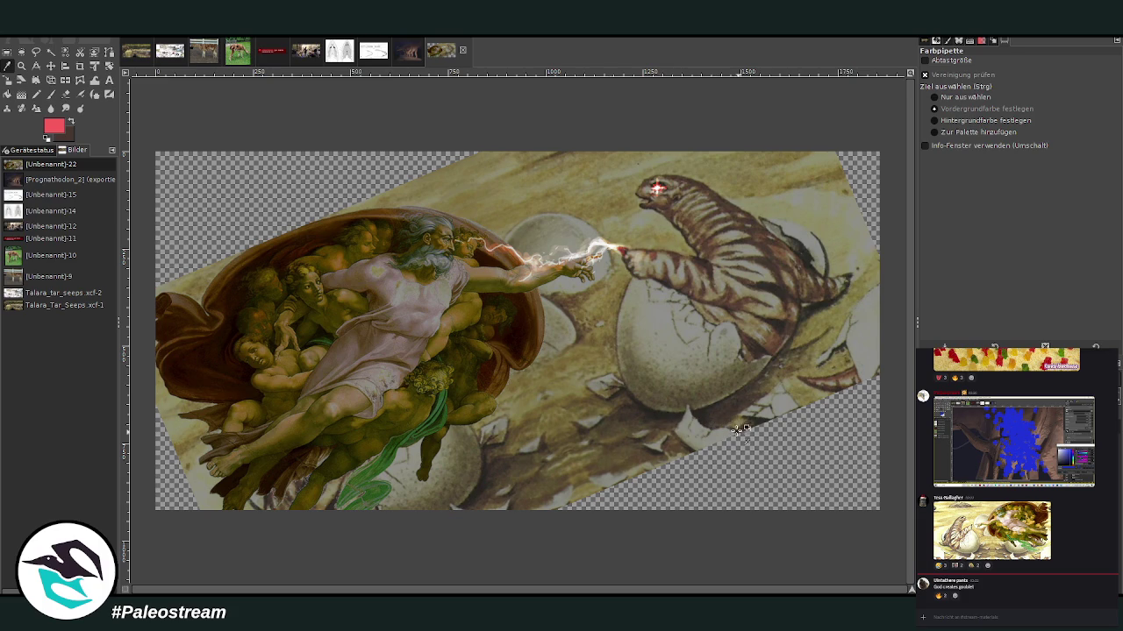
left_click(708, 407)
left_click(50, 95)
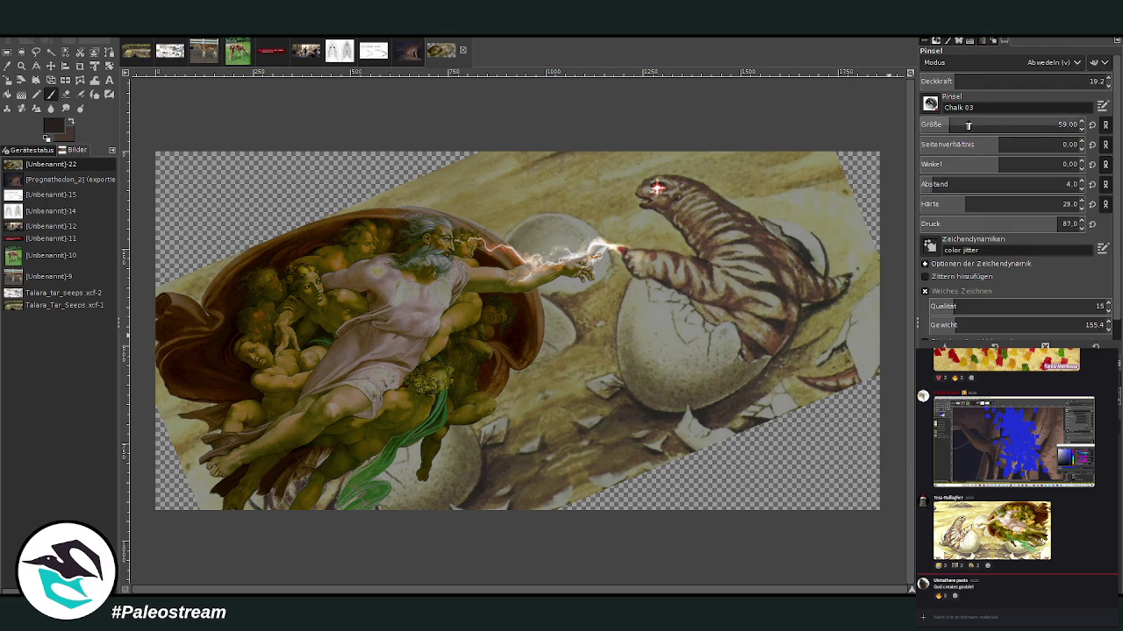
scroll(963, 63, "up", 5)
Step: With a large, fully opaque Normal brush, fill the lower-right and upper-left corners and the bottom-left edge
left_click_drag(965, 84, 1035, 81)
left_click_drag(991, 128, 1053, 128)
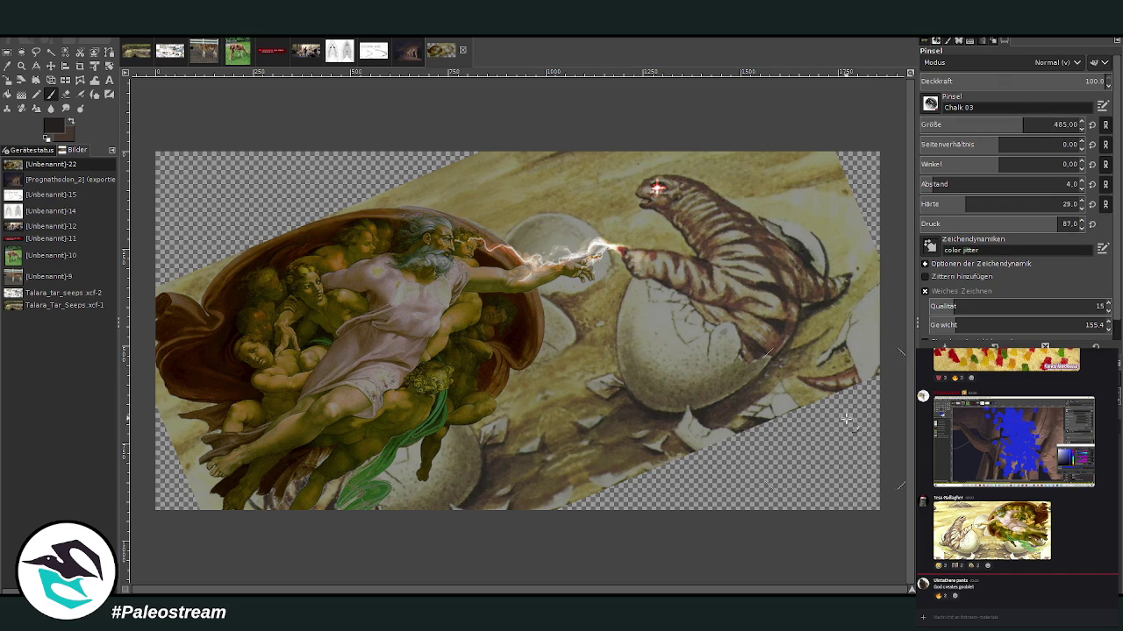
left_click_drag(893, 368, 849, 412)
mouse_move(807, 471)
left_mouse_down()
mouse_move(827, 534)
mouse_move(514, 544)
mouse_move(689, 482)
left_mouse_up()
mouse_move(317, 200)
left_mouse_down()
mouse_move(198, 263)
mouse_move(268, 163)
mouse_move(158, 193)
left_mouse_up()
mouse_move(263, 505)
left_mouse_down()
mouse_move(204, 500)
mouse_move(146, 439)
mouse_move(171, 333)
left_mouse_up()
Step: Darken the right edges, then at half opacity cover the upper-right corner and left edges
key("z")
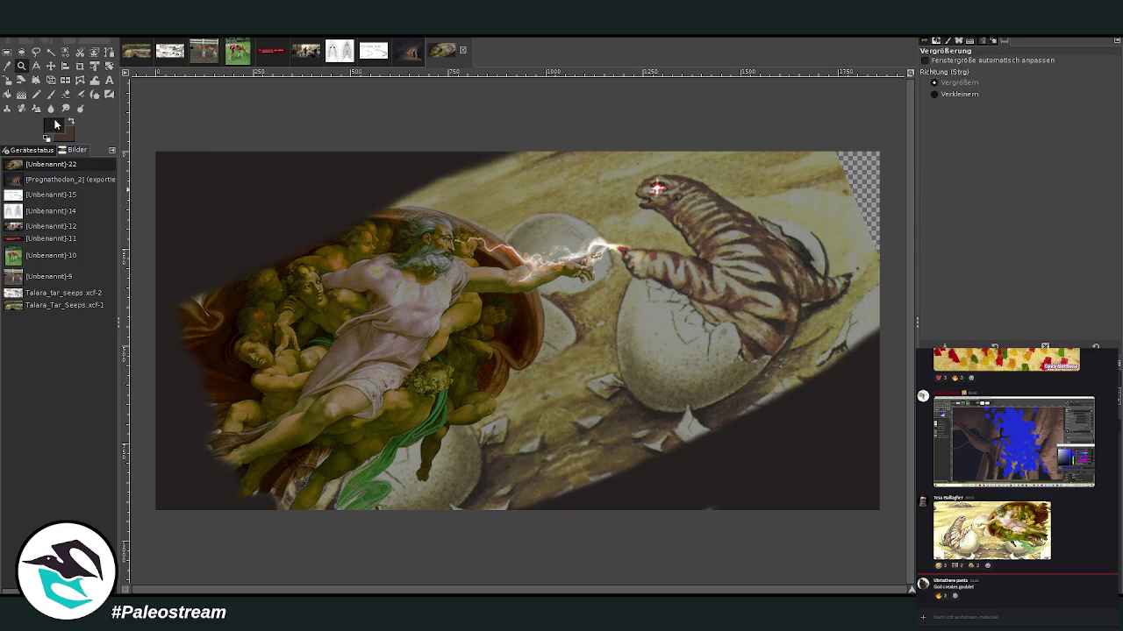
left_click(50, 94)
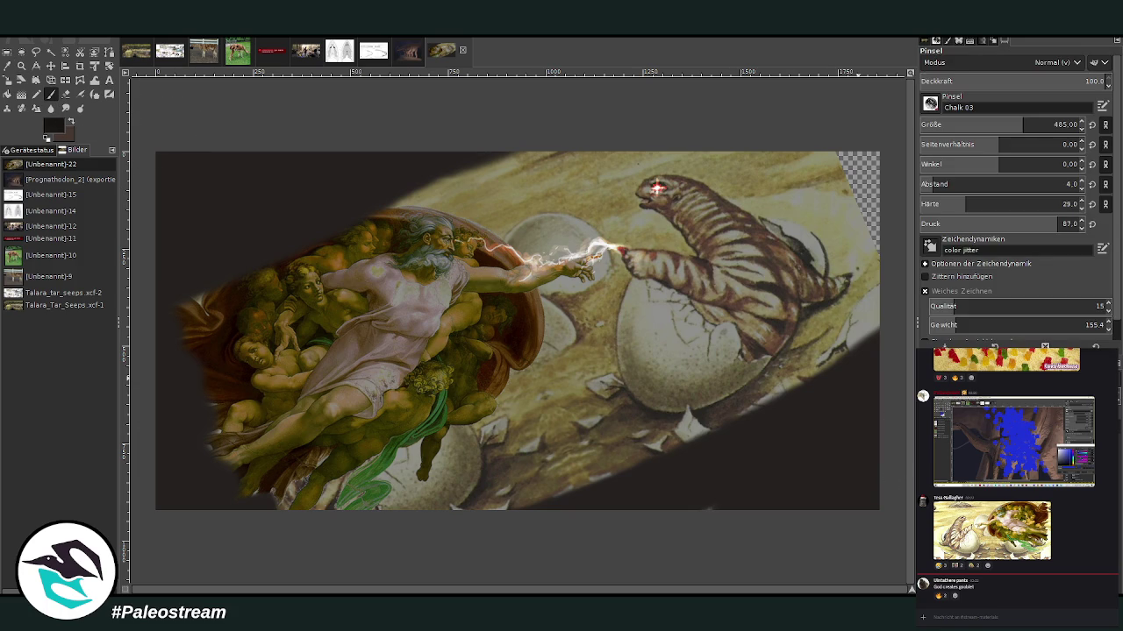
mouse_move(871, 256)
left_mouse_down()
mouse_move(727, 531)
mouse_move(614, 514)
mouse_move(664, 450)
left_mouse_up()
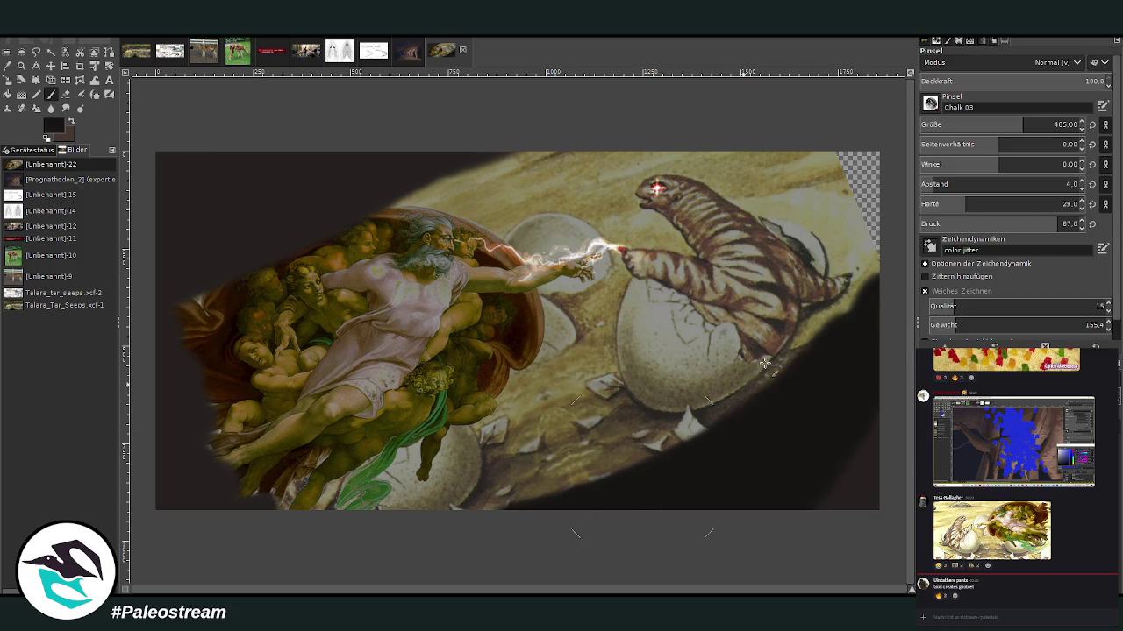
left_click(1015, 80)
mouse_move(793, 140)
left_mouse_down()
mouse_move(857, 346)
mouse_move(877, 311)
mouse_move(838, 207)
mouse_move(855, 416)
left_mouse_up()
mouse_move(202, 298)
left_mouse_down()
mouse_move(163, 411)
mouse_move(193, 413)
mouse_move(275, 501)
left_mouse_up()
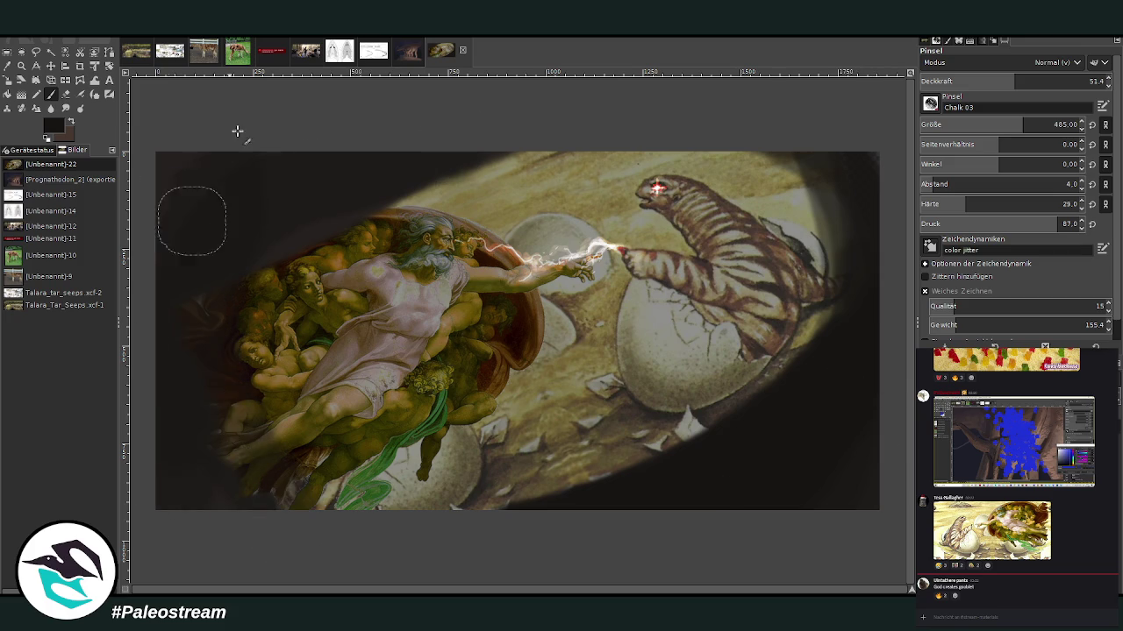
Step: Darken the bottom and top-right edges at 83.3 opacity, then the oval's right edge at 45.7
left_click_drag(1014, 81, 1076, 80)
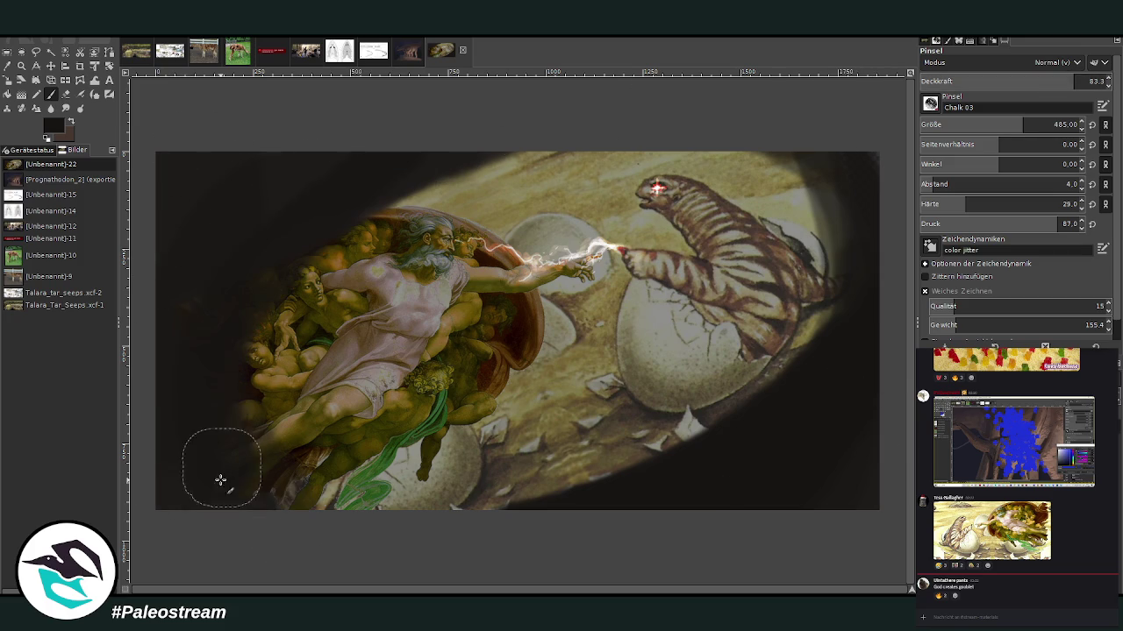
left_click_drag(243, 509, 602, 556)
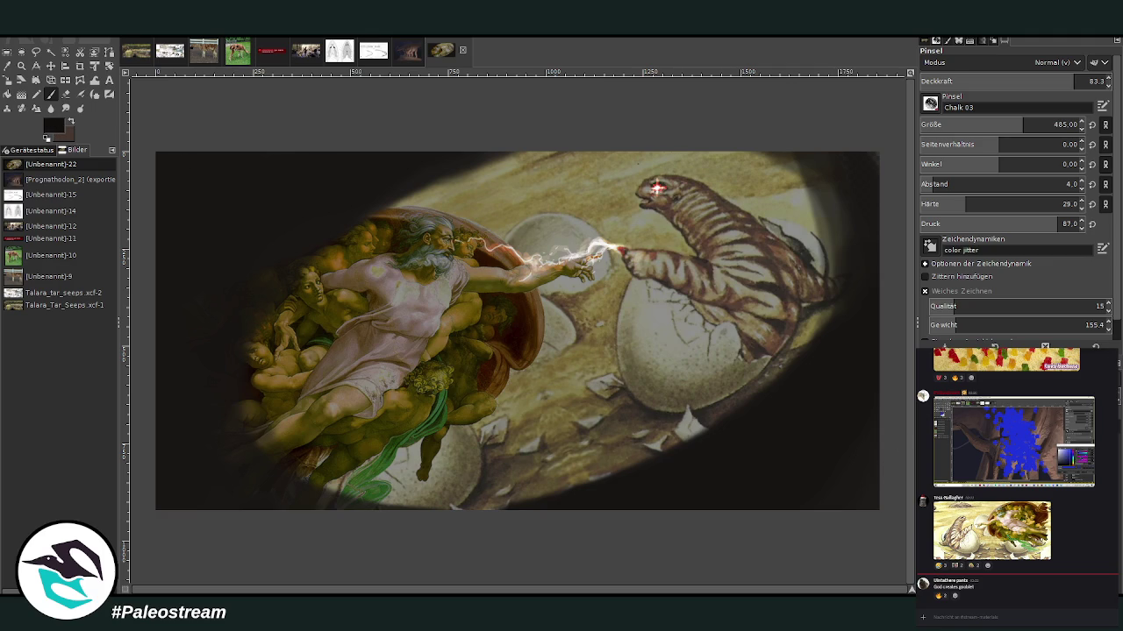
left_click_drag(864, 281, 867, 167)
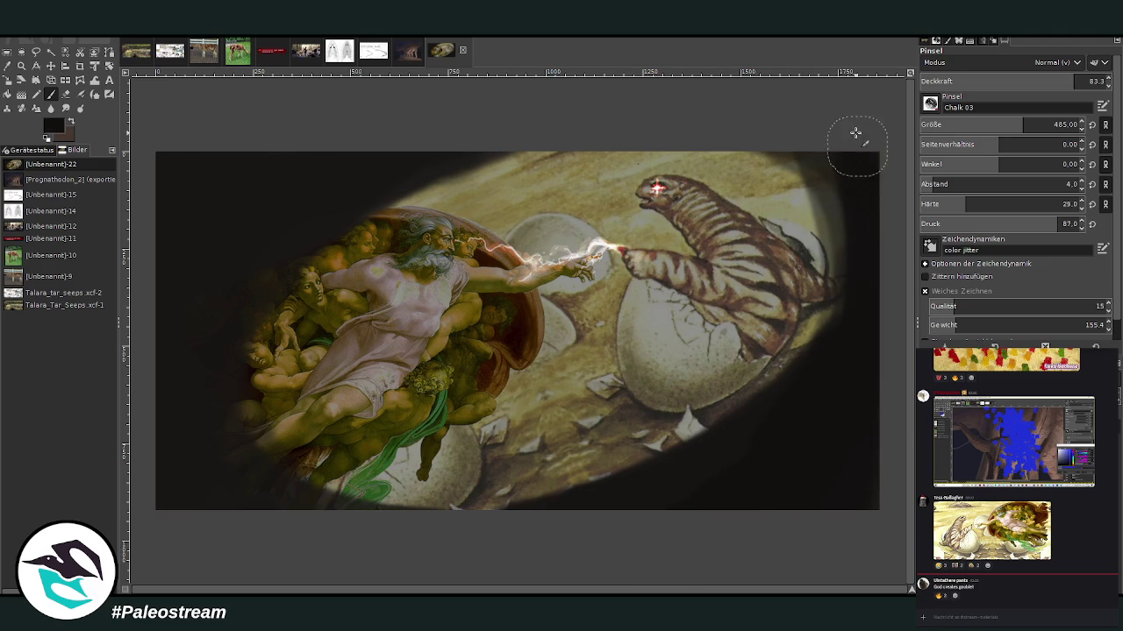
left_click(1005, 81)
left_click_drag(832, 208, 817, 301)
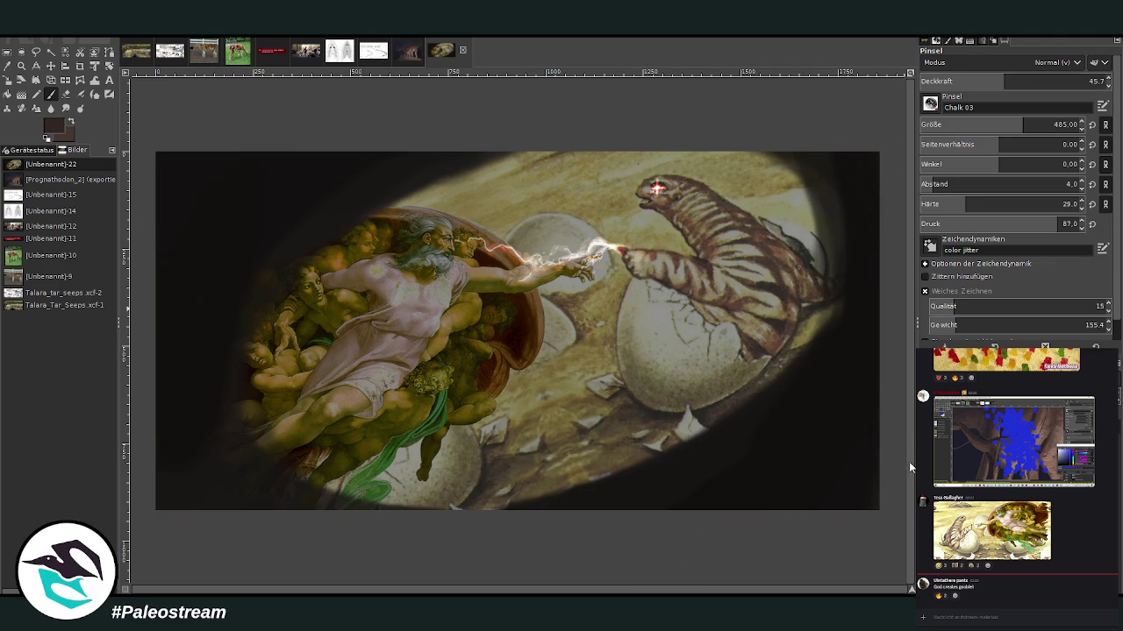
Step: Deepen the oval's right-edge shadow at 32.5 opacity, then settle the brush opacity at 41
left_click(1088, 80)
left_click_drag(1088, 81, 1022, 81)
left_click_drag(852, 288, 797, 351)
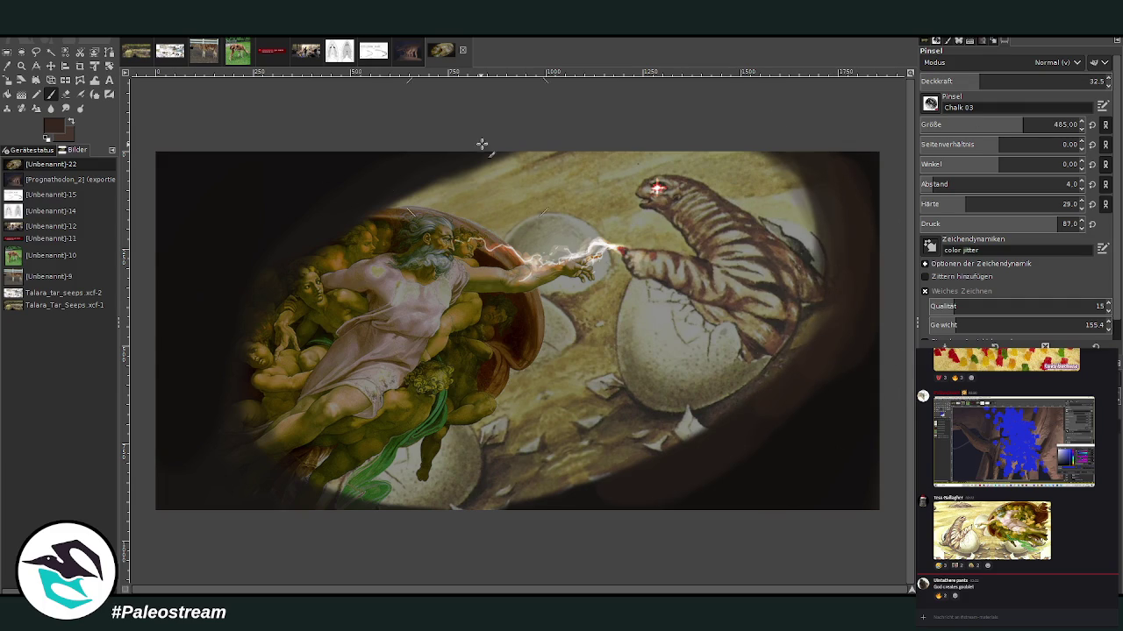
left_click_drag(965, 80, 954, 80)
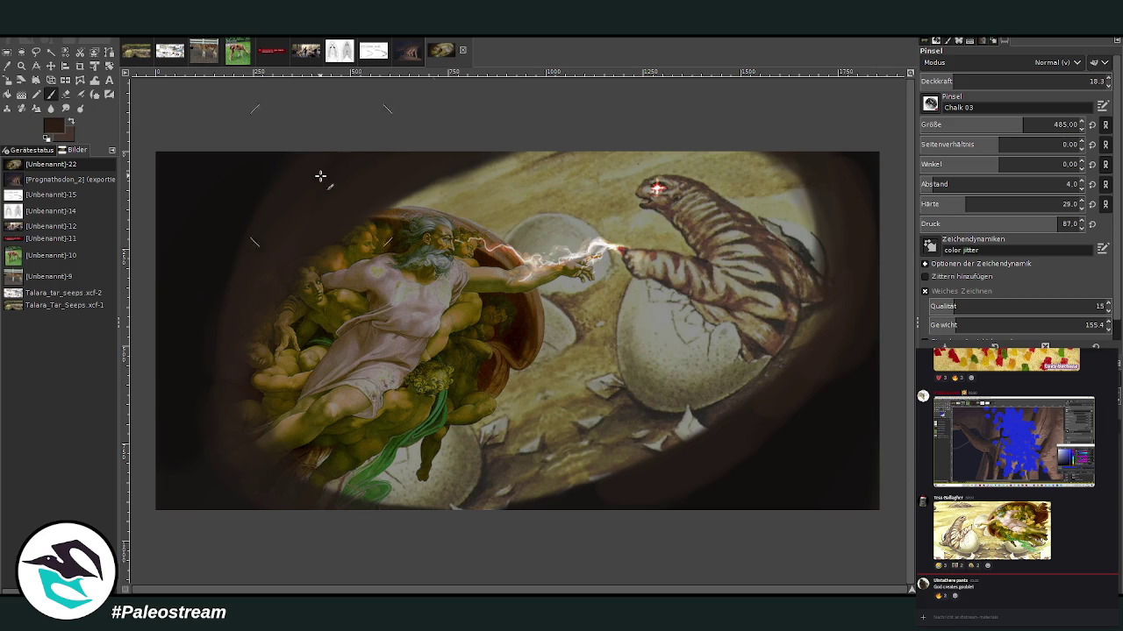
left_click(996, 79)
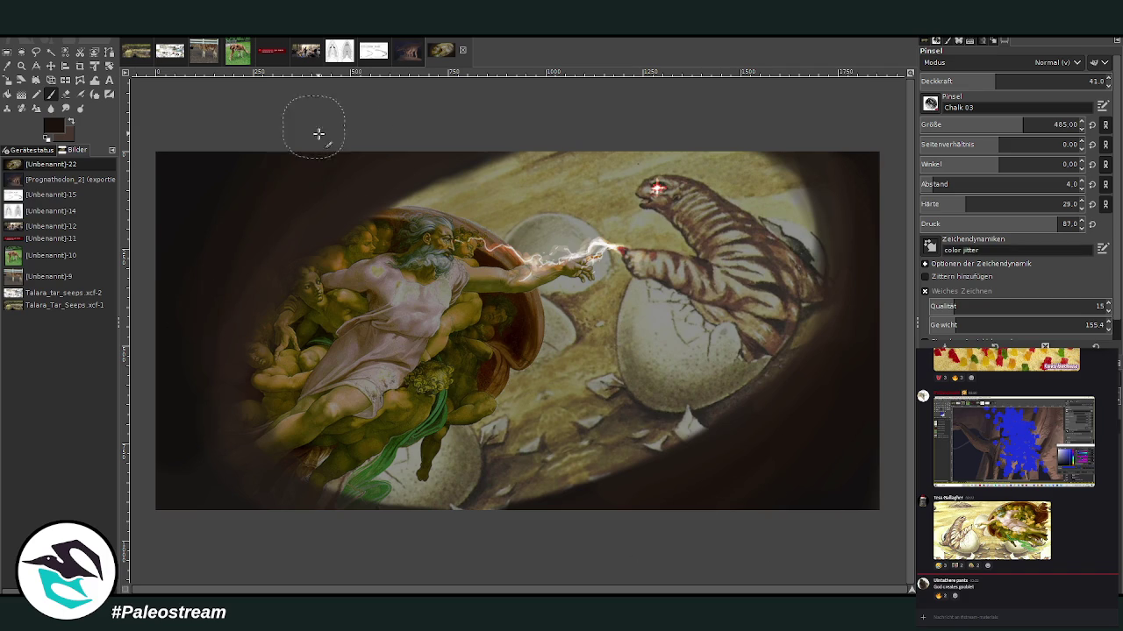
key("greater")
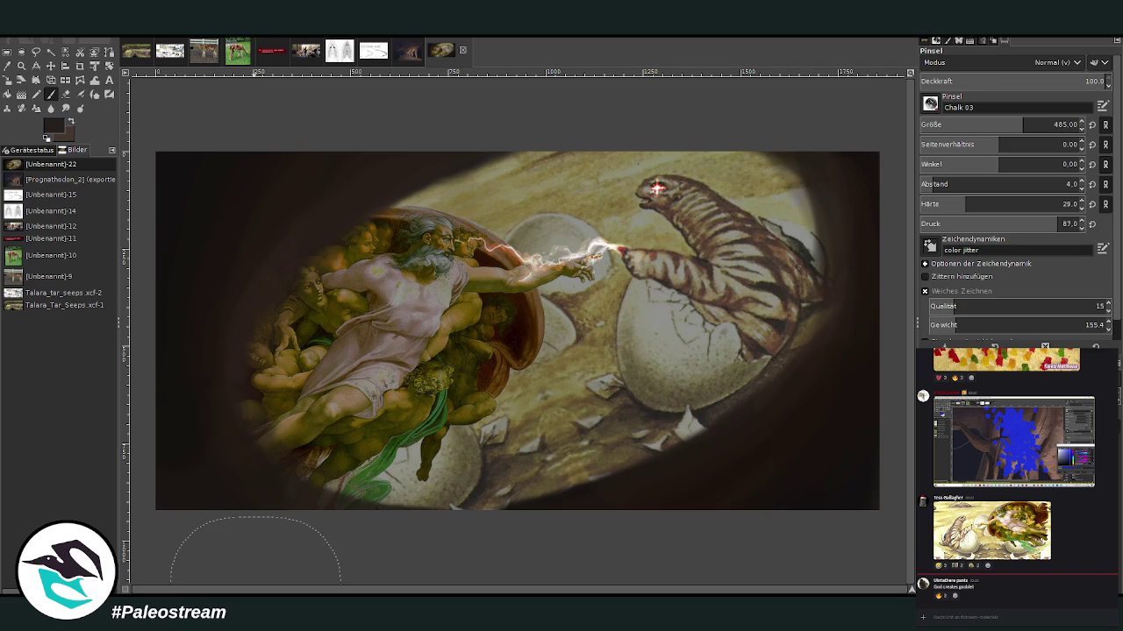
left_click(51, 93)
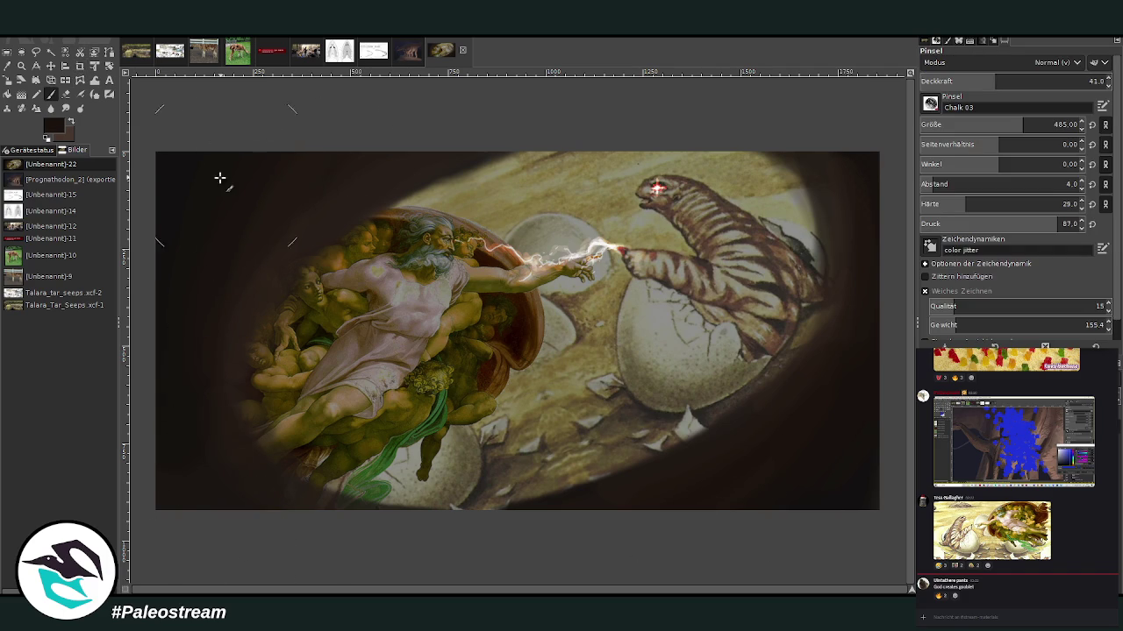
left_click(68, 66)
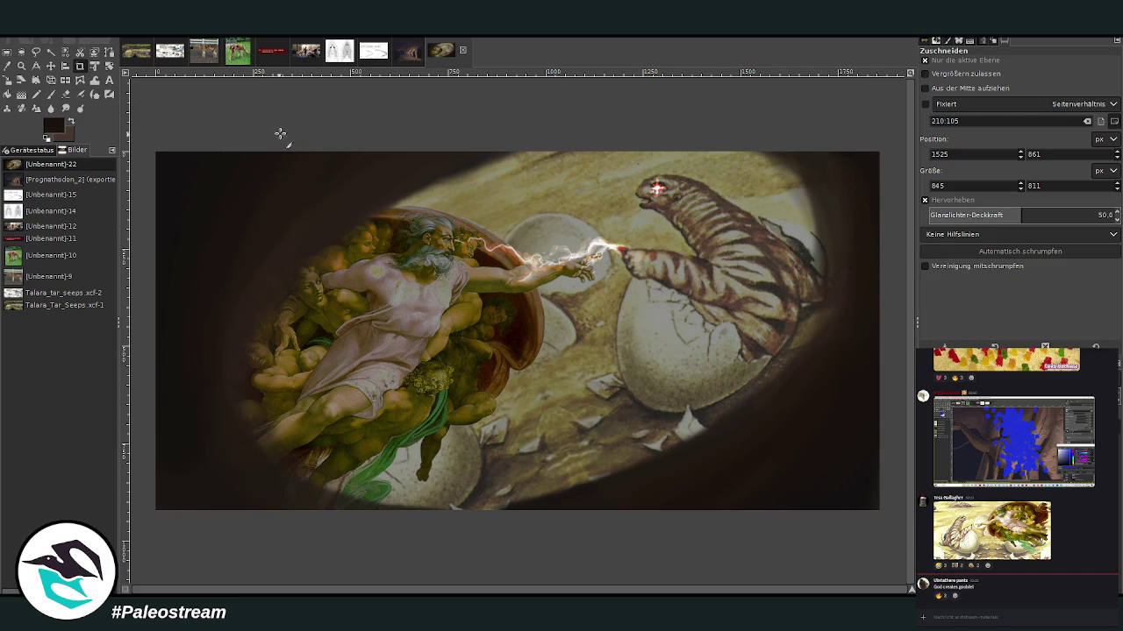
left_click_drag(204, 153, 843, 511)
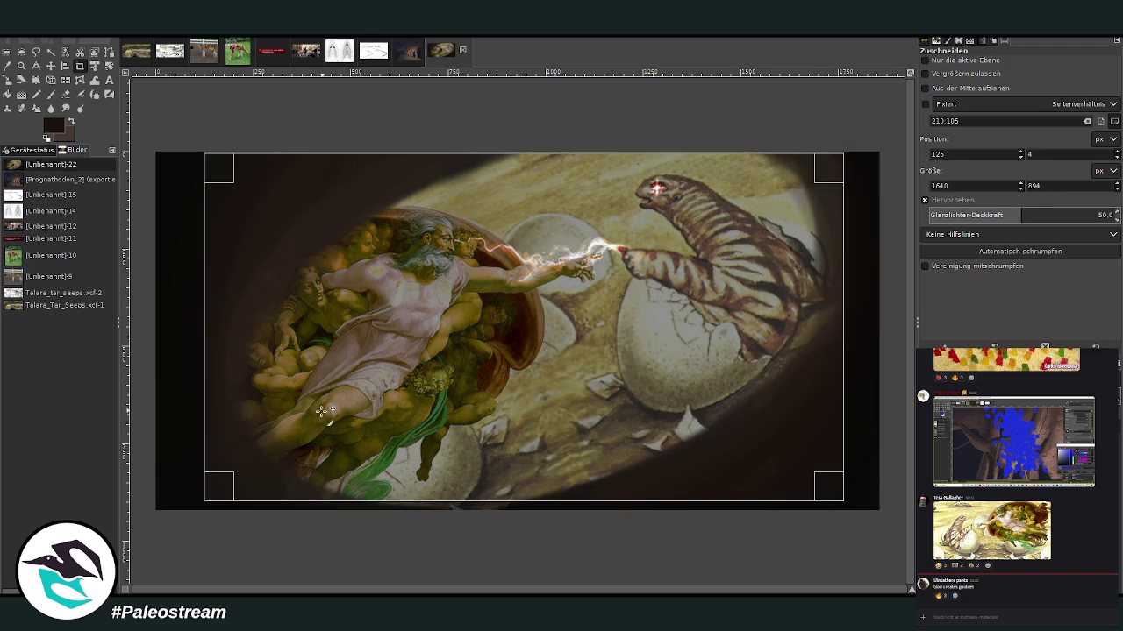
mouse_move(213, 483)
left_mouse_down()
mouse_move(209, 494)
mouse_move(211, 482)
left_mouse_up()
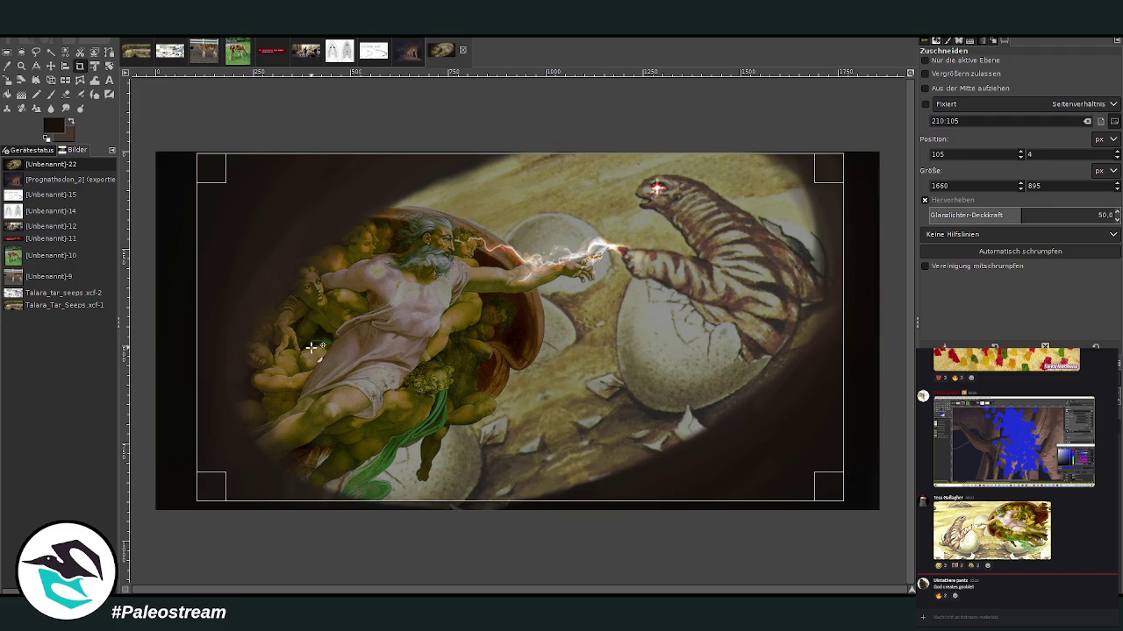
left_click(219, 180)
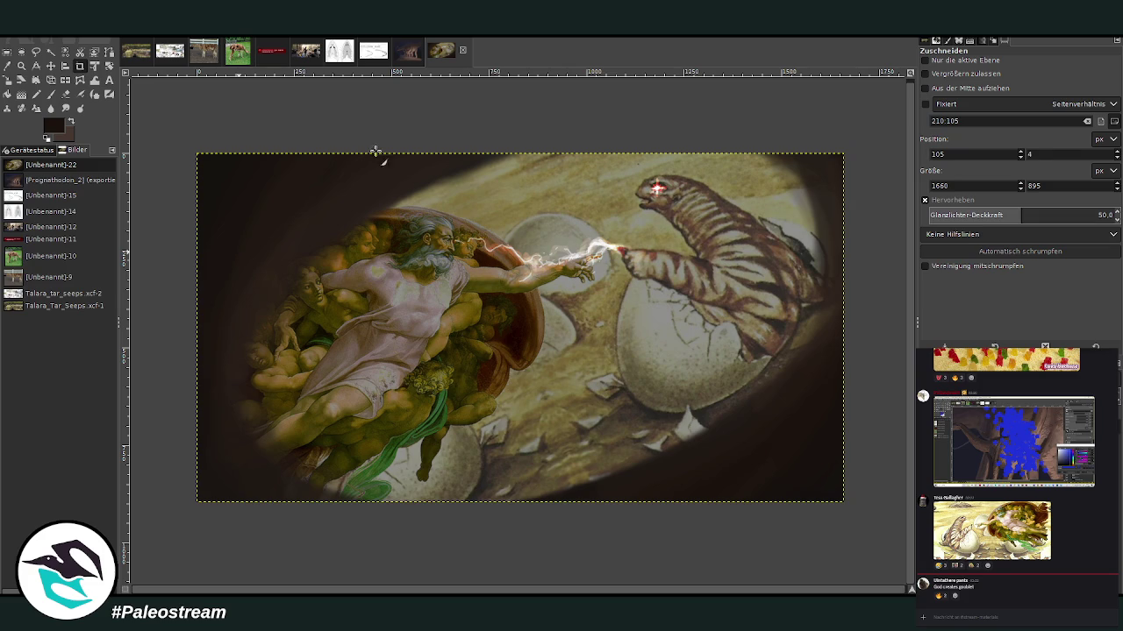
left_click(51, 94)
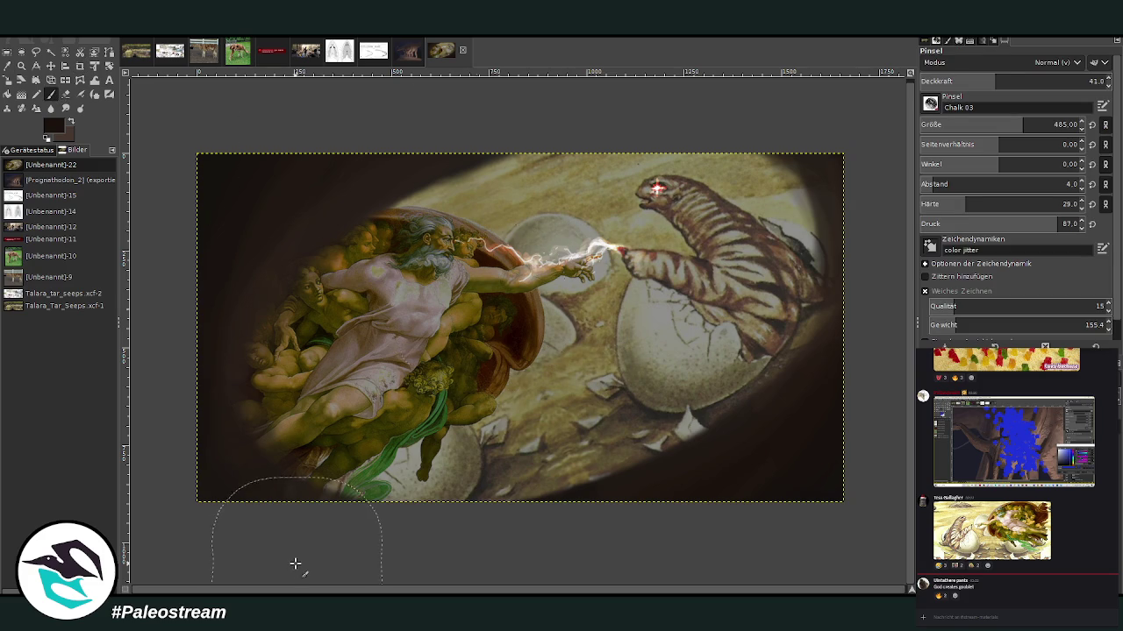
right_click(999, 624)
left_click(1015, 612)
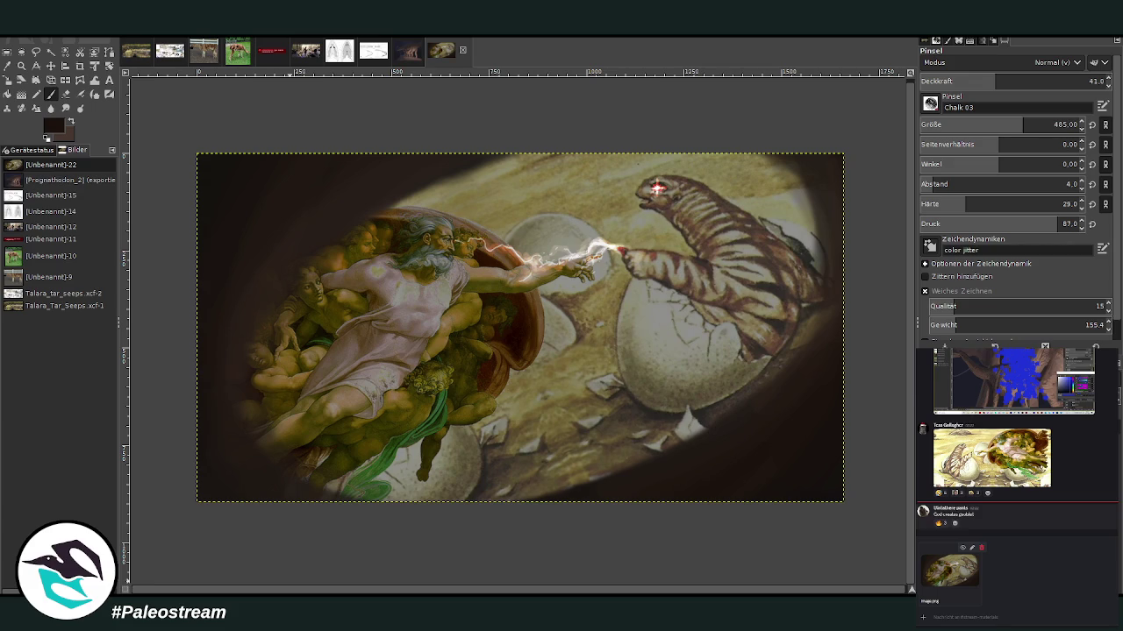
left_click(1084, 504)
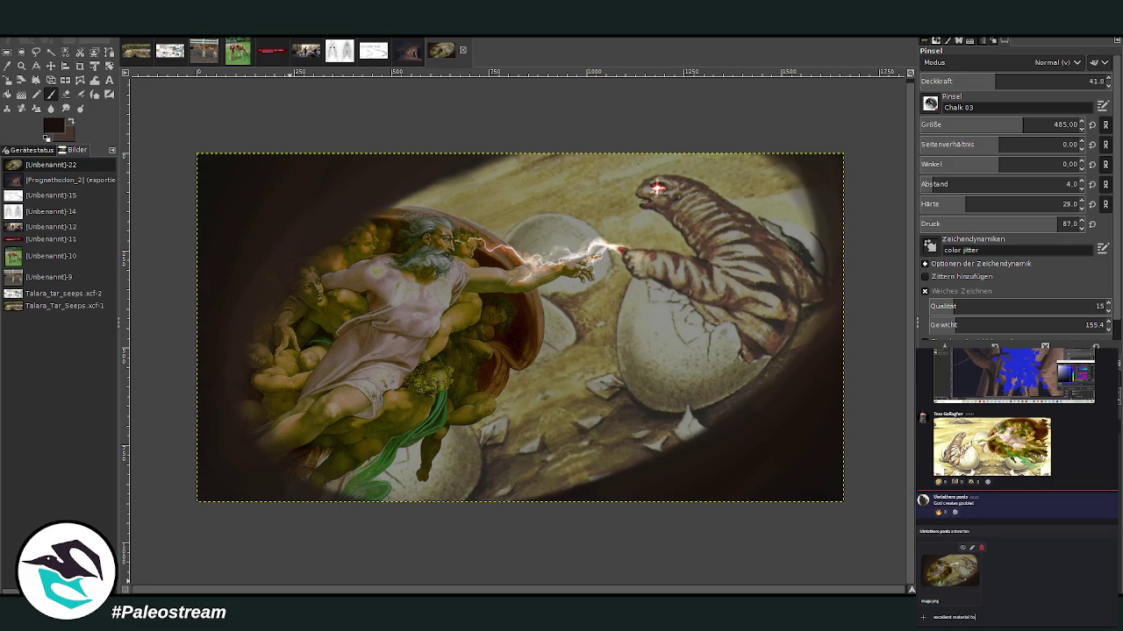
type("excellent material to work with!")
key("Return")
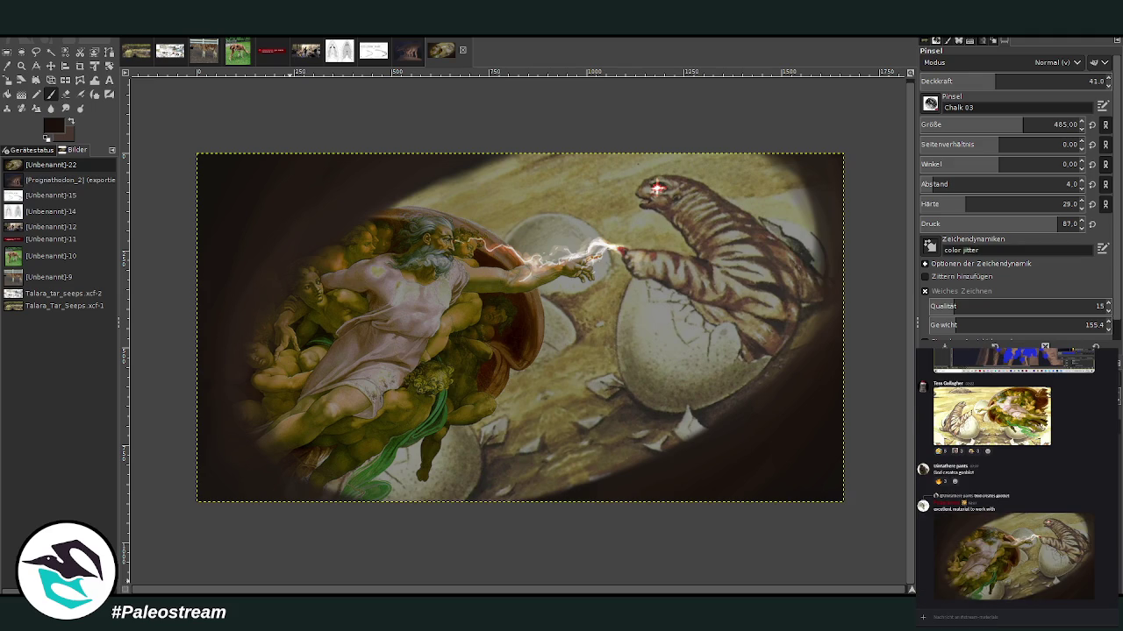
key("shift+c")
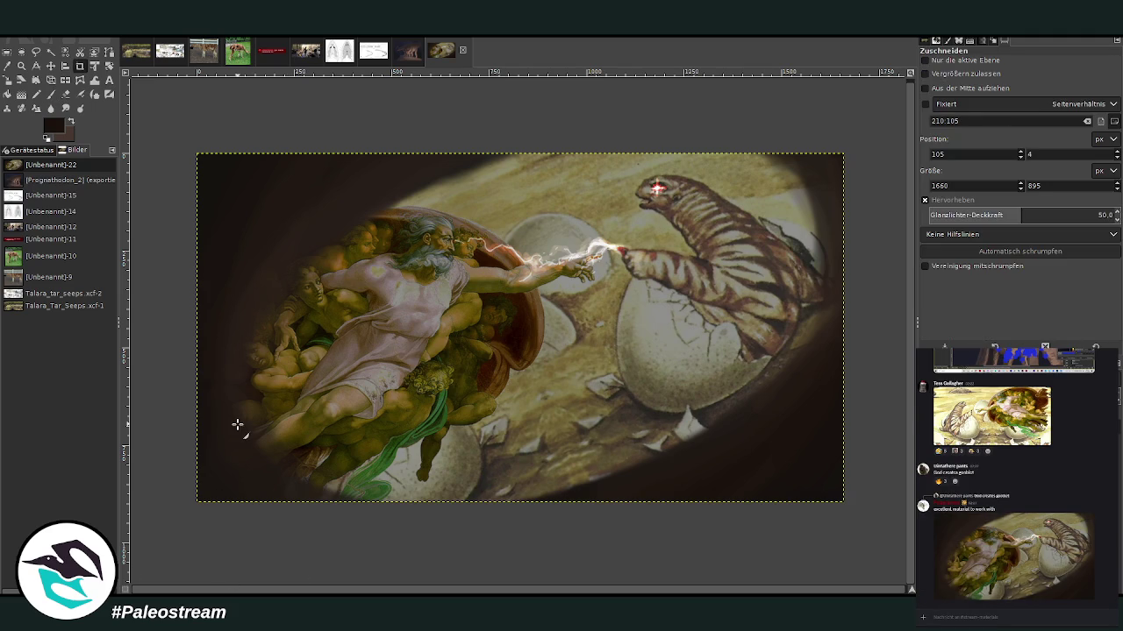
Step: Switch to the sauropod painting and zoom in on the chest and front legs
left_click(408, 51)
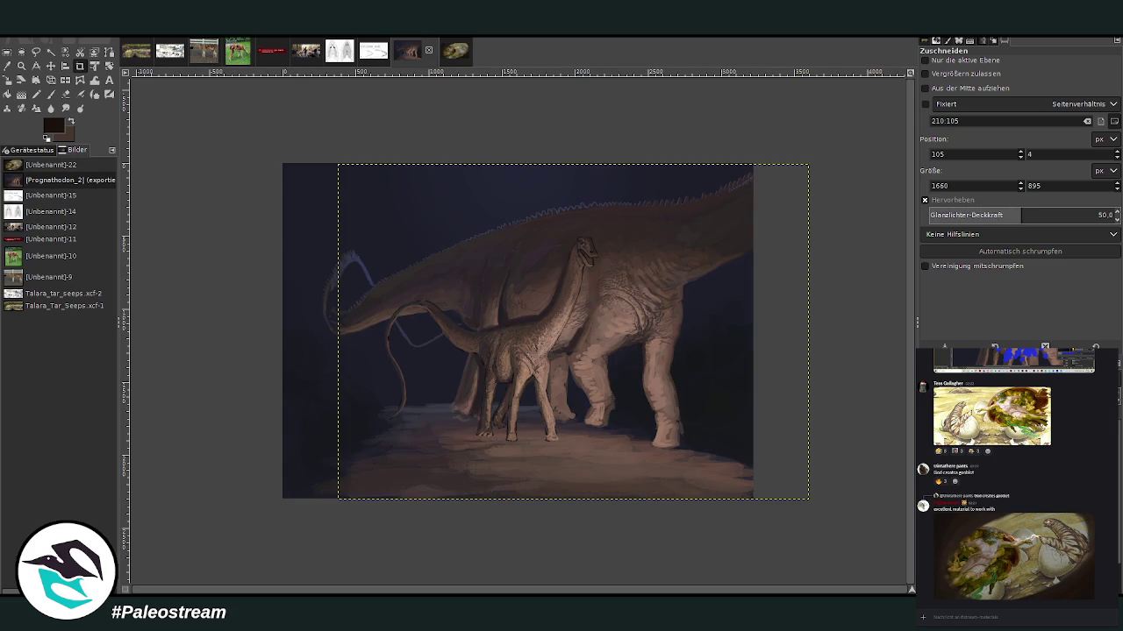
left_click(21, 66)
left_click_drag(449, 238, 656, 480)
left_click_drag(399, 121, 660, 533)
mouse_move(316, 174)
left_mouse_down()
mouse_move(458, 300)
mouse_move(605, 500)
left_mouse_up()
mouse_move(343, 150)
left_mouse_down()
mouse_move(364, 153)
mouse_move(645, 534)
left_mouse_up()
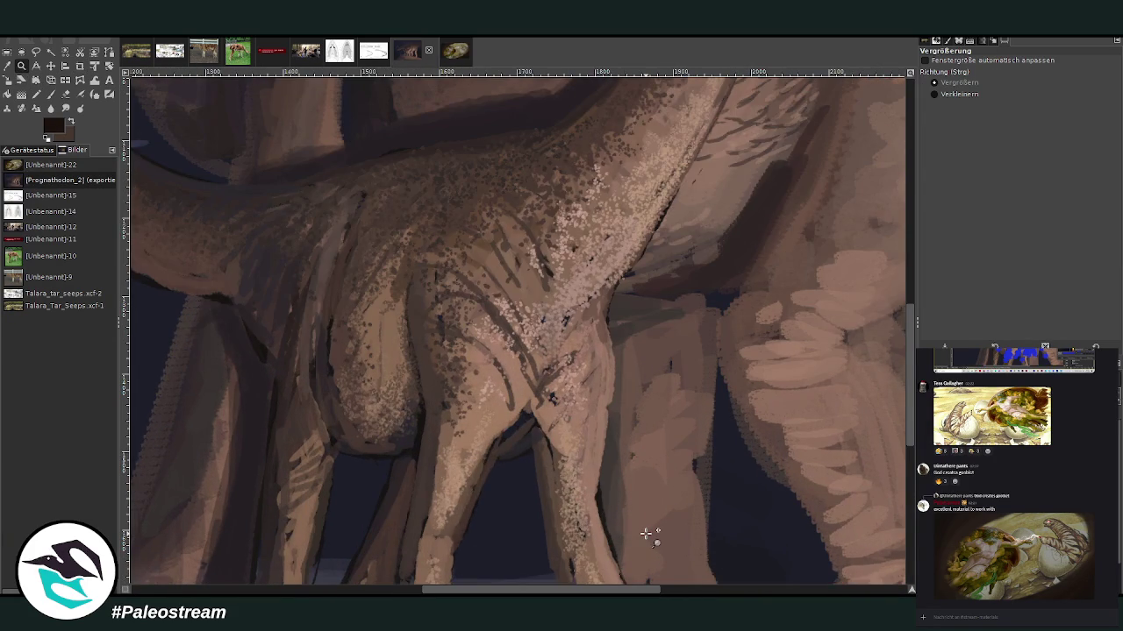
Step: Sample the skin tone, choose a lighter pink, and set the brush to size 22 at 77.3 opacity
left_click(8, 66)
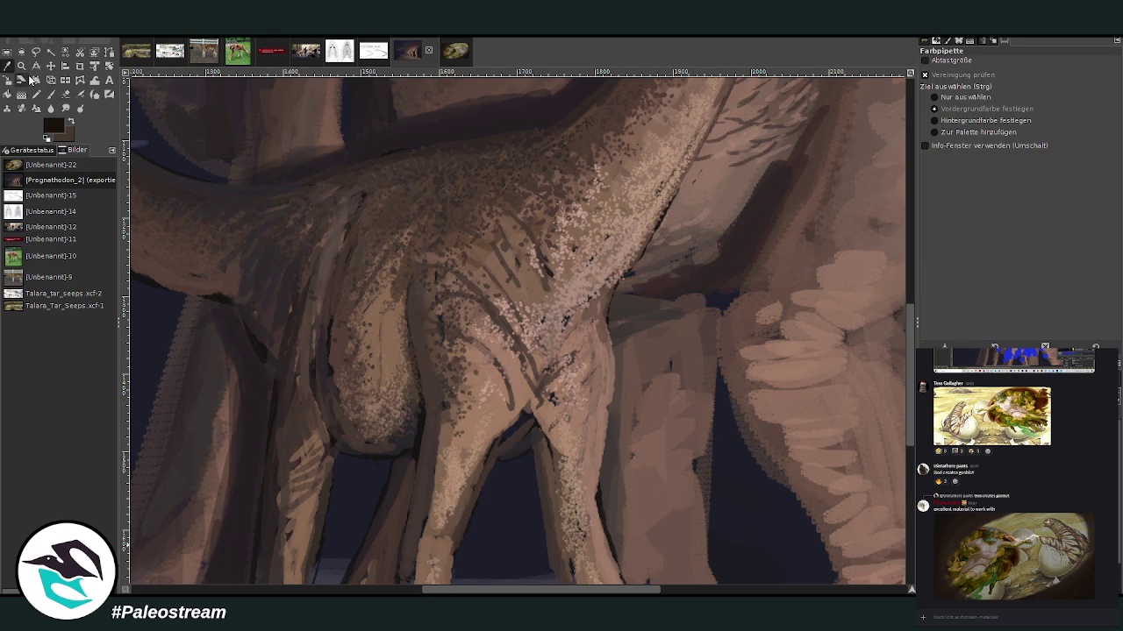
left_click(603, 273)
left_click(50, 94)
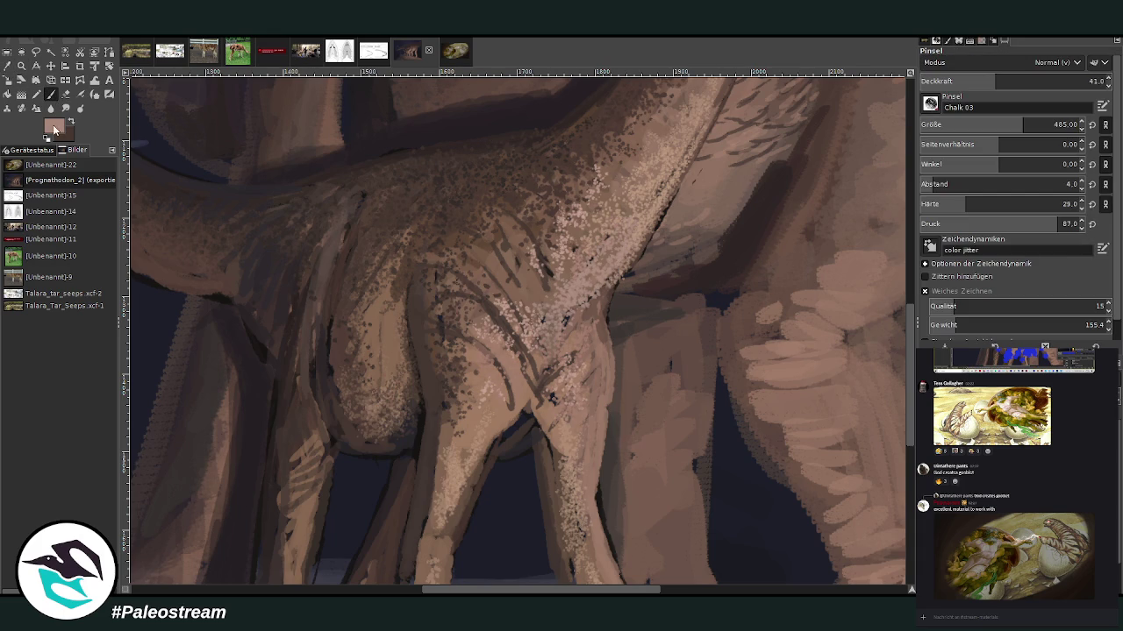
left_click(891, 410, "ctrl")
left_click_drag(991, 81, 1086, 80)
left_click(1065, 125)
type("21")
left_click_drag(929, 125, 942, 125)
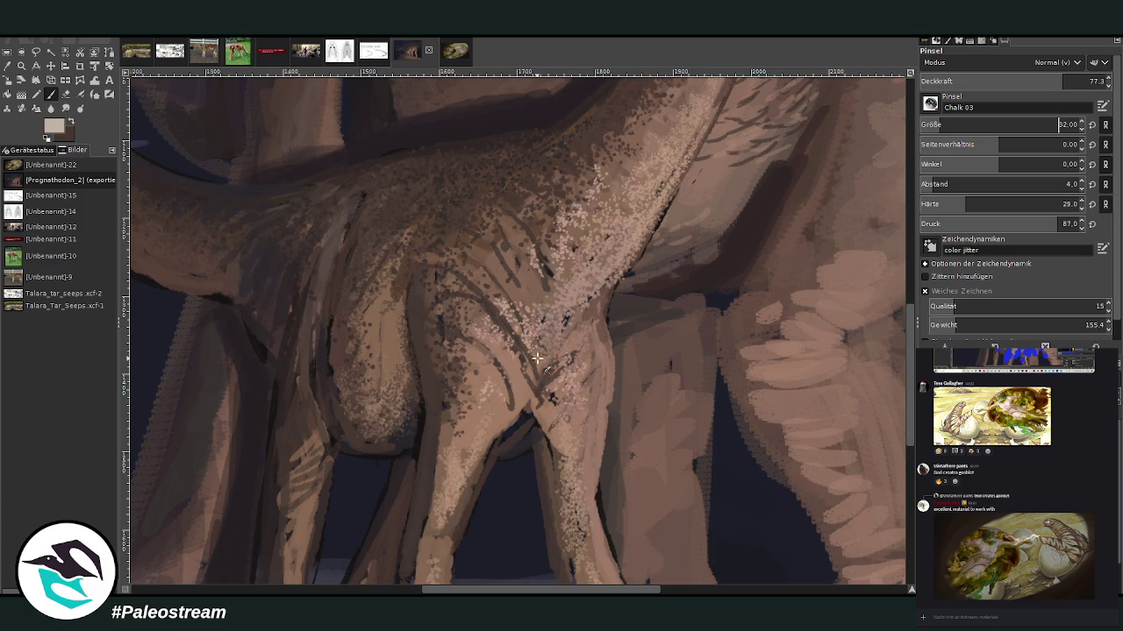
key("Page_Down")
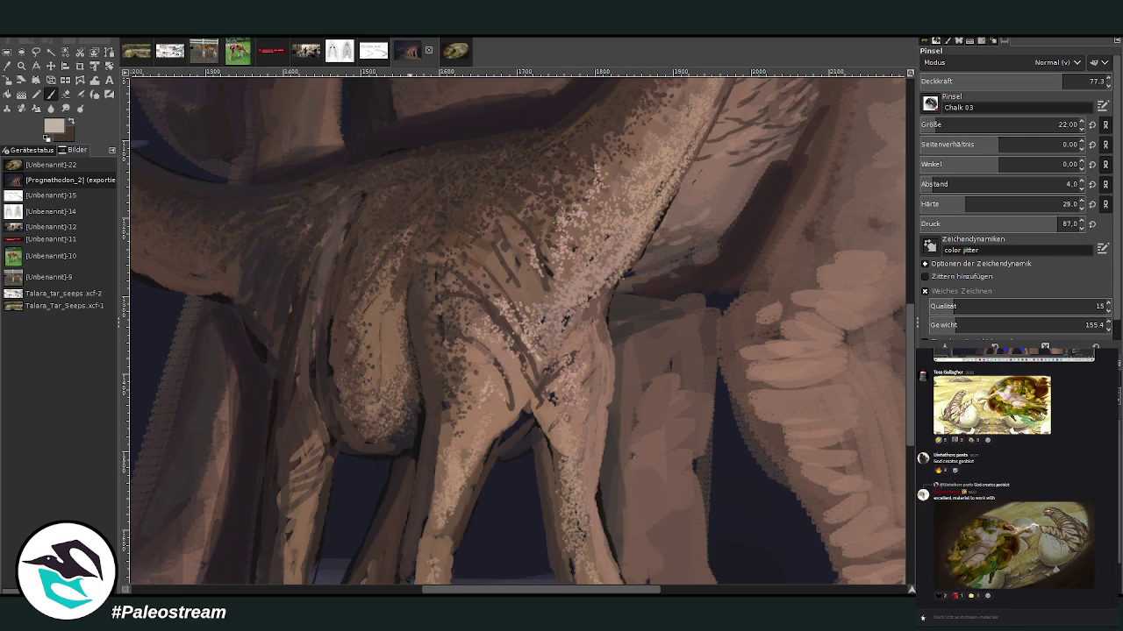
Step: Paint pale chalk strokes at the chest-leg junction, raising brush hardness to 90
scroll(937, 125, "up", 4)
mouse_move(536, 355)
left_mouse_down()
mouse_move(541, 416)
mouse_move(547, 397)
mouse_move(532, 395)
mouse_move(561, 382)
left_mouse_up()
left_click(1062, 202)
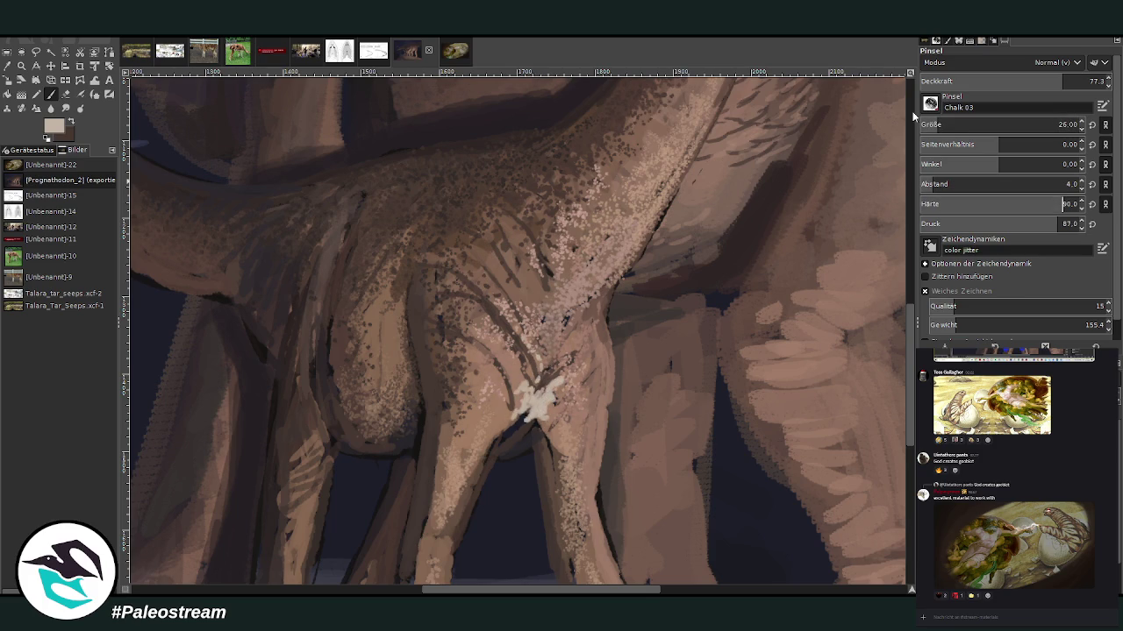
mouse_move(536, 387)
left_mouse_down()
mouse_move(540, 364)
mouse_move(562, 352)
mouse_move(550, 421)
mouse_move(525, 404)
mouse_move(507, 422)
mouse_move(539, 362)
mouse_move(531, 333)
mouse_move(551, 355)
mouse_move(570, 351)
mouse_move(541, 329)
mouse_move(575, 355)
mouse_move(544, 323)
mouse_move(591, 358)
mouse_move(571, 384)
mouse_move(584, 338)
left_mouse_up()
Step: Paint light strokes below the chest patch and along the leg edge in a slightly darker colour
scroll(904, 307, "down", 4)
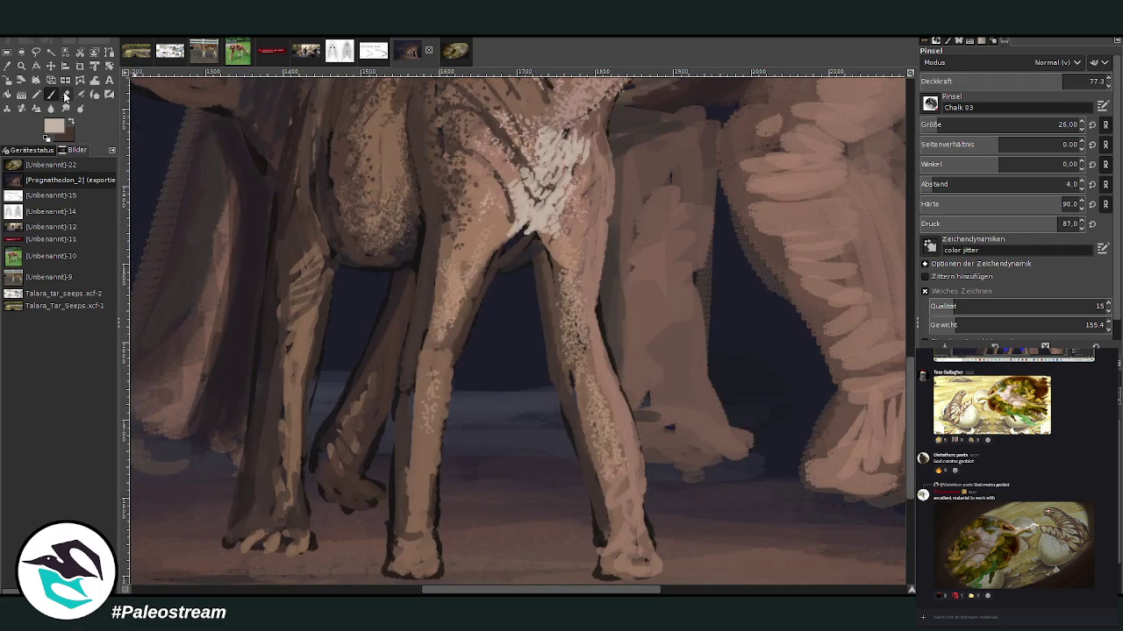
left_click(889, 403, "ctrl")
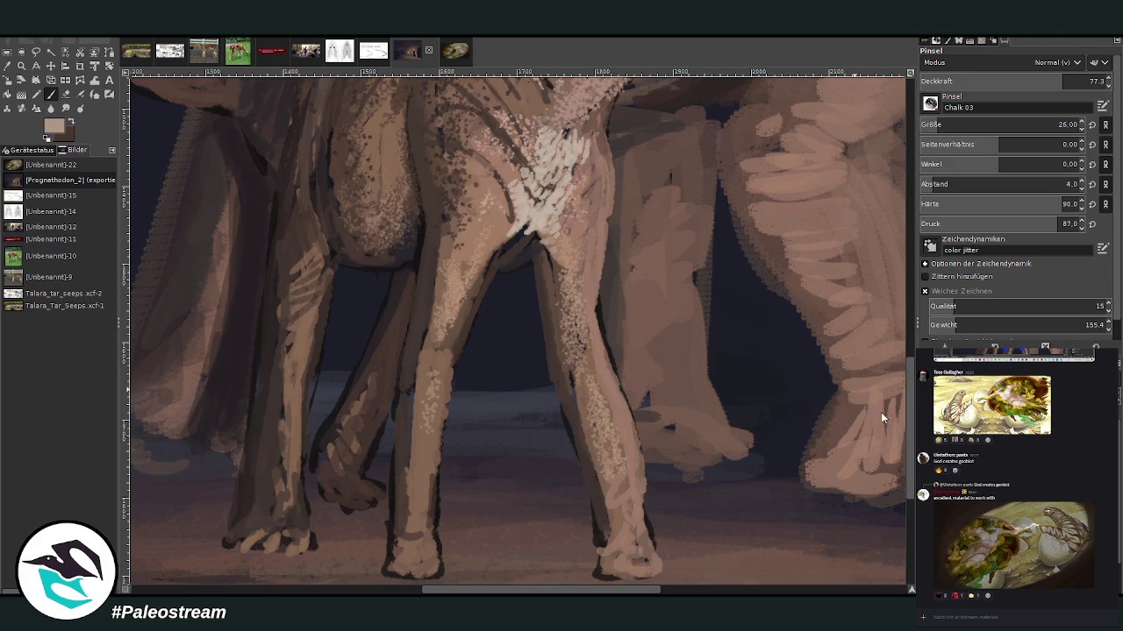
left_click_drag(556, 256, 545, 268)
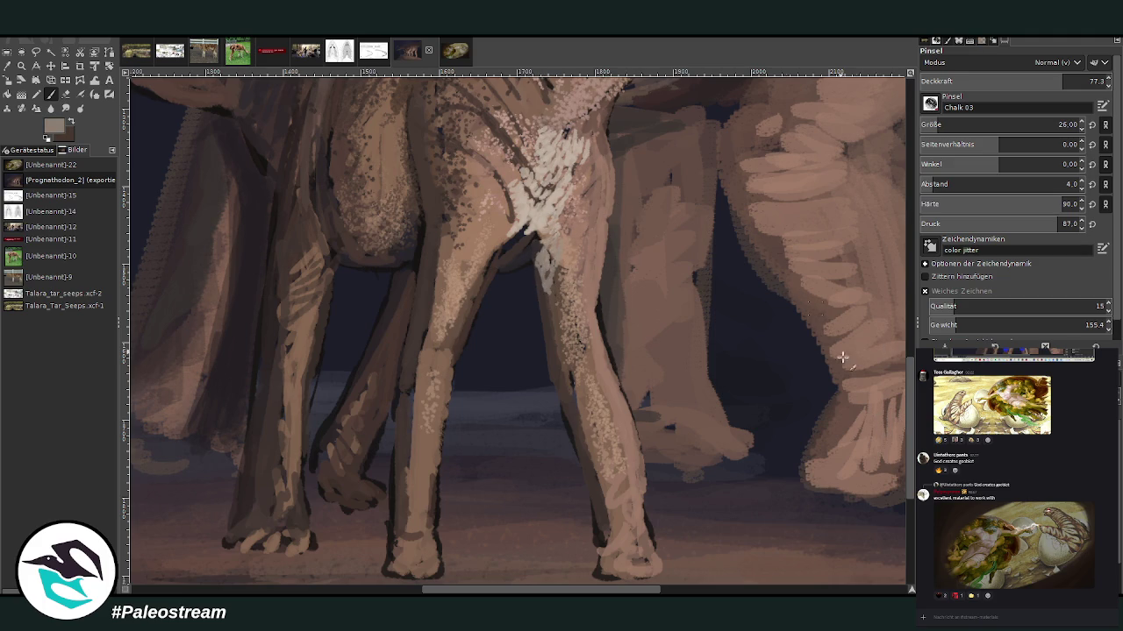
left_click(882, 436, "ctrl")
left_click_drag(537, 256, 543, 312)
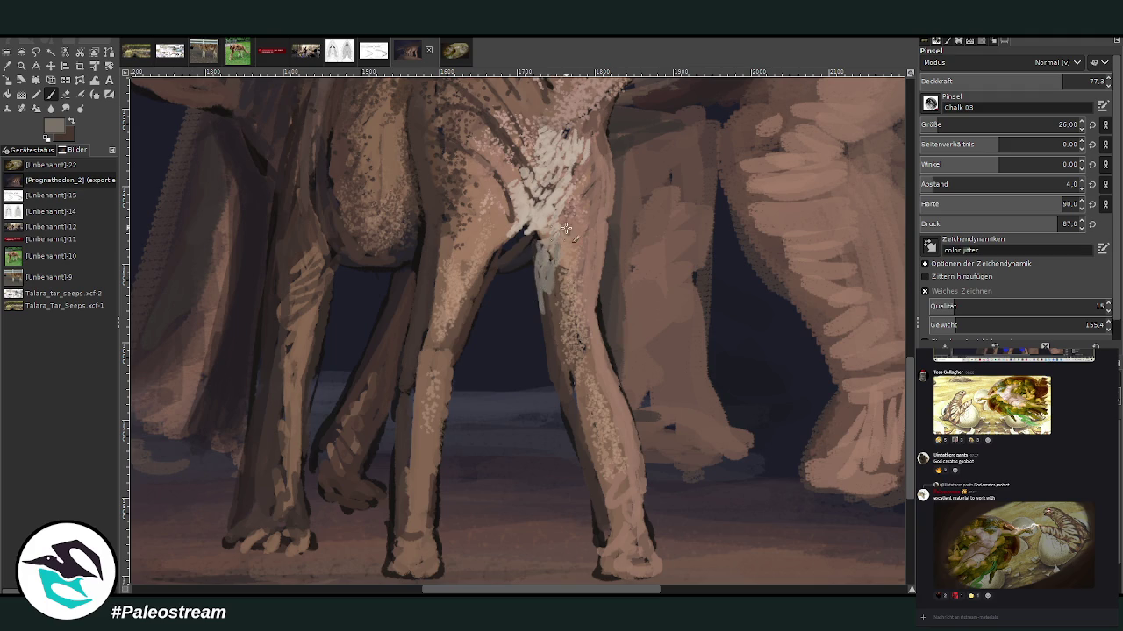
left_click_drag(512, 229, 483, 295)
Step: At 59.3 opacity, add pink-beige marks below the patch and dab texture over it, brush size 15
left_click(1015, 77)
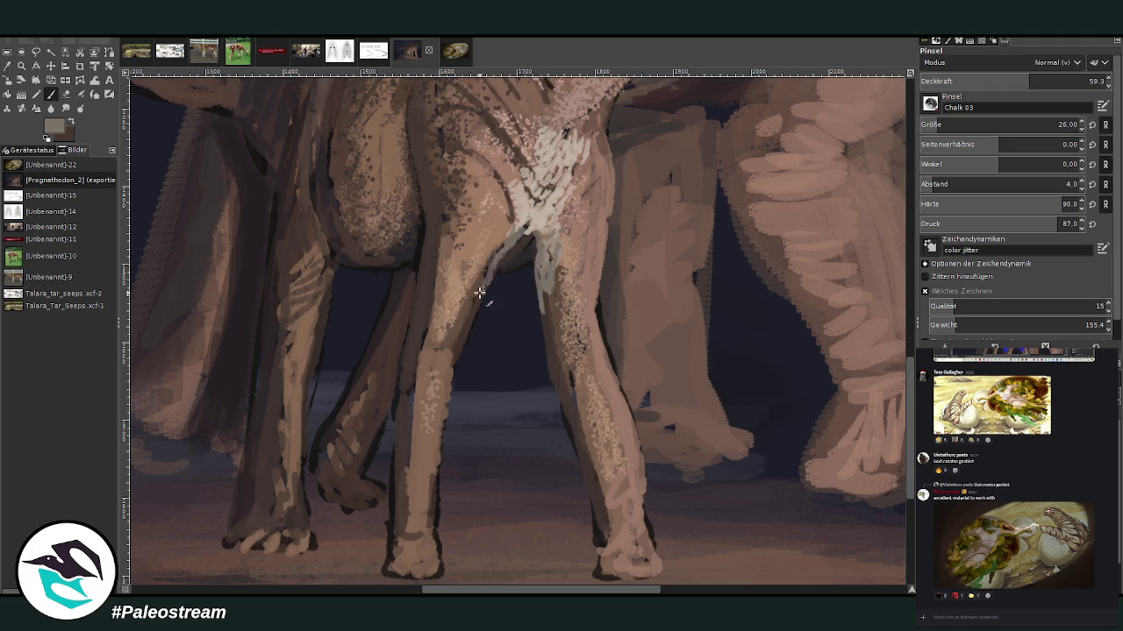
left_click(860, 262, "ctrl")
left_click_drag(521, 226, 504, 246)
left_click(1078, 207)
left_click(1049, 80)
scroll(924, 128, "down", 1)
scroll(924, 128, "down", 10)
left_click_drag(546, 219, 549, 241)
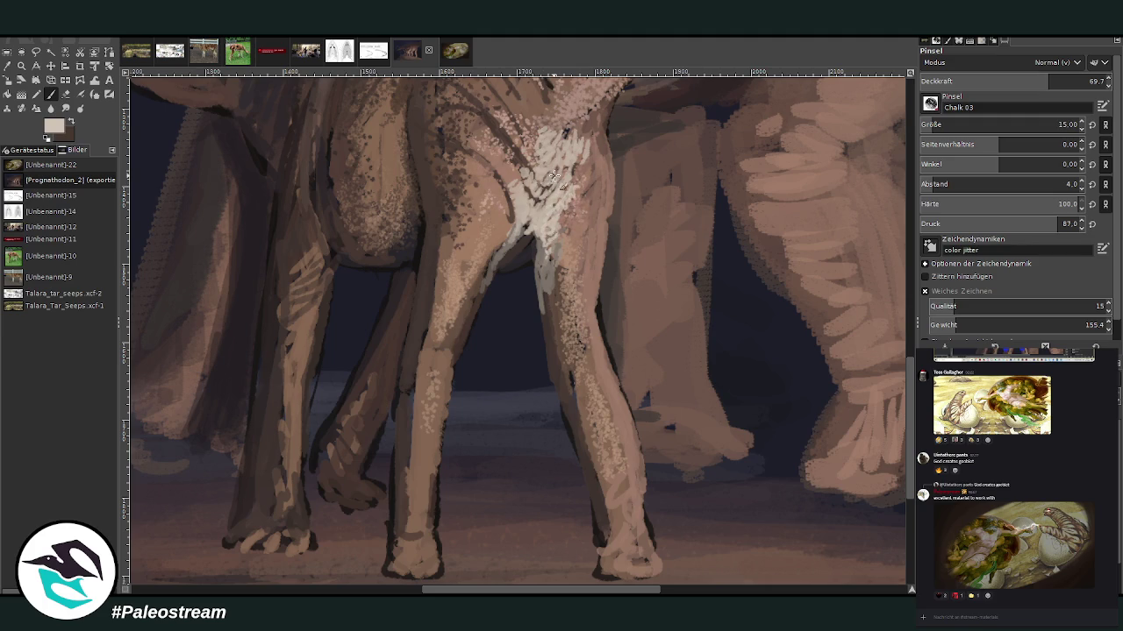
left_click_drag(578, 172, 556, 135)
Step: Dismiss the Discord chat overlay and return to the GIMP canvas
left_click(933, 617)
key("alt+Down")
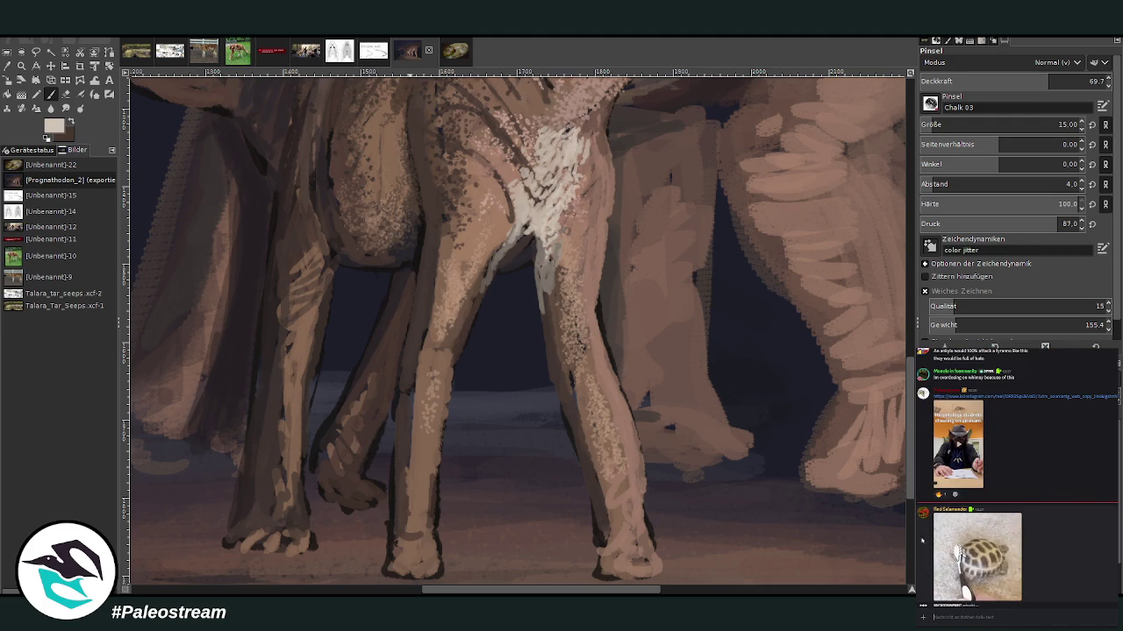
key("alt+Down")
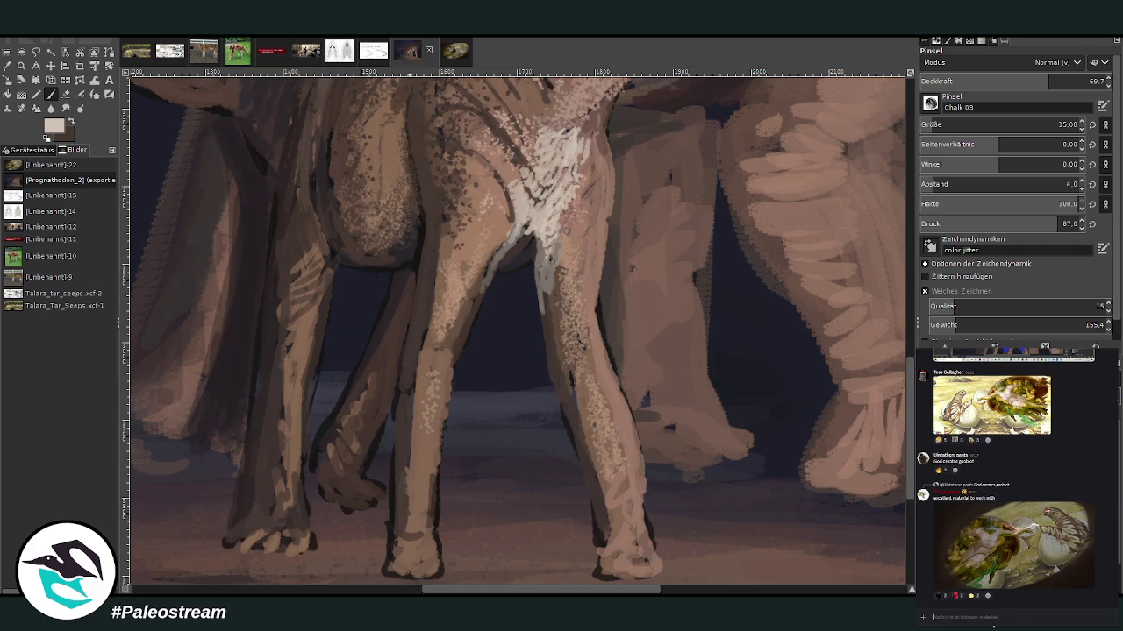
key("alt+Tab")
scroll(910, 310, "up", 5)
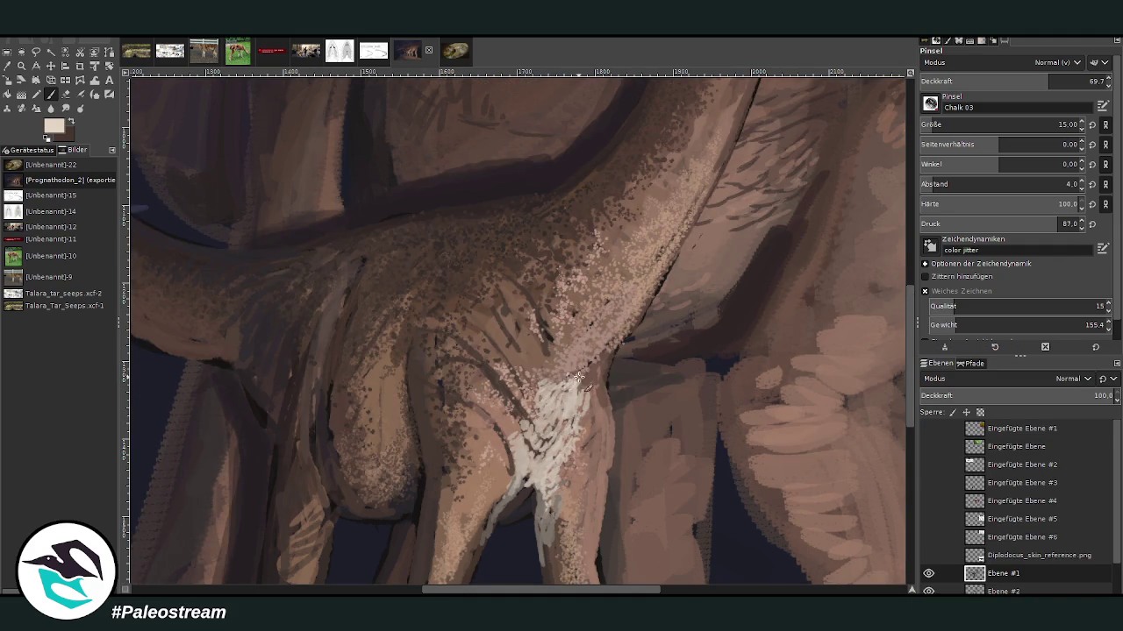
Step: Paint a pale stripe up the neck's underside with a size 29 brush at 45.4 opacity
key("bracketright")
key("bracketright")
key("bracketright")
left_click_drag(576, 360, 626, 339)
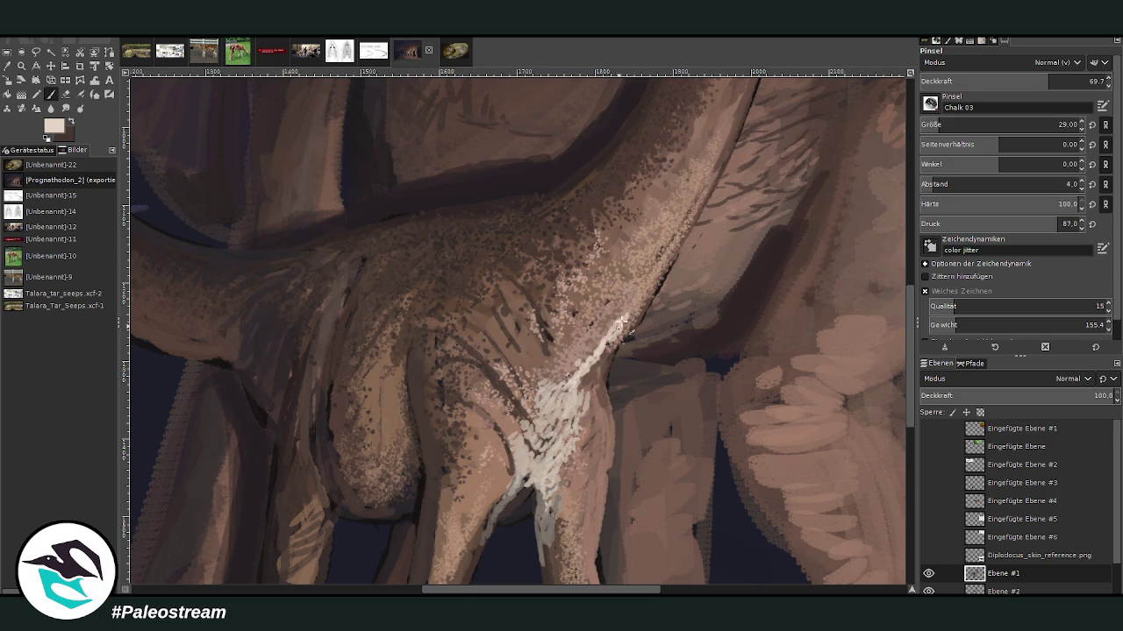
left_click_drag(637, 296, 683, 221)
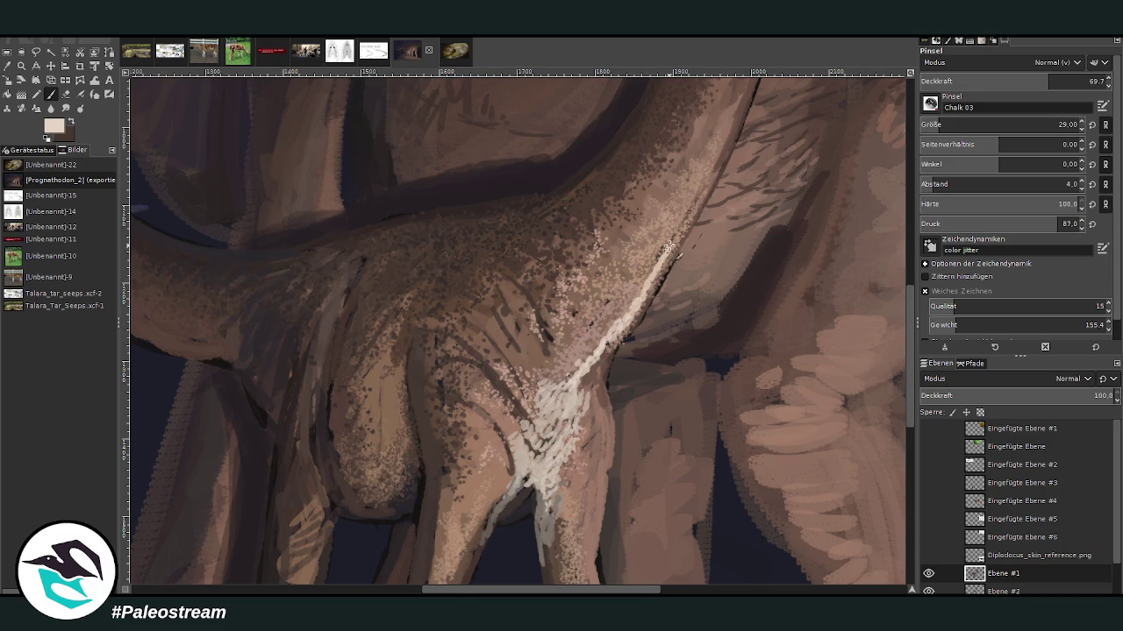
key("less")
key("less")
key("less")
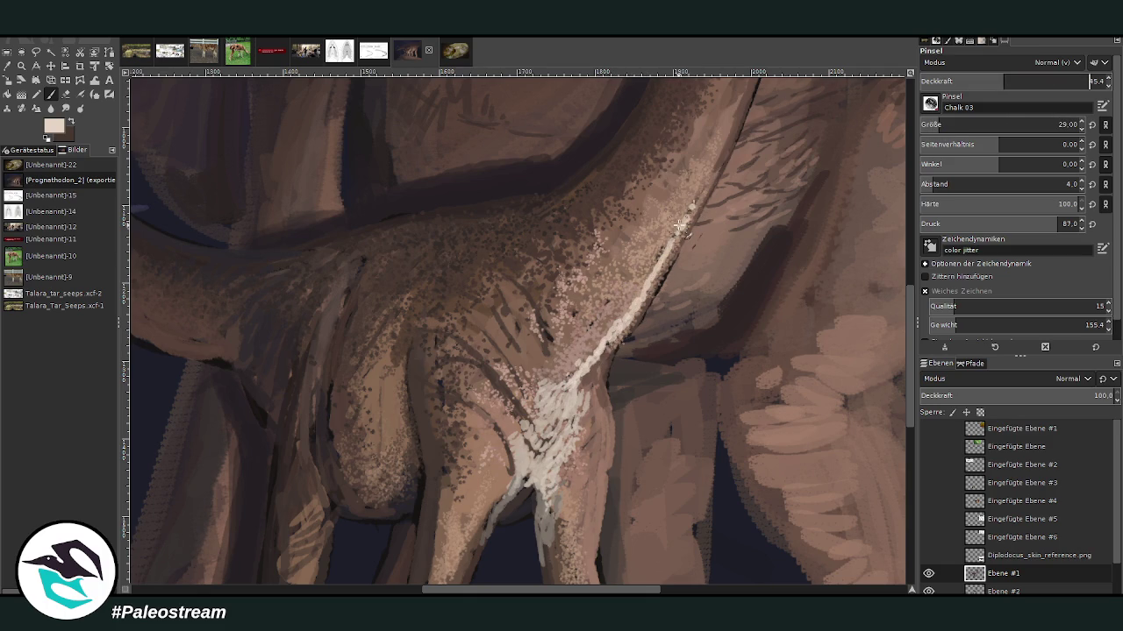
mouse_move(699, 189)
left_mouse_down()
mouse_move(583, 382)
mouse_move(560, 364)
mouse_move(620, 322)
mouse_move(639, 290)
left_mouse_up()
left_click_drag(680, 226, 715, 156)
mouse_move(605, 333)
left_mouse_down()
mouse_move(566, 381)
mouse_move(507, 406)
left_mouse_up()
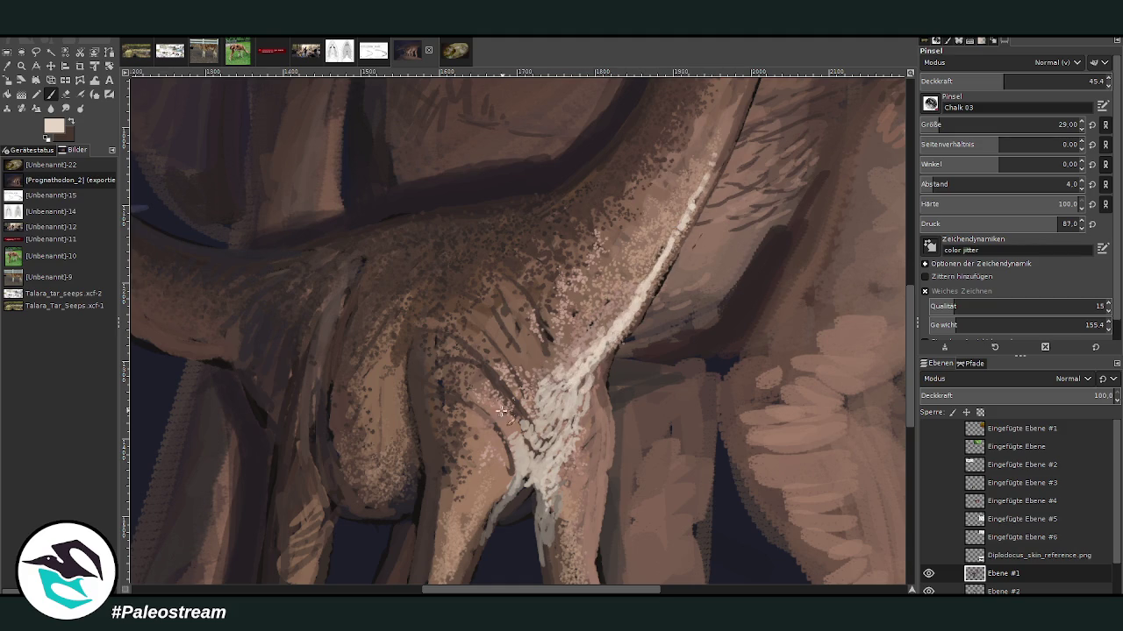
Step: Zoom in on the chest and load a darker tan at 72.6 brush opacity
left_click(21, 66)
left_click(554, 504)
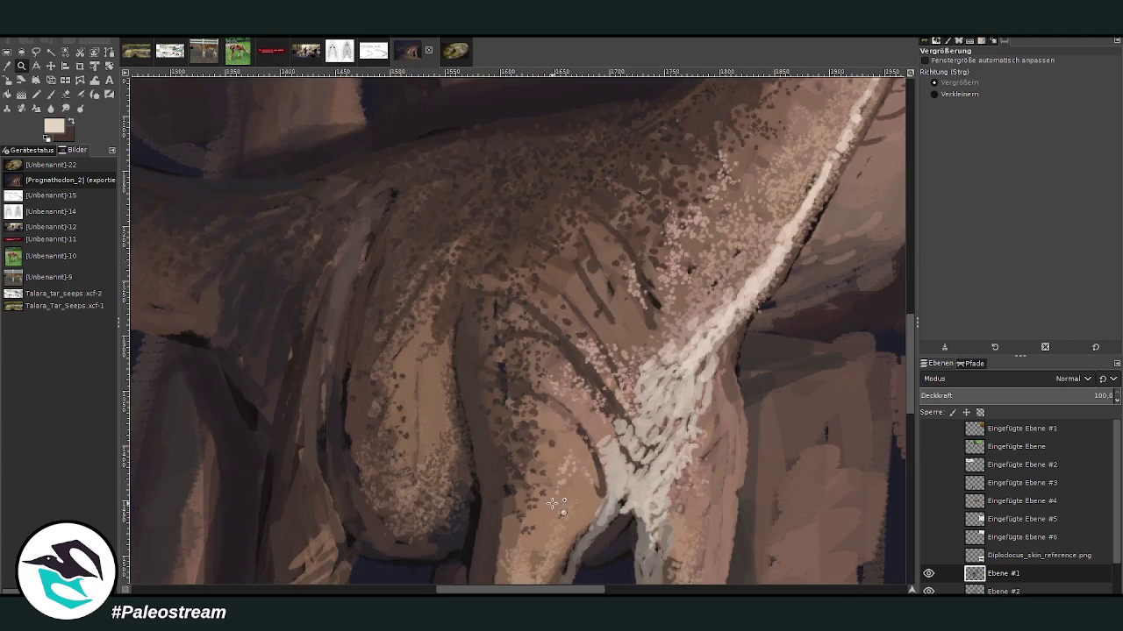
key("p")
left_click(884, 391, "ctrl")
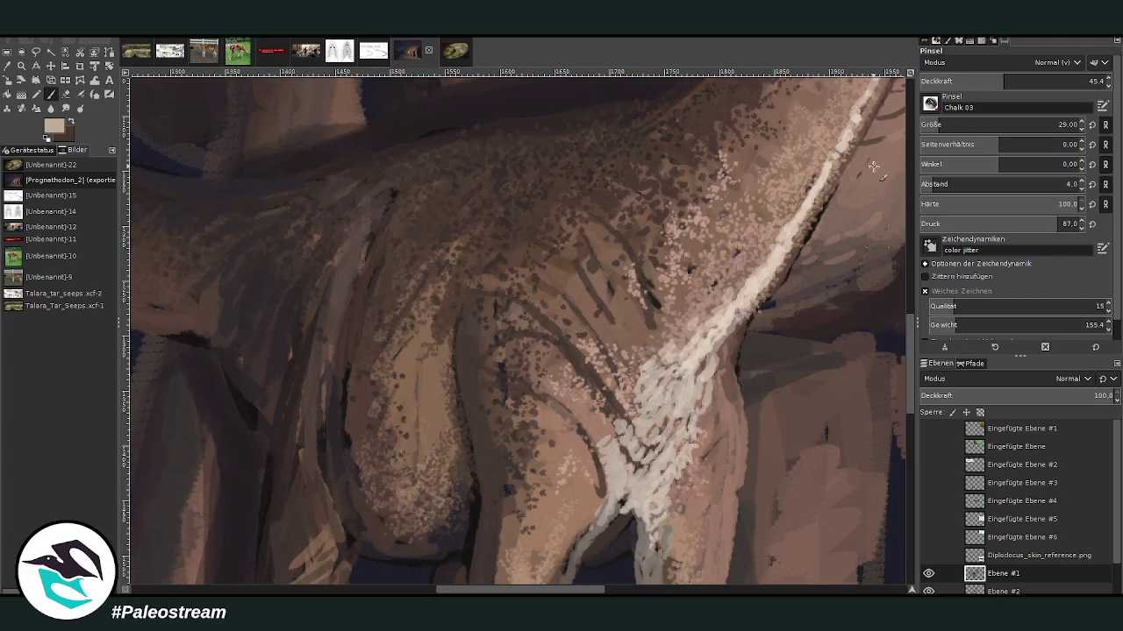
left_click(1026, 80)
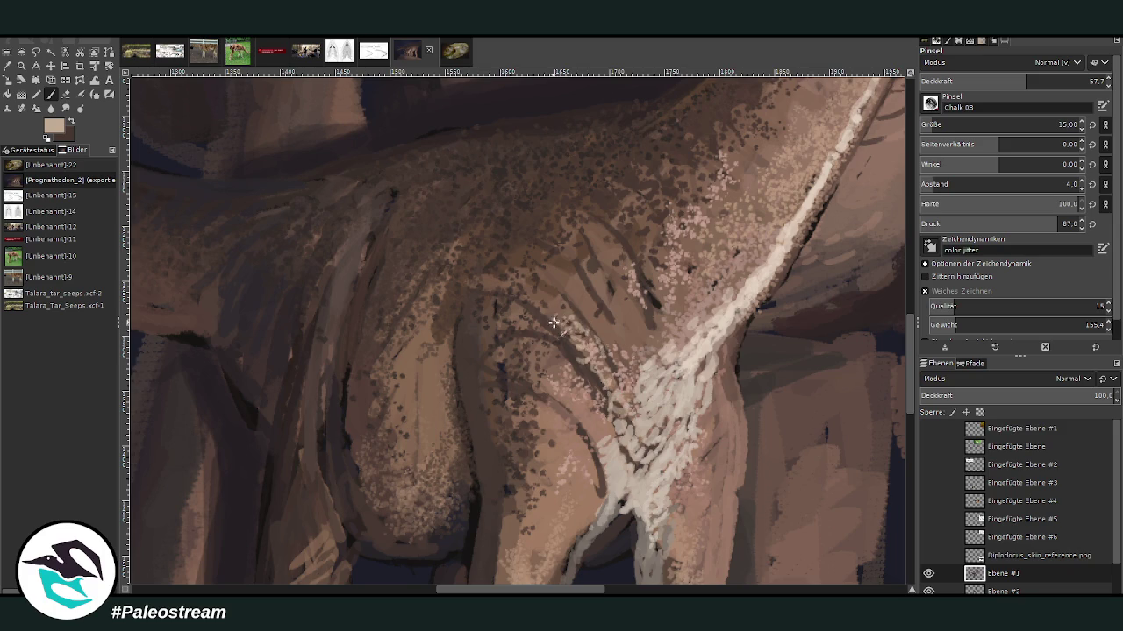
left_click(887, 335, "ctrl")
left_click(1055, 81)
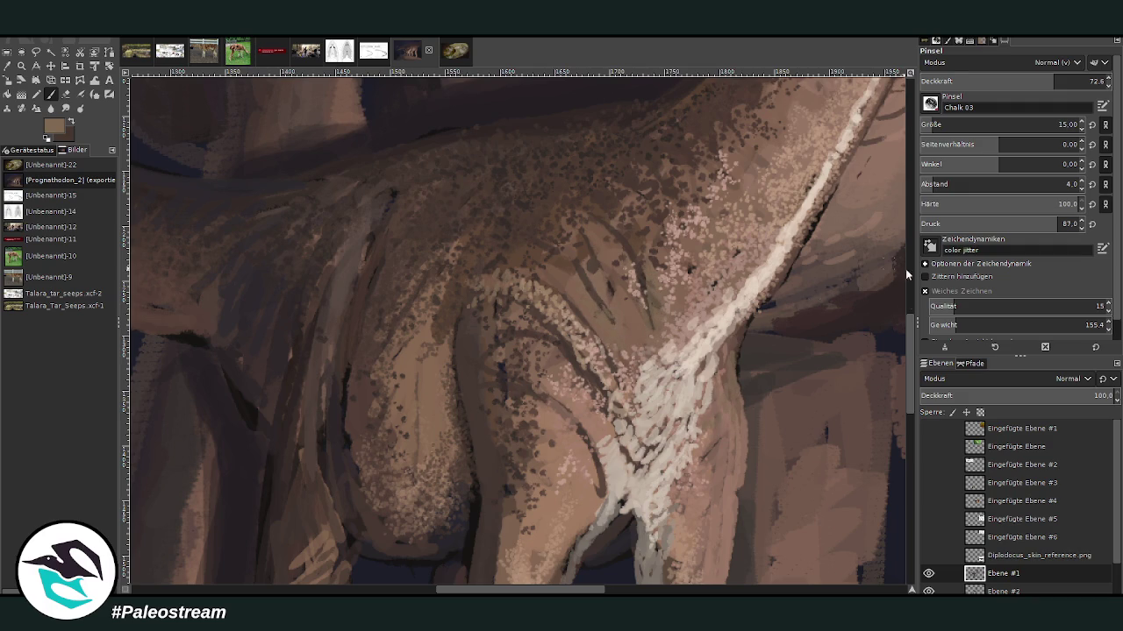
Step: Lighten the leg's shadowed left and right edges with light tan chalk strokes
scroll(899, 322, "down", 2)
scroll(892, 425, "down", 1)
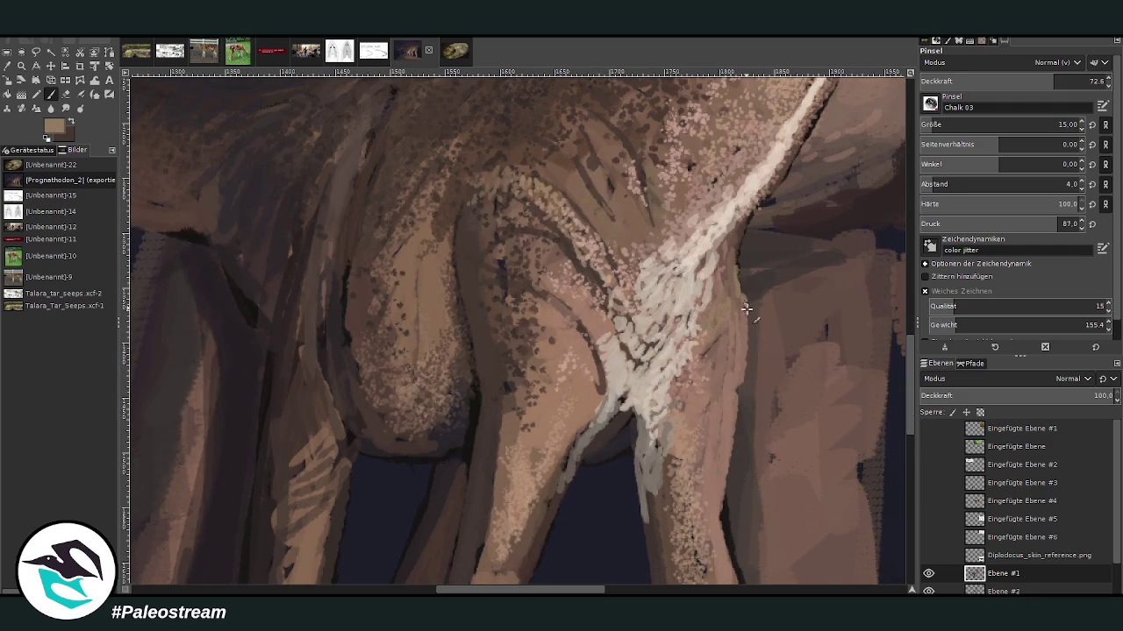
mouse_move(743, 305)
left_mouse_down()
mouse_move(738, 242)
mouse_move(728, 266)
left_mouse_up()
left_click(751, 219, "ctrl")
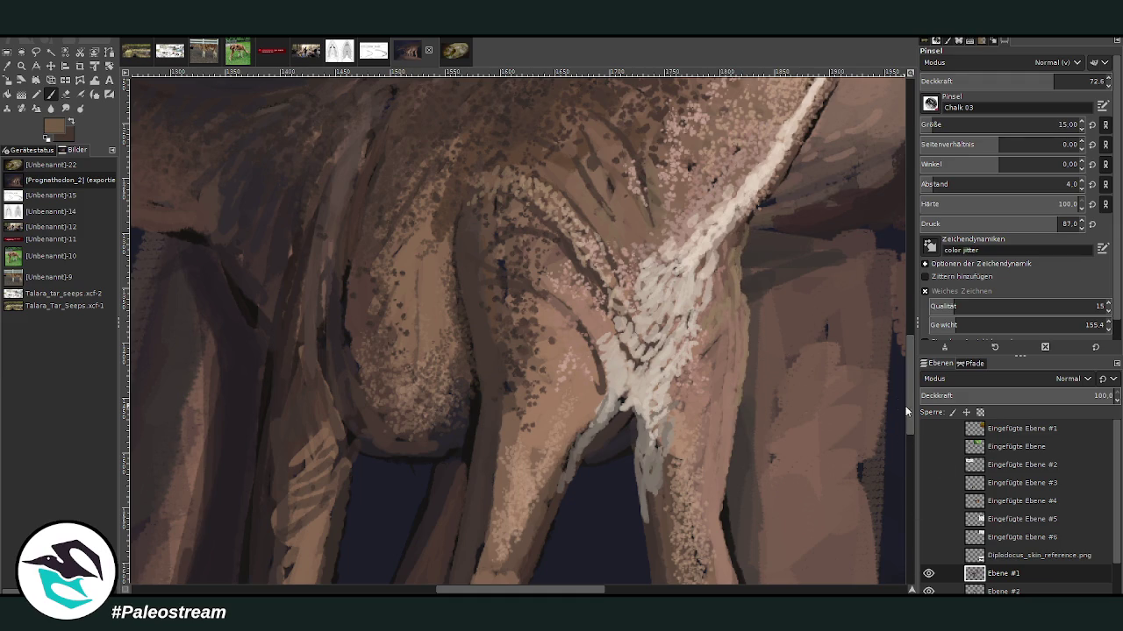
scroll(904, 406, "down", 5)
left_click_drag(729, 279, 753, 344)
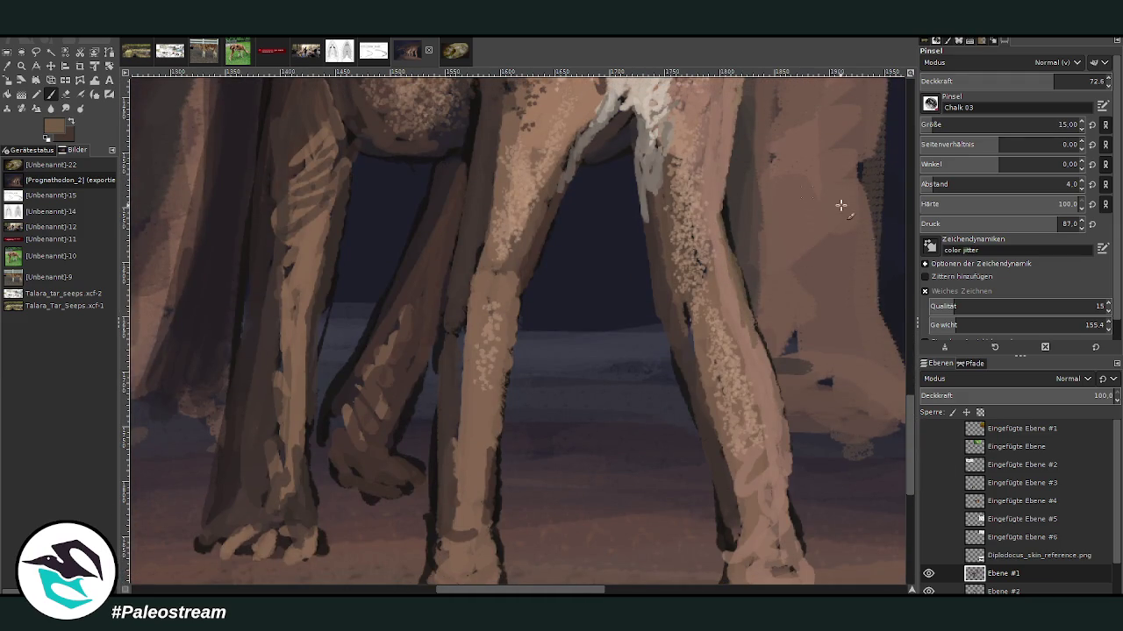
left_click_drag(721, 197, 752, 344)
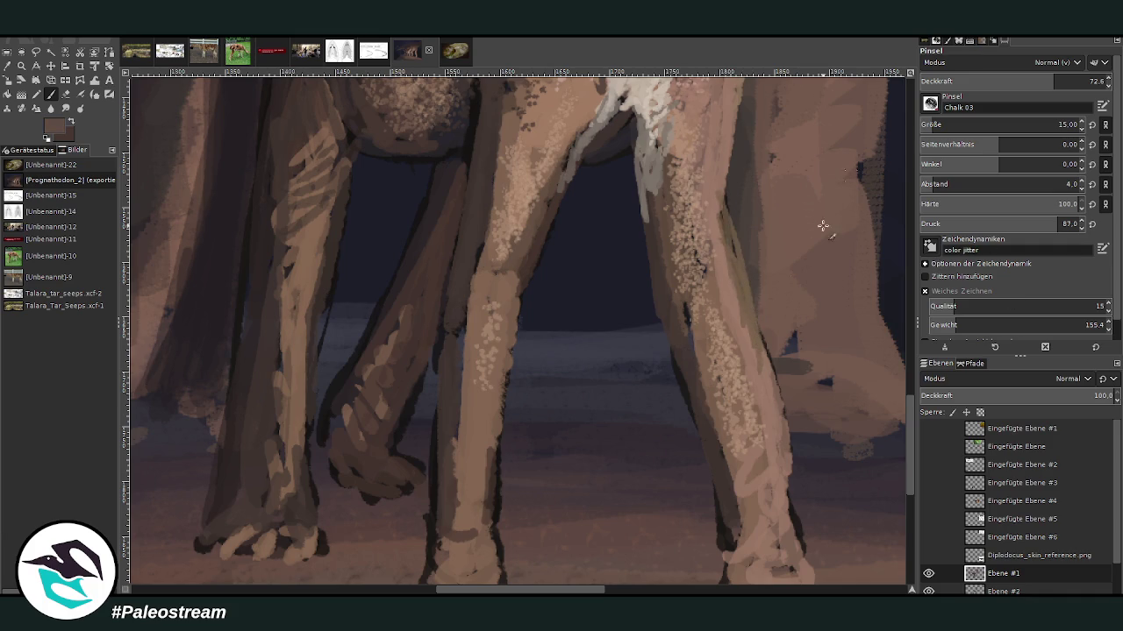
mouse_move(694, 310)
left_mouse_down()
mouse_move(671, 351)
mouse_move(691, 425)
left_mouse_up()
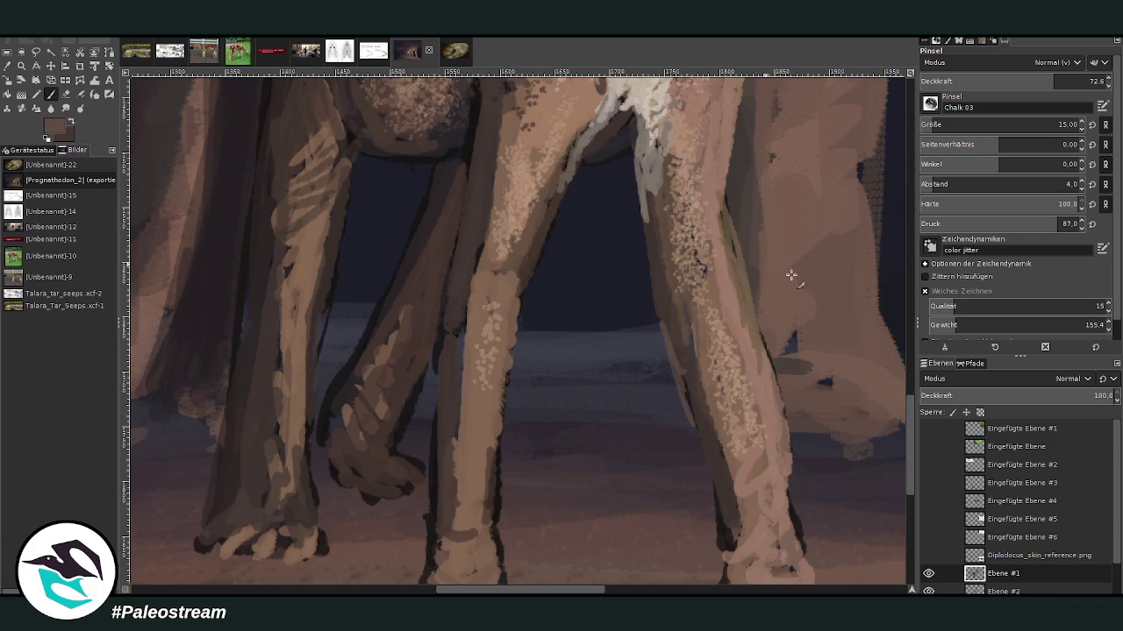
scroll(912, 443, "down", 3)
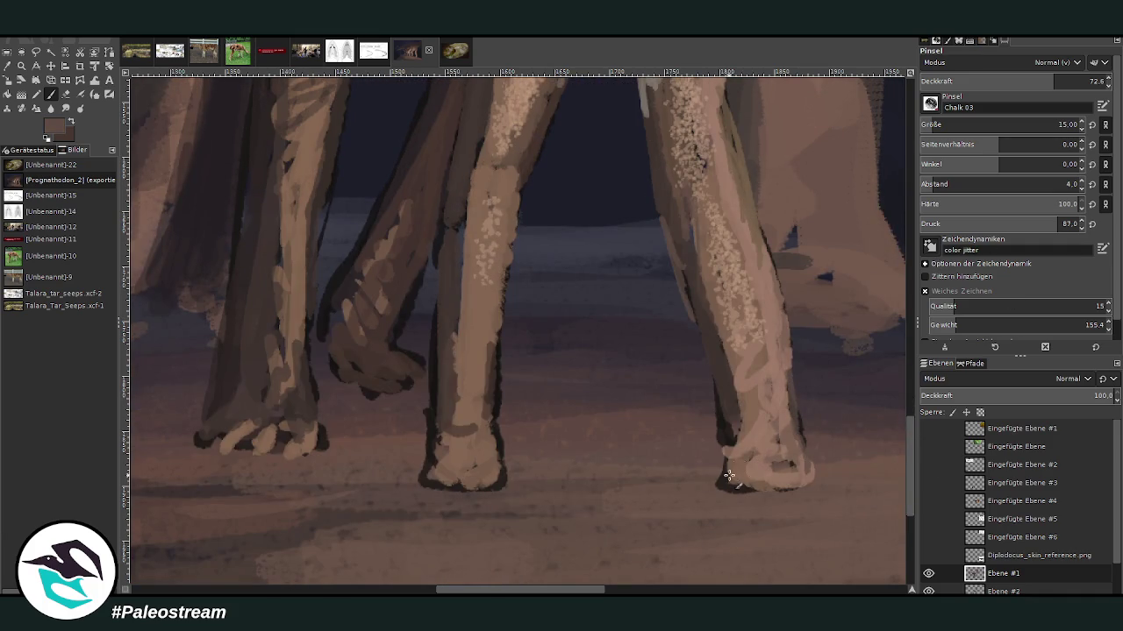
Step: At 86.8 opacity, outline the feet in dark brown and highlight the middle leg's edges
left_click_drag(1057, 82, 1084, 82)
mouse_move(722, 481)
left_mouse_down()
mouse_move(736, 454)
mouse_move(717, 489)
left_mouse_up()
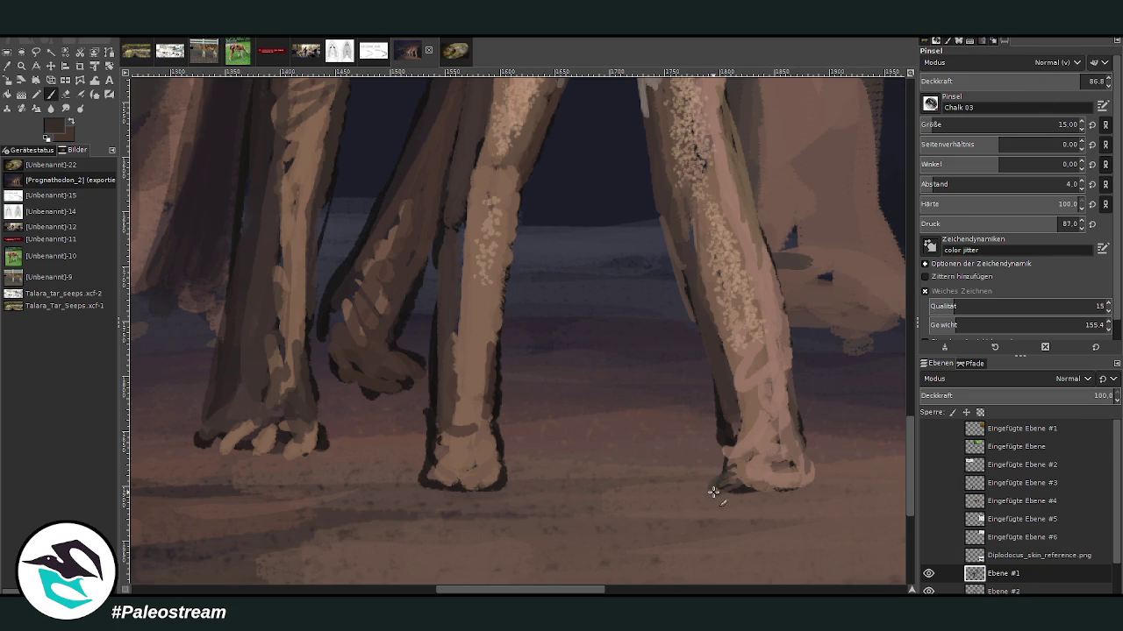
mouse_move(503, 471)
left_mouse_down()
mouse_move(527, 492)
mouse_move(499, 360)
left_mouse_up()
left_click_drag(431, 451, 425, 478)
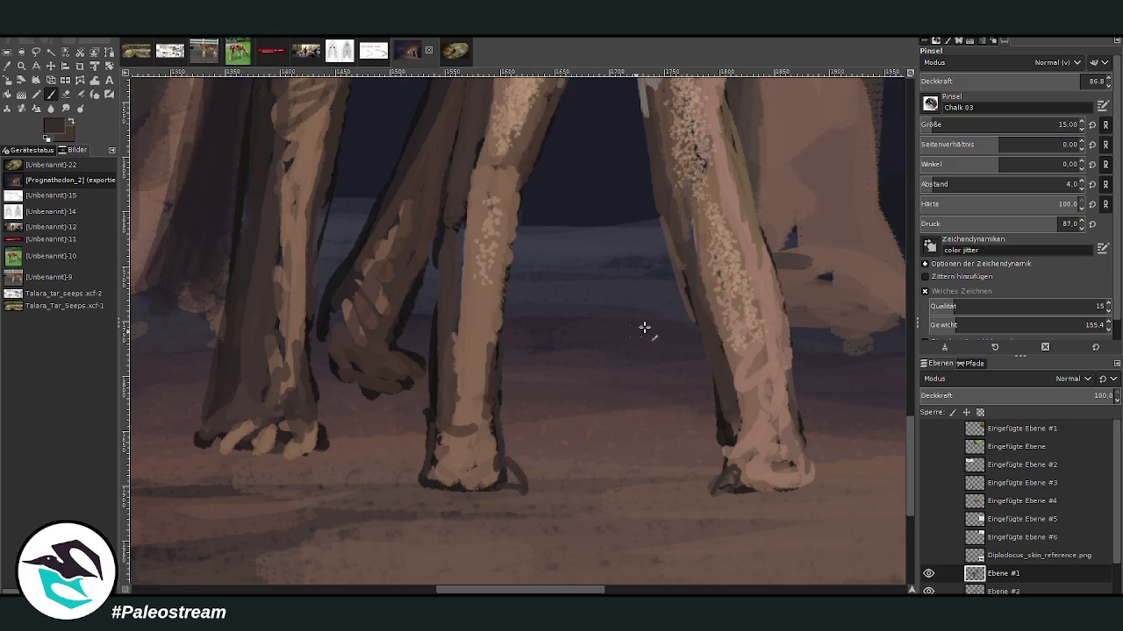
mouse_move(507, 466)
left_mouse_down()
mouse_move(424, 481)
mouse_move(434, 388)
left_mouse_up()
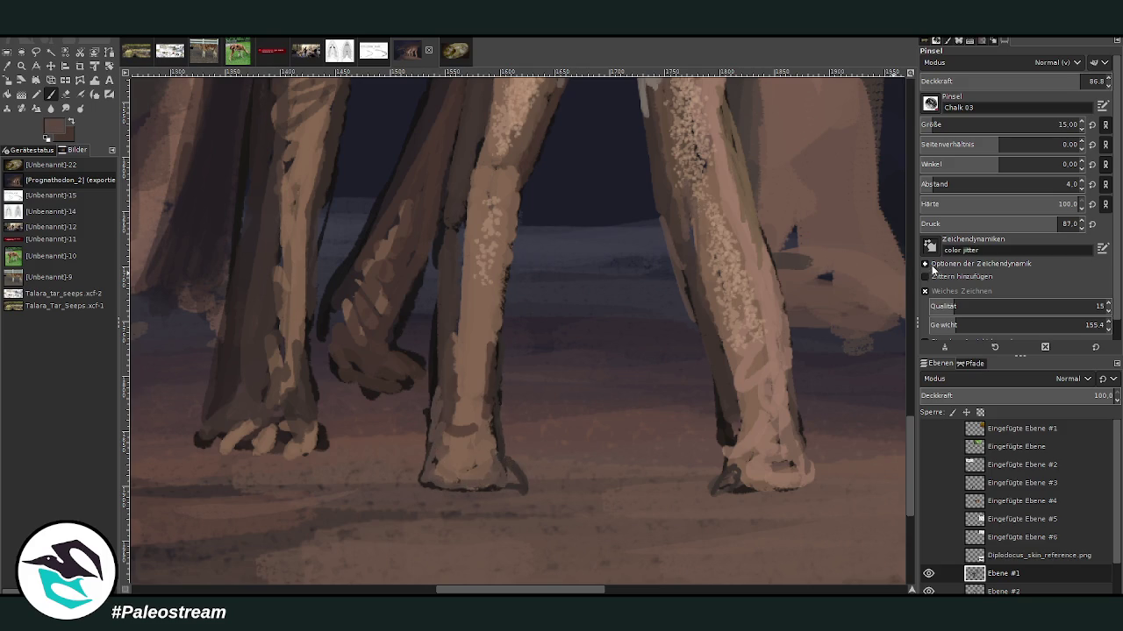
left_click_drag(496, 338, 495, 439)
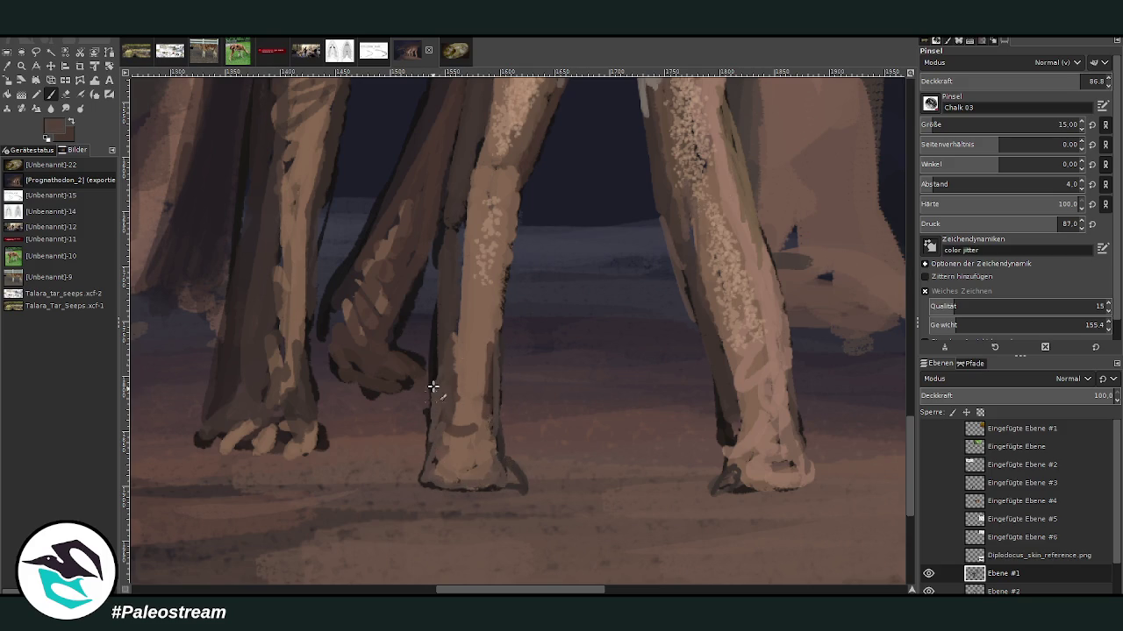
mouse_move(431, 377)
left_mouse_down()
mouse_move(434, 322)
mouse_move(458, 304)
left_mouse_up()
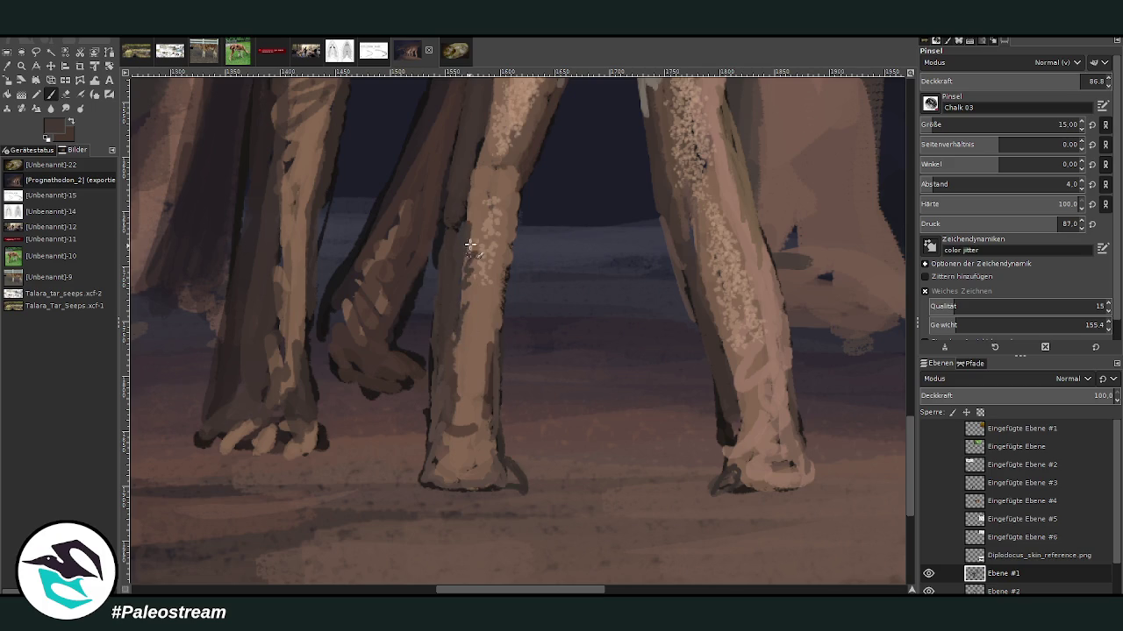
Step: Fit the painting to the window, then zoom in on the young sauropod's pale chest stripe
key("shift+ctrl+j")
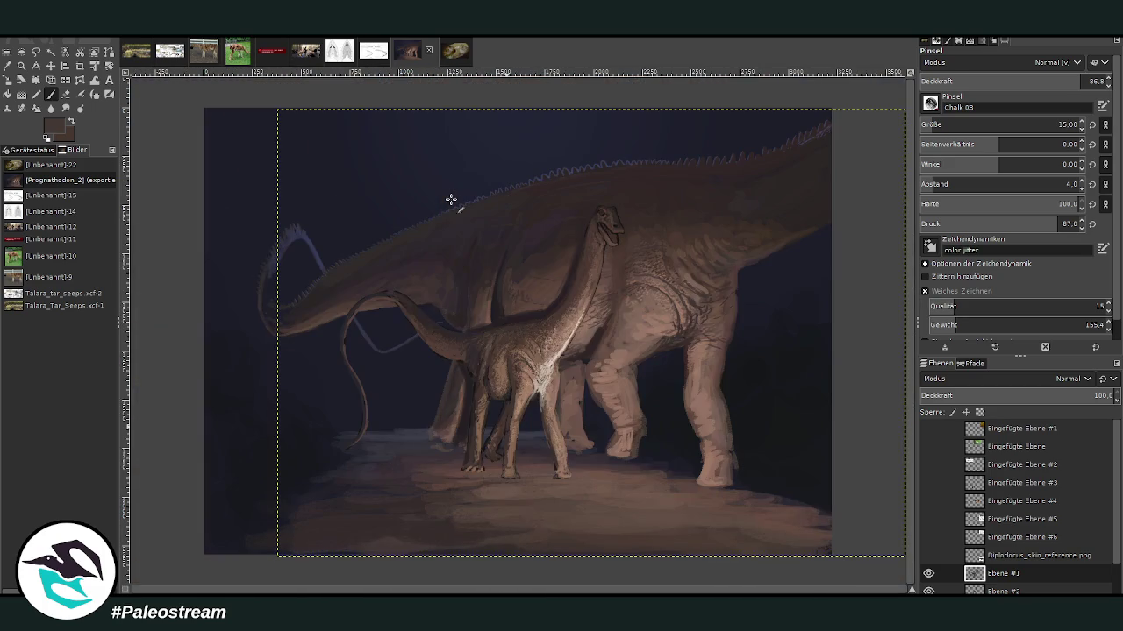
key("z")
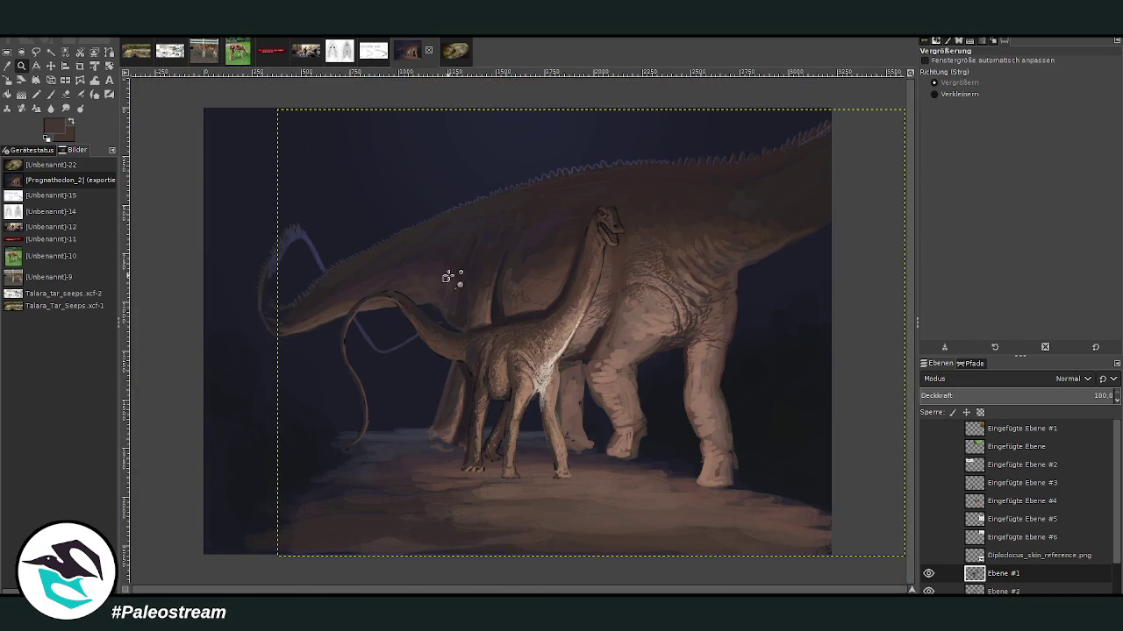
left_click_drag(436, 275, 612, 482)
left_click_drag(422, 123, 647, 484)
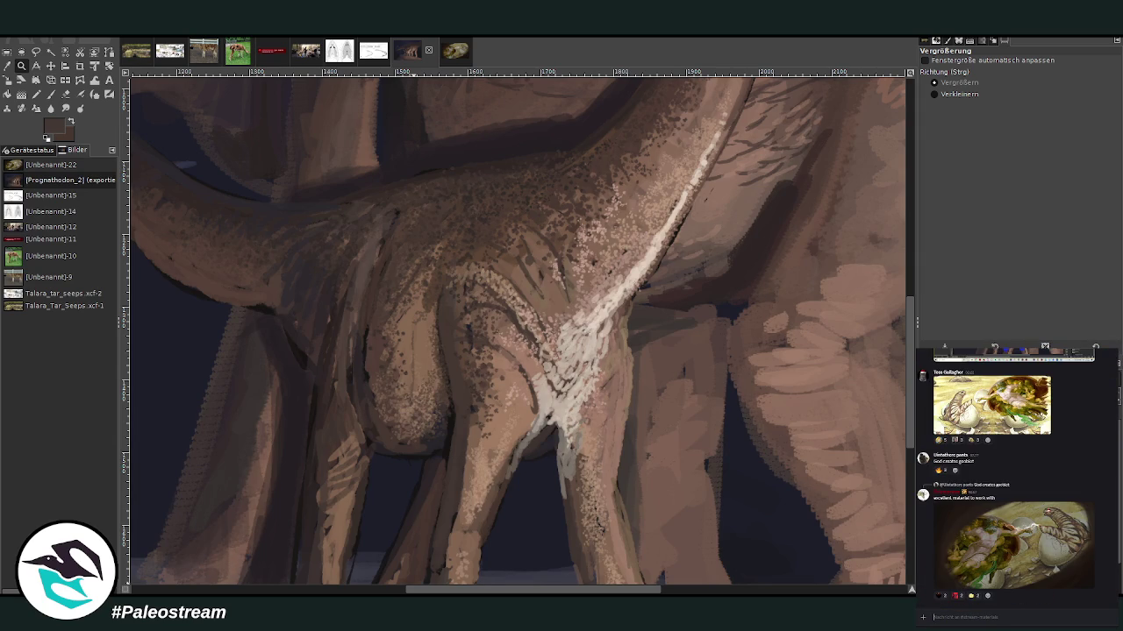
scroll(846, 452, "up", 2)
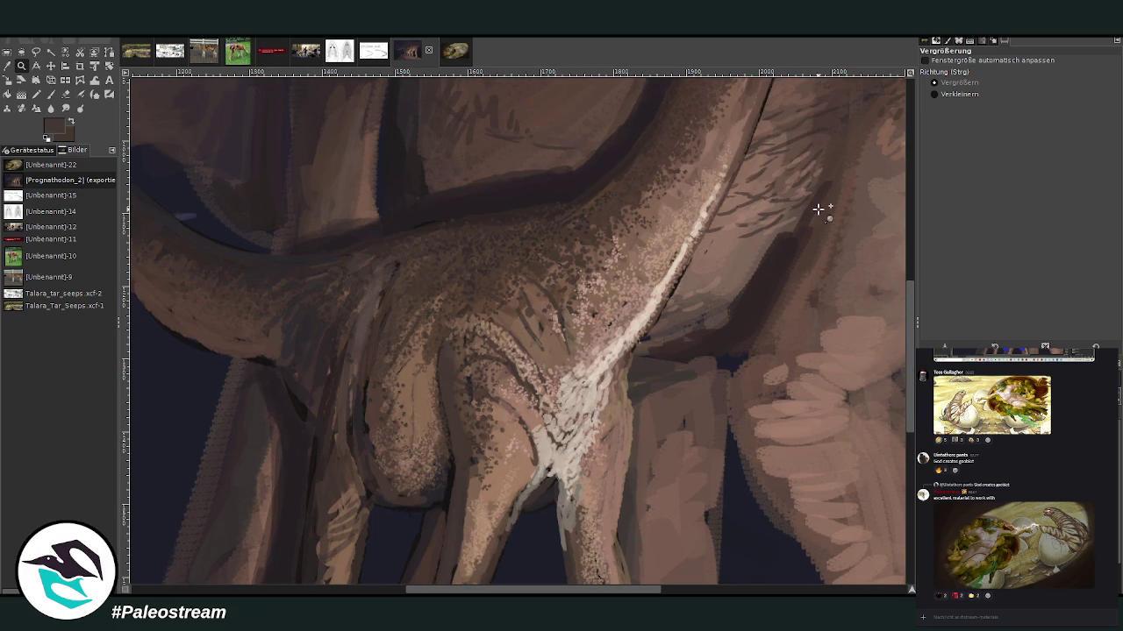
left_click_drag(256, 113, 629, 552)
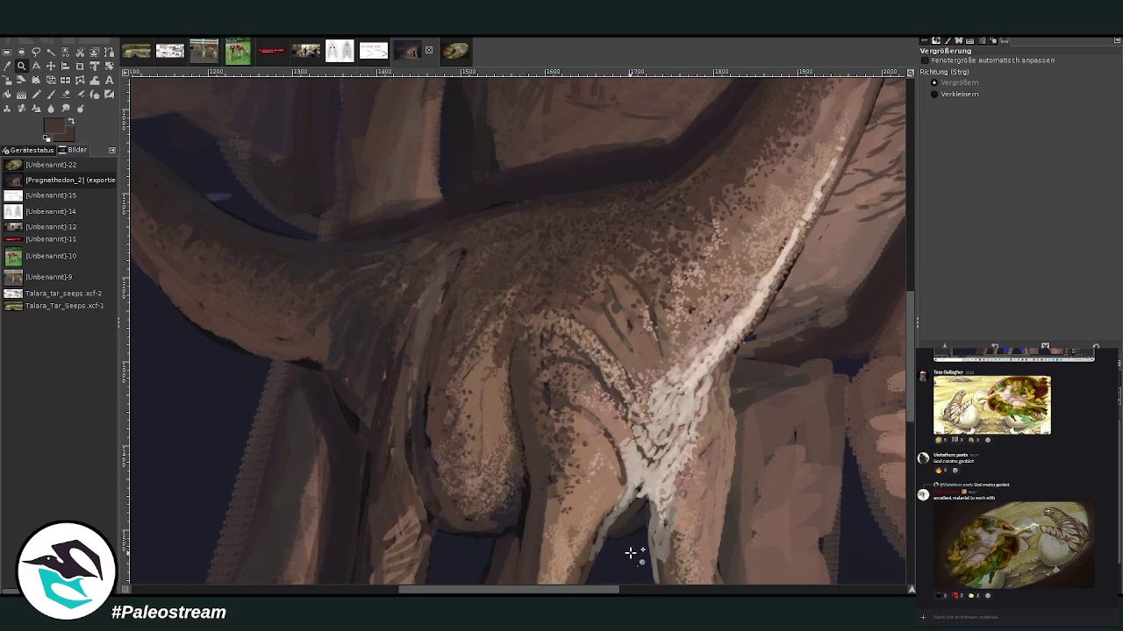
Step: Pan across the canvas and bring the Bird's eye view skin diagram in as a layer
left_click(50, 94)
left_click_drag(910, 377, 910, 308)
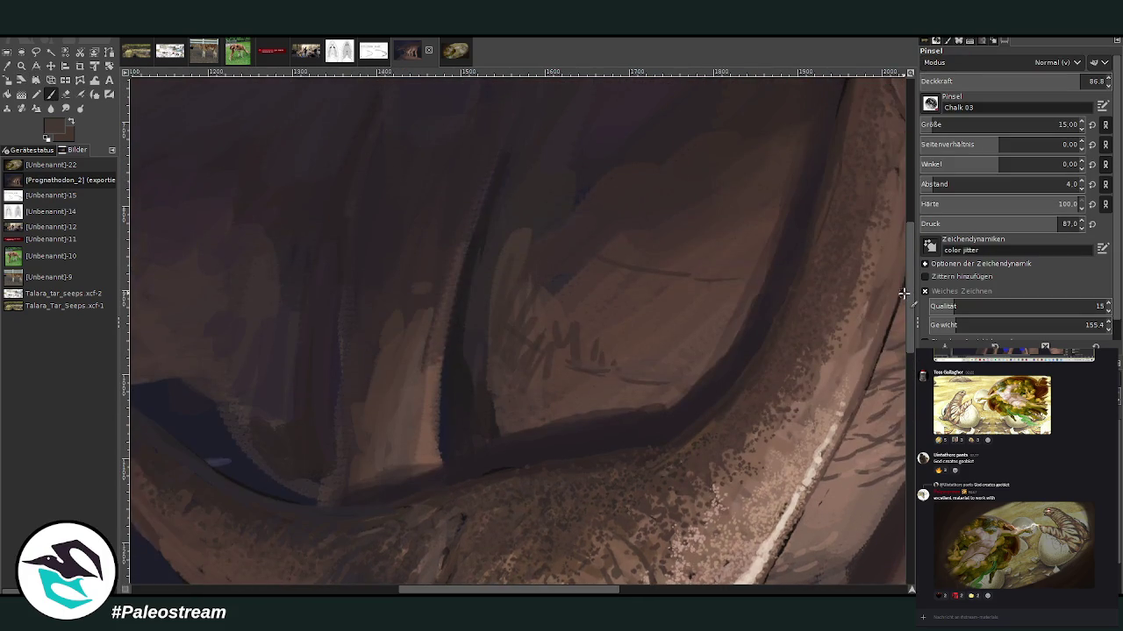
scroll(903, 293, "down", 3)
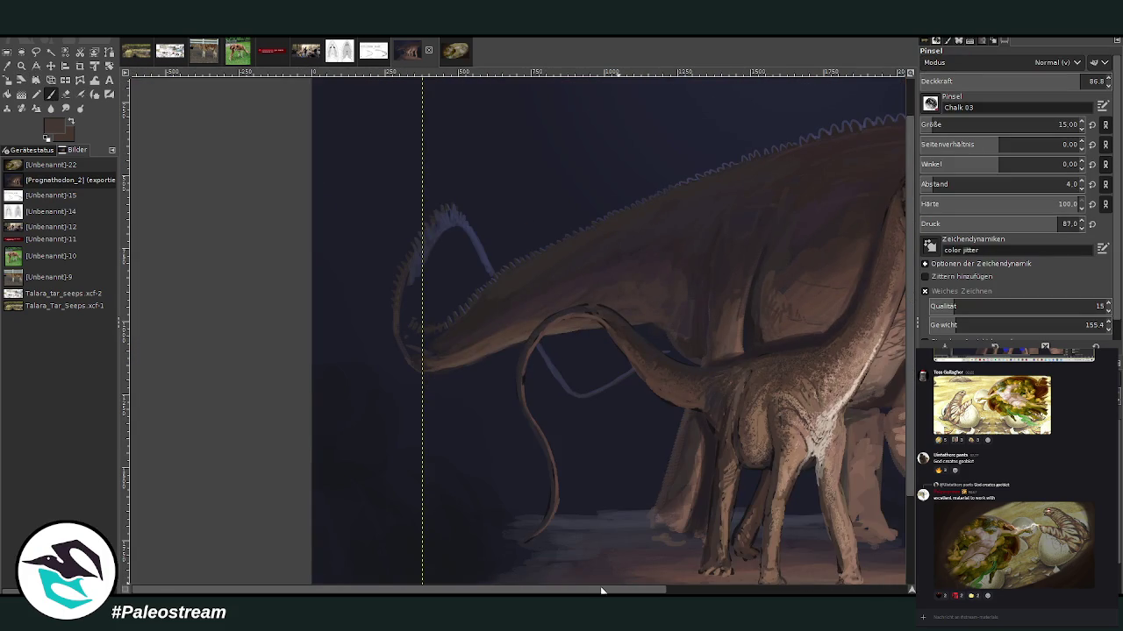
left_click_drag(603, 592, 780, 592)
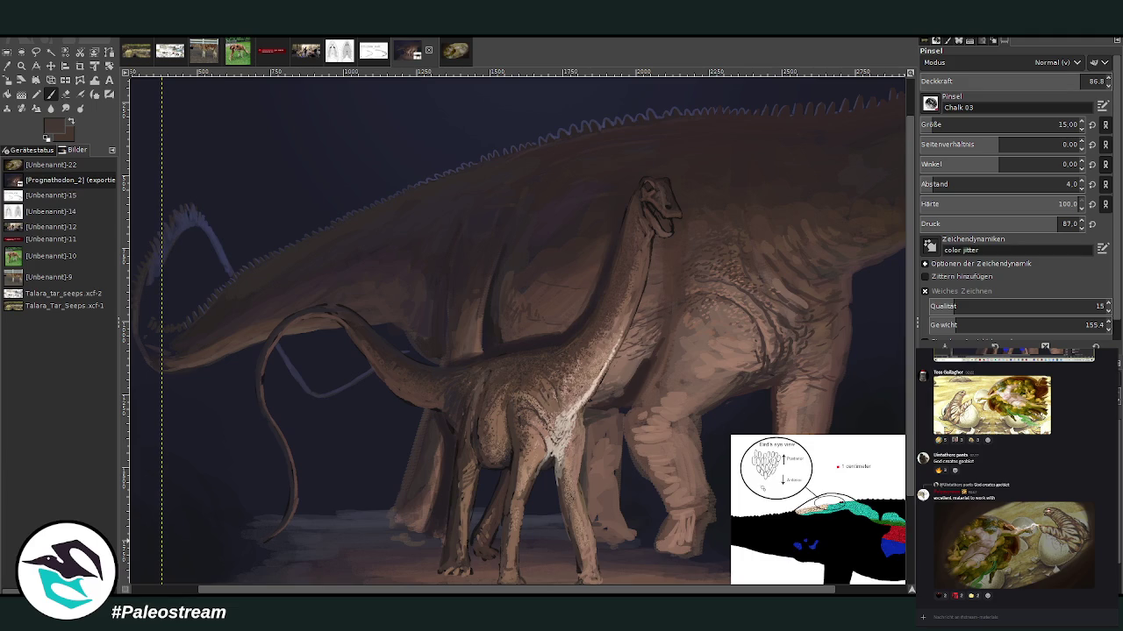
Step: Move the skin diagram to the canvas centre and zoom in on it beside the young sauropod
left_click(51, 67)
mouse_move(874, 552)
left_mouse_down()
mouse_move(527, 531)
mouse_move(479, 516)
mouse_move(642, 464)
mouse_move(722, 415)
left_mouse_up()
key("z")
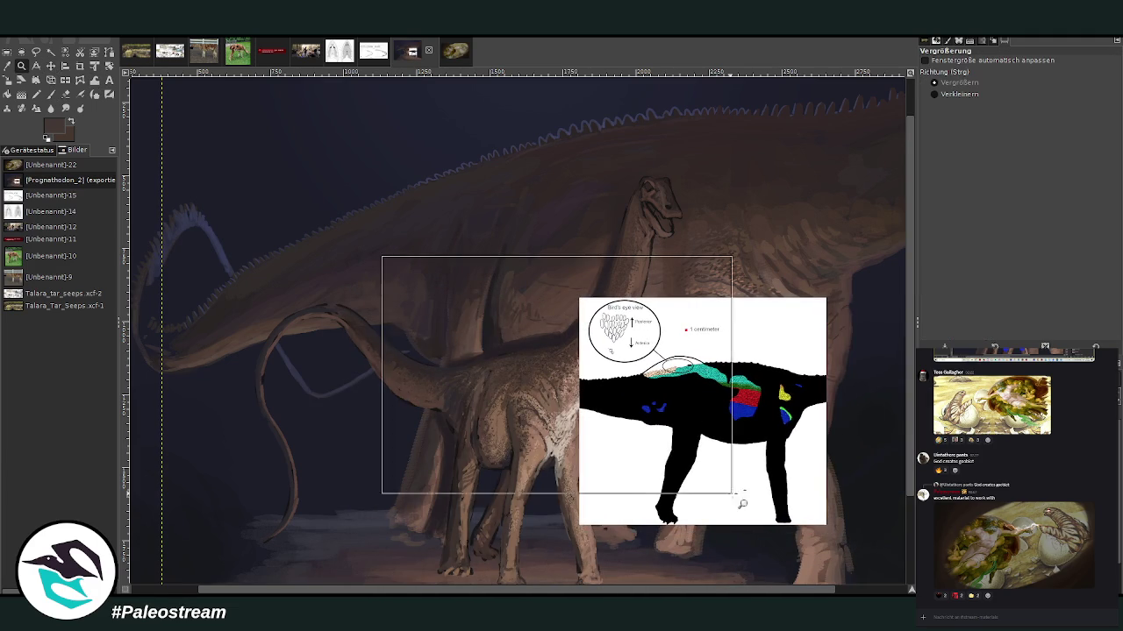
left_click_drag(381, 257, 766, 518)
scroll(561, 537, "down", 2)
scroll(561, 537, "up", 2)
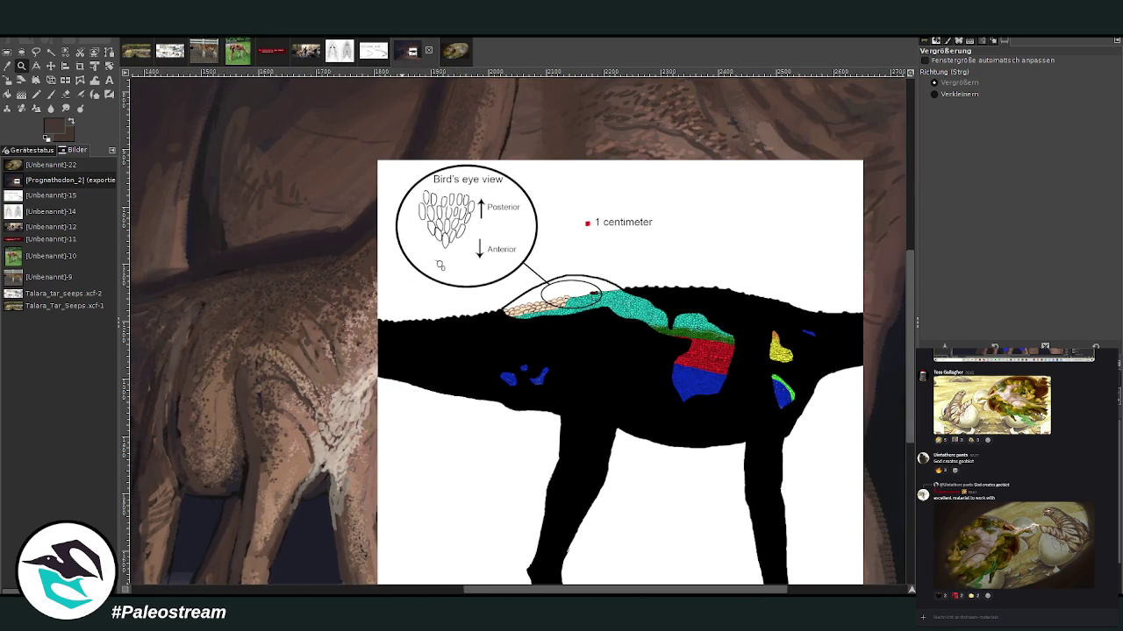
scroll(517, 369, "left", 1)
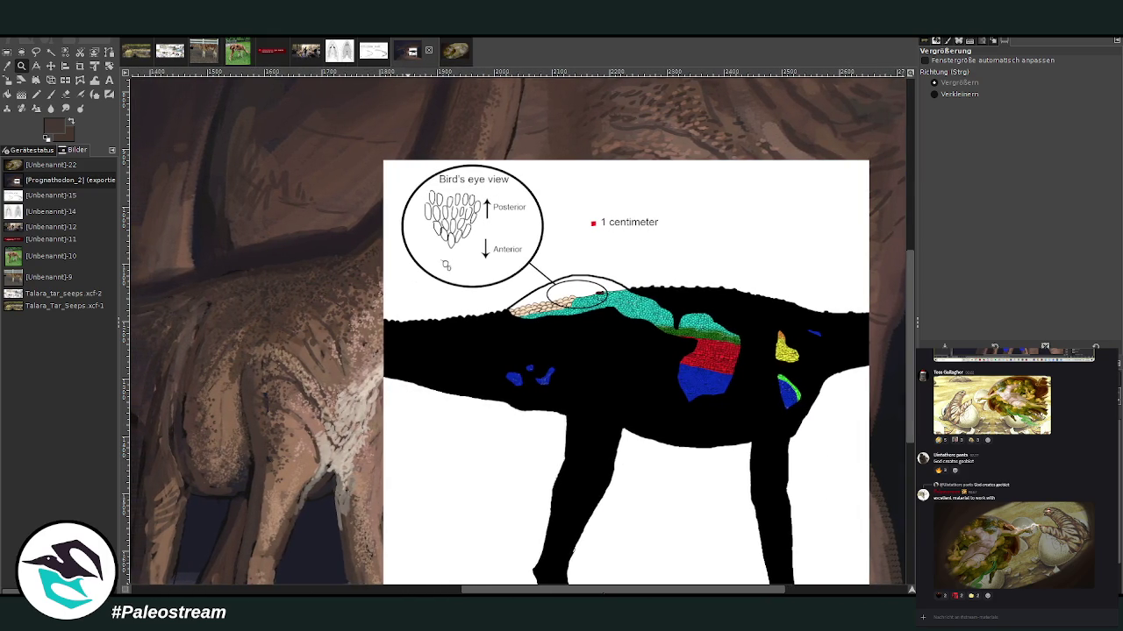
scroll(521, 579, "left", 2)
scroll(521, 579, "left", 3)
scroll(521, 579, "left", 1)
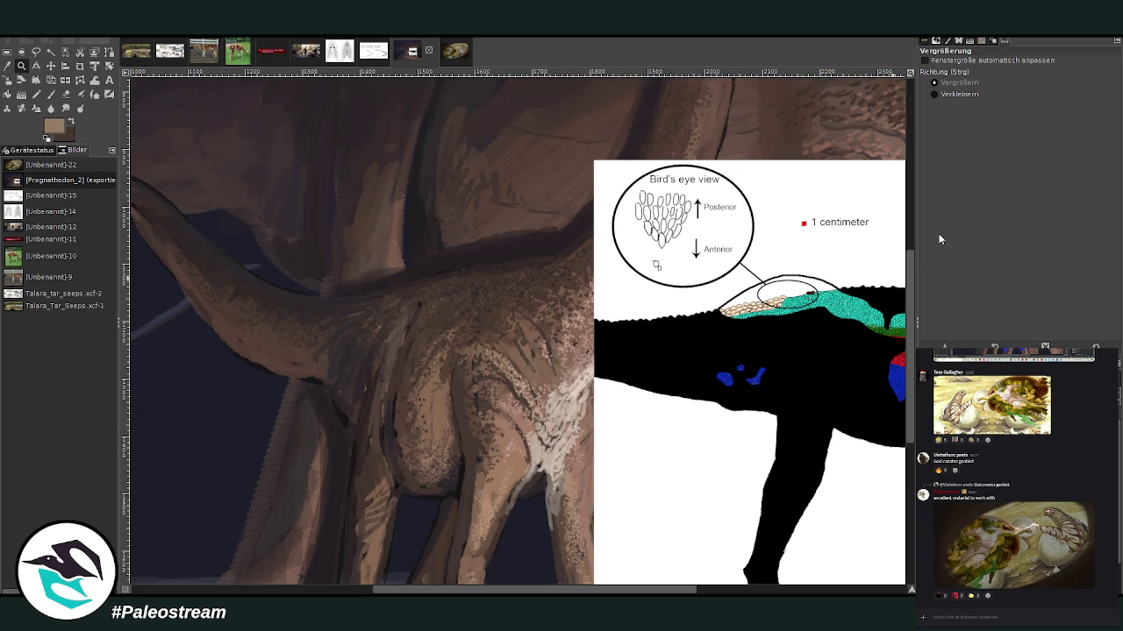
Step: Dab faint light chalk flecks on the shoulder with a size 18 brush, then lower opacity to 61.8
left_click(51, 94)
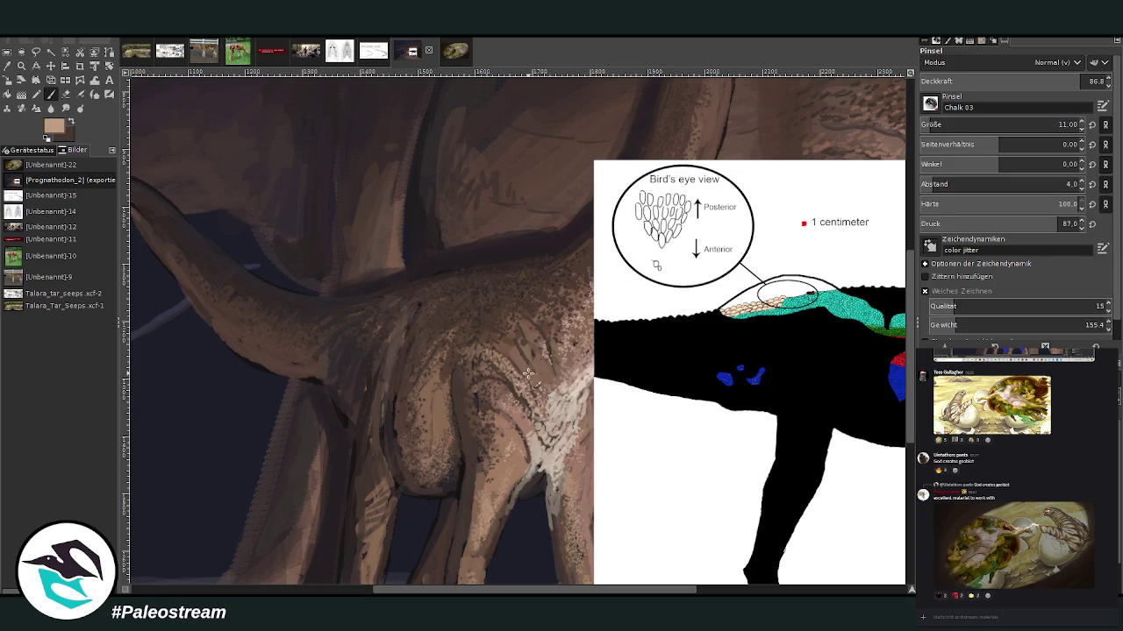
key("bracketright")
key("bracketright")
key("bracketright")
key("bracketright")
key("bracketright")
key("bracketright")
mouse_move(514, 352)
left_mouse_down()
mouse_move(530, 348)
mouse_move(550, 380)
left_mouse_up()
left_click_drag(557, 365, 531, 334)
left_click(1025, 81)
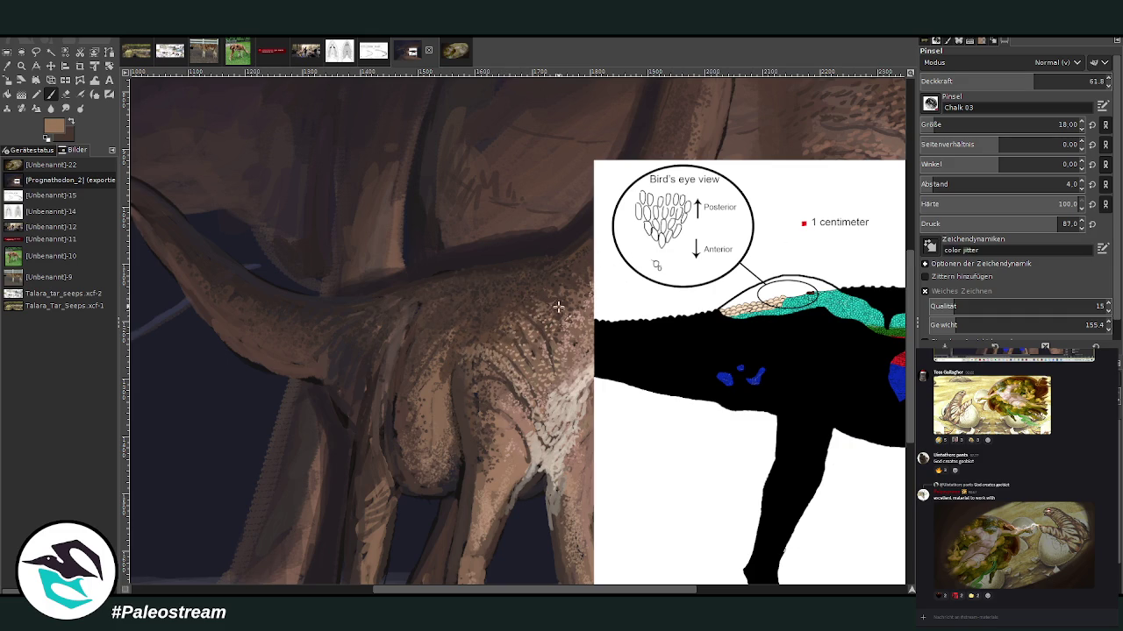
key("shift+ctrl+j")
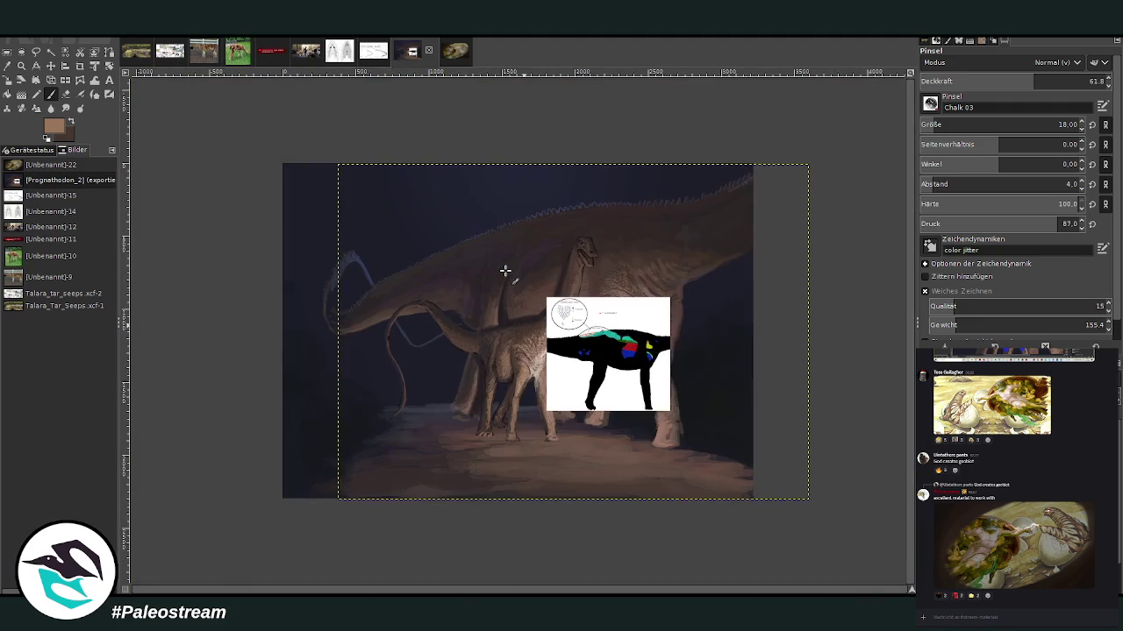
Step: Zoom in on the young sauropod's back and tail, sample the blue-grey background, and set opacity to 70
key("z")
mouse_move(360, 209)
left_mouse_down()
mouse_move(544, 386)
mouse_move(529, 393)
left_mouse_up()
key("o")
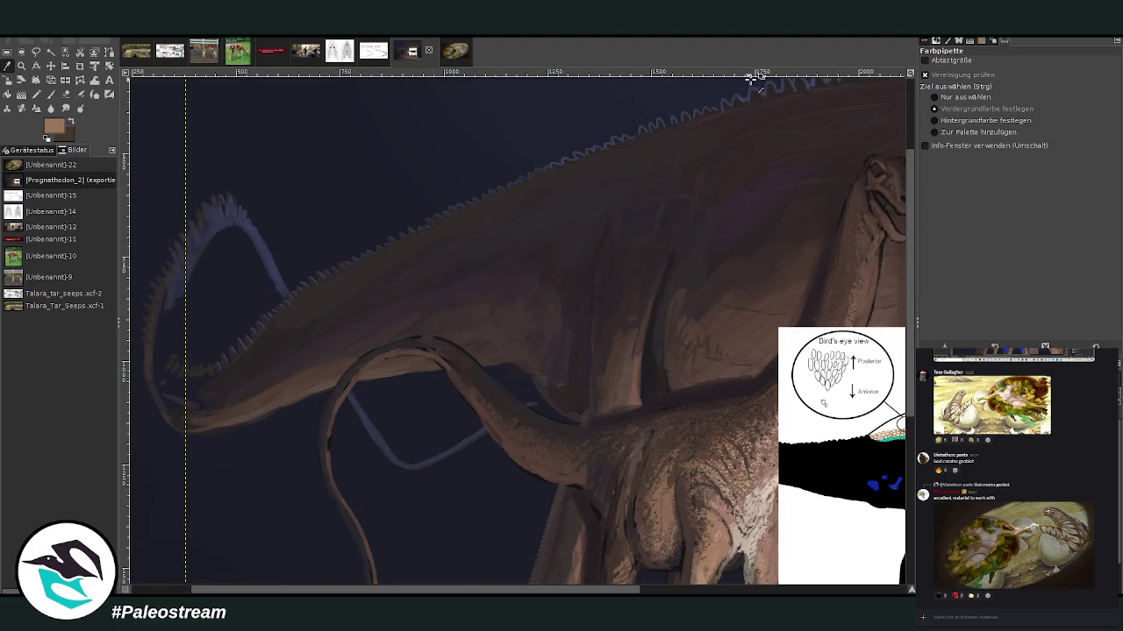
left_click(760, 91)
key("p")
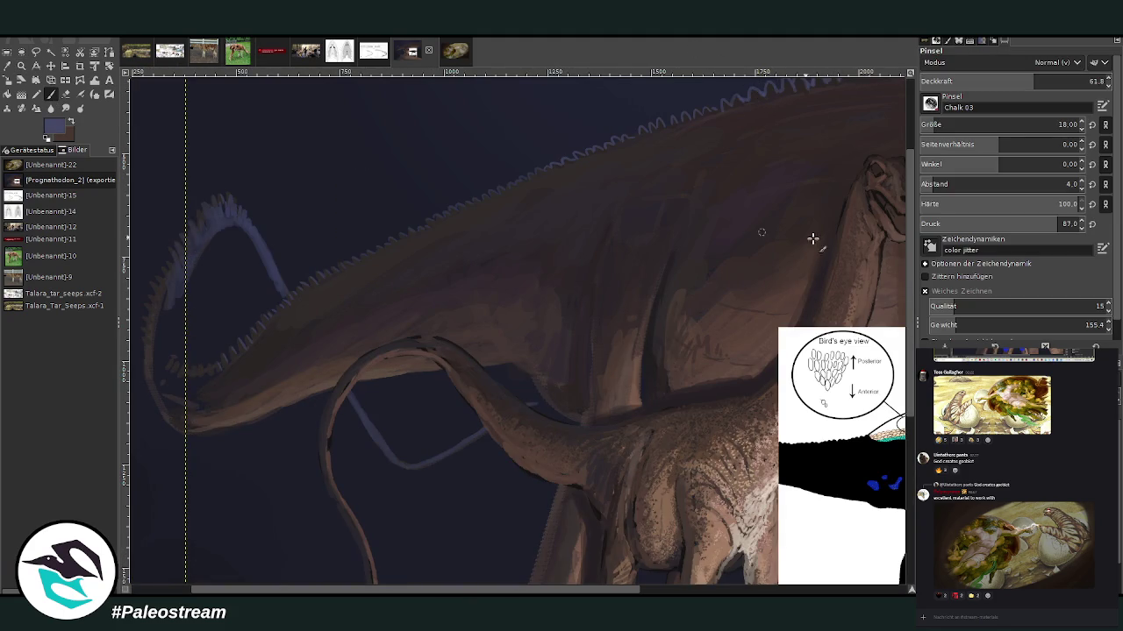
scroll(1009, 125, "down", 2)
left_click(1049, 77)
type("70")
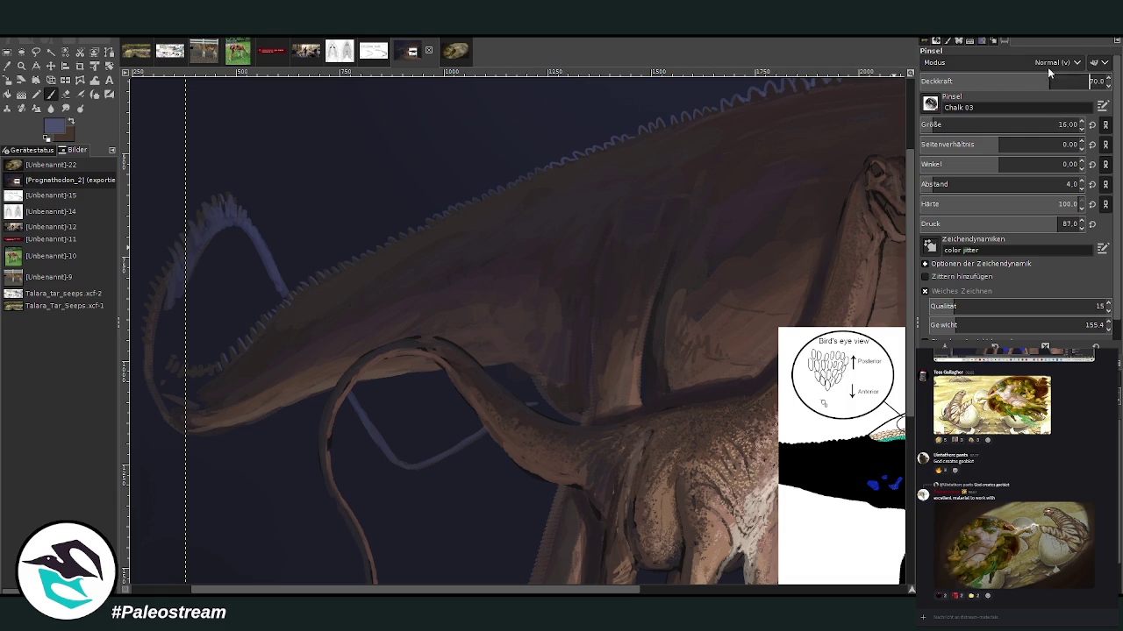
Step: Paint thin pale rim strokes along the back and the tail's top and left edges at 46.4 opacity
left_click_drag(664, 409, 597, 425)
left_click(1006, 81)
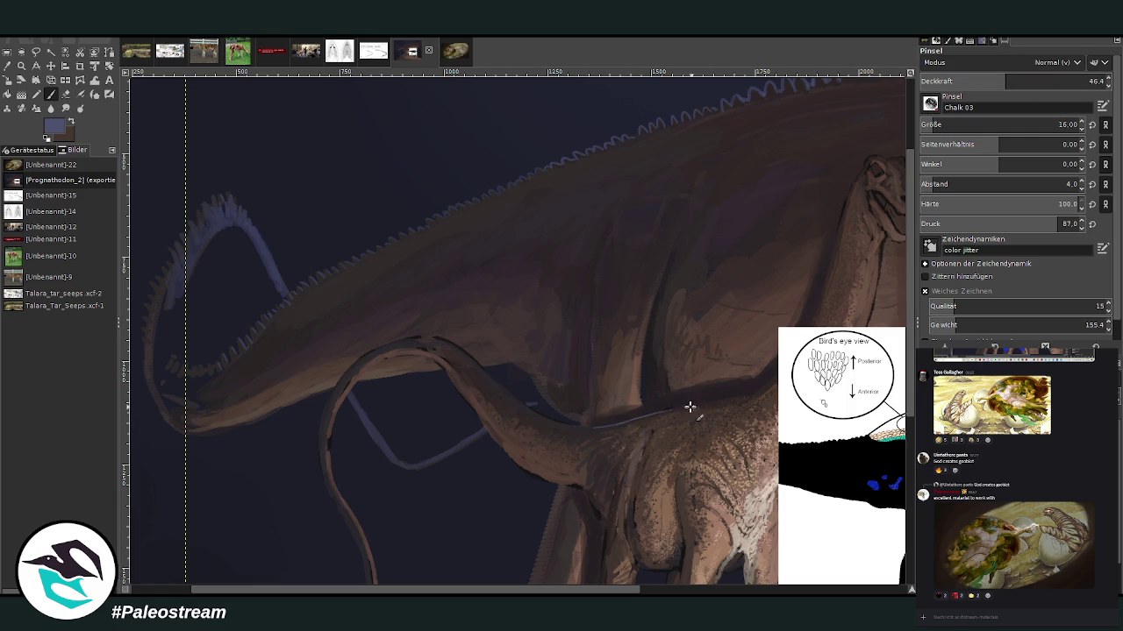
left_click_drag(601, 427, 537, 412)
left_click_drag(384, 334, 371, 352)
left_click_drag(326, 402, 416, 331)
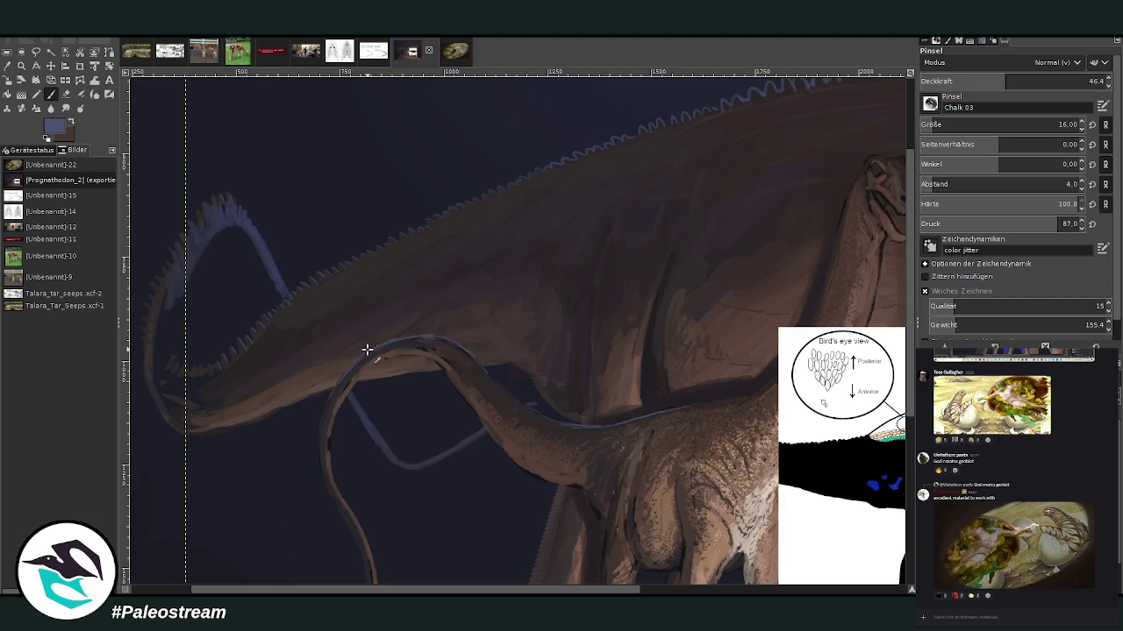
mouse_move(361, 357)
left_mouse_down()
mouse_move(334, 383)
mouse_move(320, 425)
left_mouse_up()
Step: Fit the image in the window, then zoom in on the dinosaurs and the diagram
key("shift+ctrl+j")
key("z")
left_click_drag(431, 204, 637, 479)
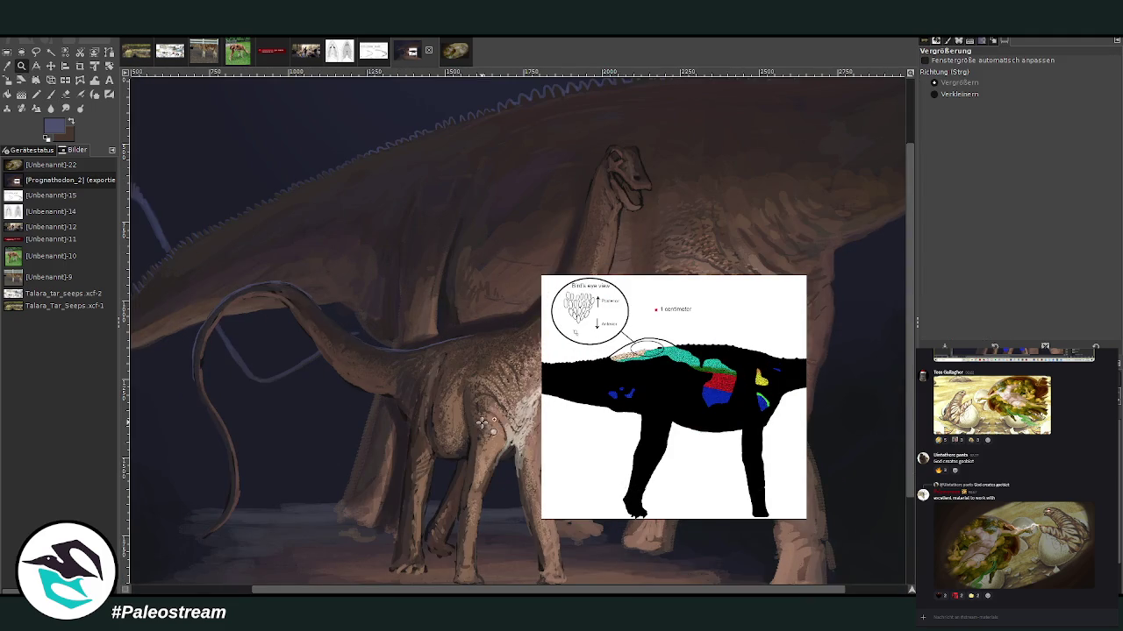
Step: Move the diagram reference to the right and zoom in on the young sauropod's chest and legs
key("m")
left_click_drag(673, 402, 788, 387)
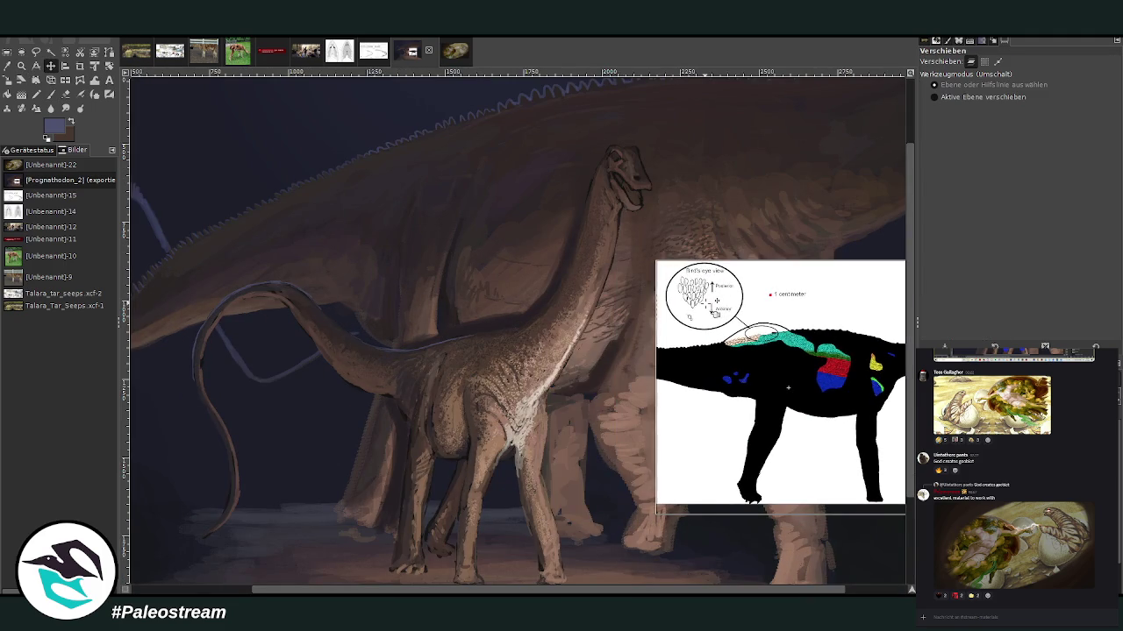
key("z")
left_click_drag(392, 250, 586, 503)
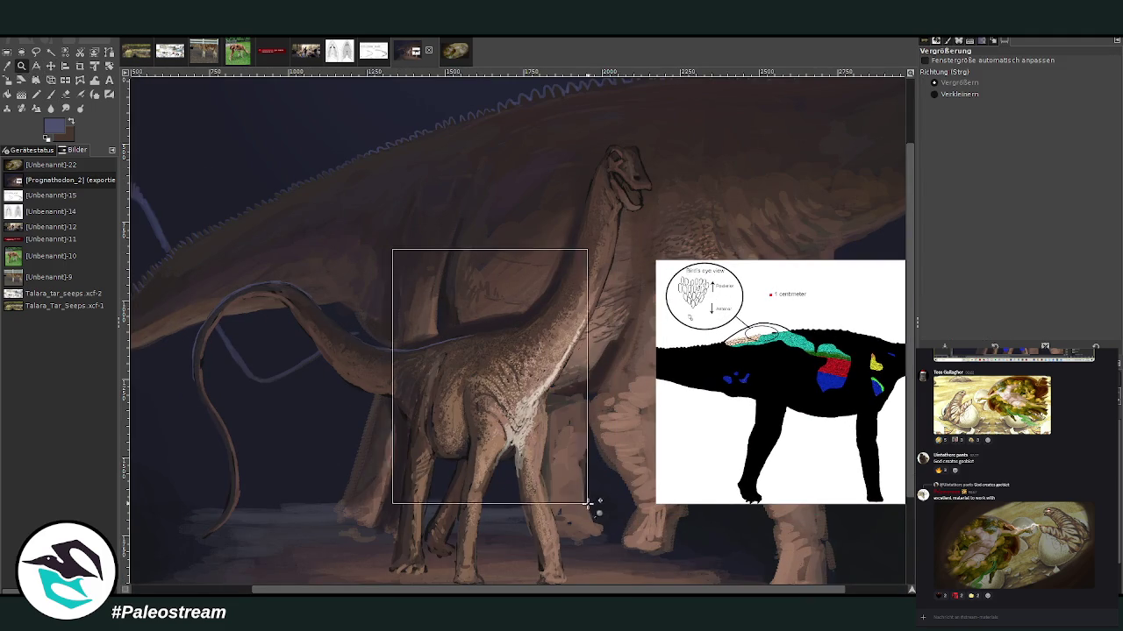
left_click_drag(476, 214, 654, 556)
Step: Sample the brown skin colour and try a larger, more opaque chest stroke, then undo it
key("o")
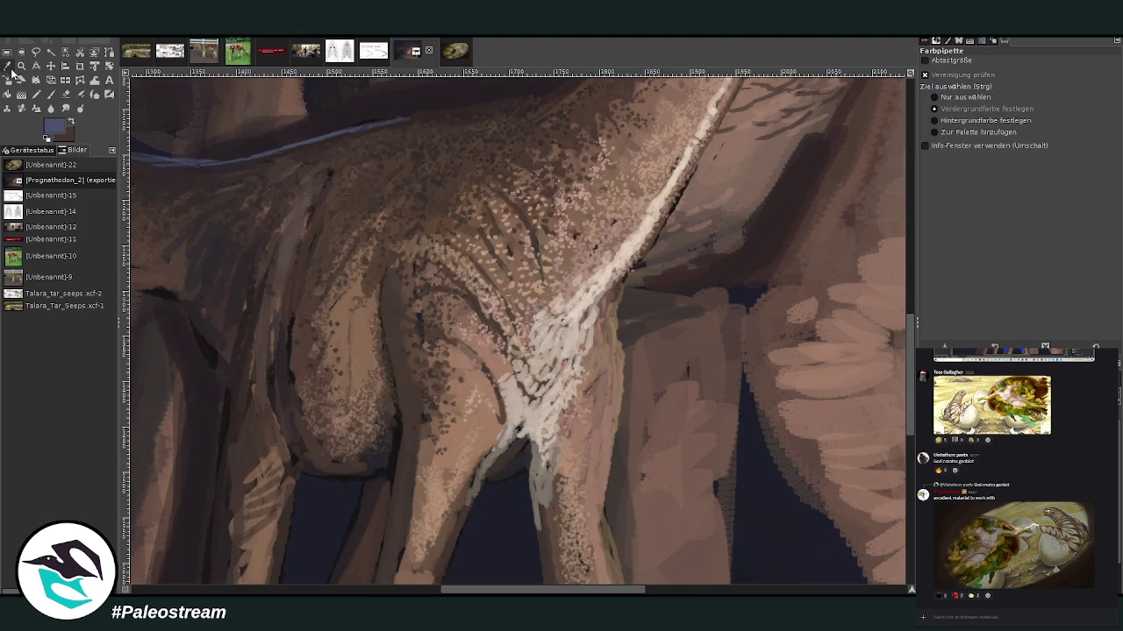
left_click(494, 414)
key("p")
left_click_drag(936, 123, 952, 124)
left_click_drag(965, 81, 1068, 74)
mouse_move(506, 400)
left_mouse_down()
mouse_move(502, 447)
mouse_move(493, 419)
mouse_move(492, 430)
left_mouse_up()
key("ctrl+z")
key("ctrl+z")
key("ctrl+z")
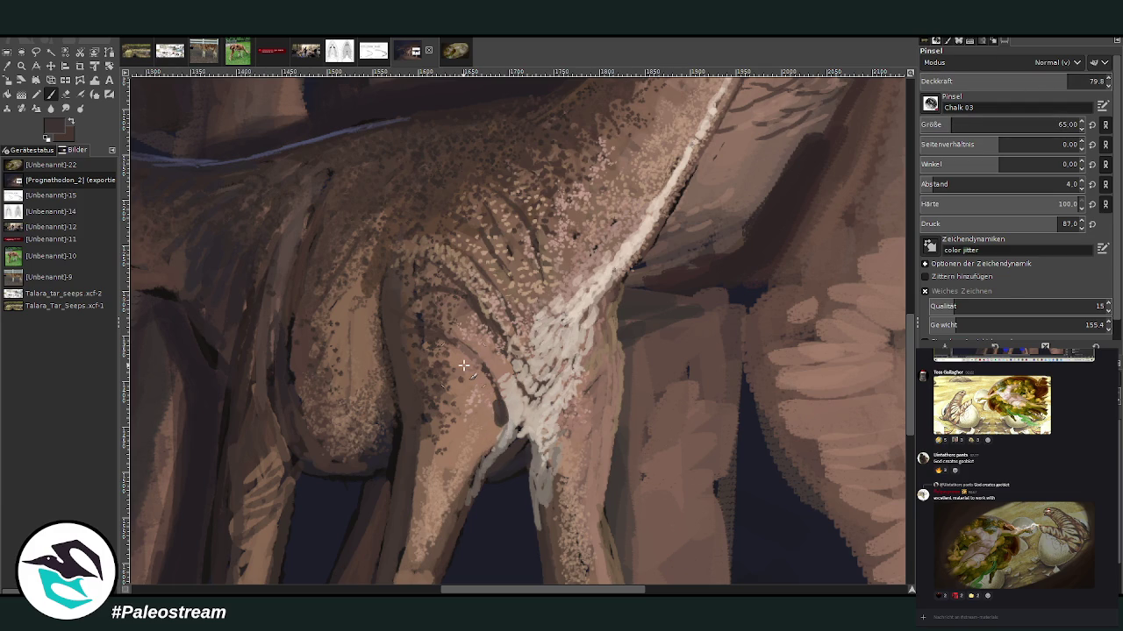
Step: With a size-41 brush, paint dark brown strokes along the pale stripe's left edge
left_click(965, 121)
left_click_drag(500, 407, 483, 460)
mouse_move(496, 379)
left_mouse_down()
mouse_move(478, 443)
mouse_move(498, 439)
left_mouse_up()
mouse_move(566, 409)
left_mouse_down()
mouse_move(554, 452)
mouse_move(616, 352)
mouse_move(601, 402)
mouse_move(621, 339)
mouse_move(584, 406)
mouse_move(539, 419)
mouse_move(466, 375)
left_mouse_up()
Step: Shrink the brush to 25 and dab dark chalk texture over the chest and across the front leg
left_click_drag(1035, 124, 1009, 125)
left_click_drag(491, 390, 478, 430)
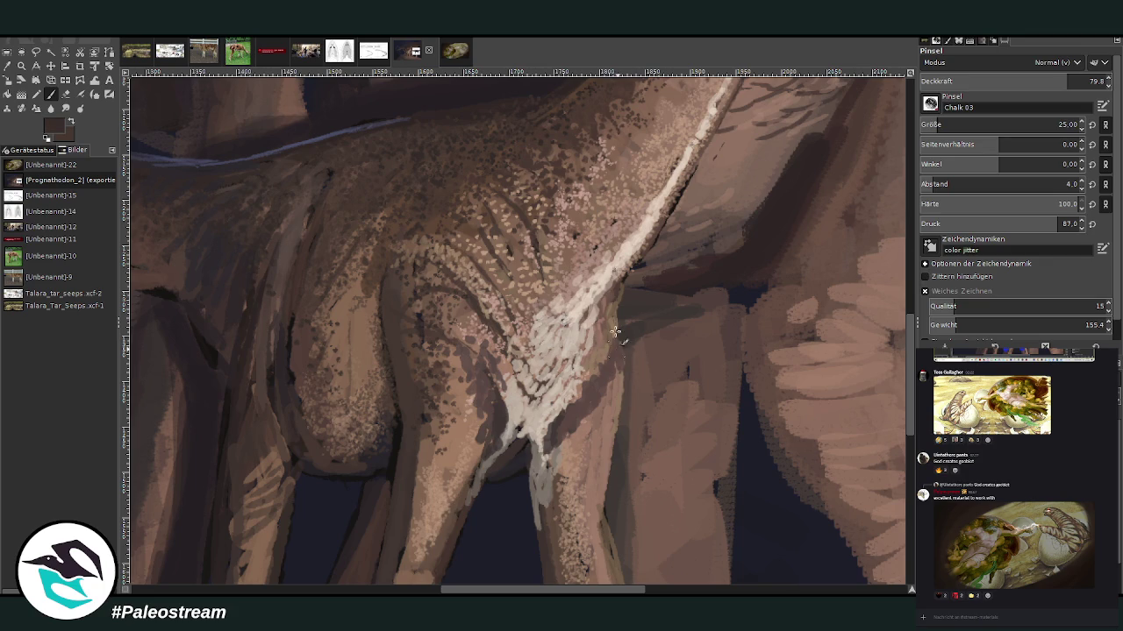
mouse_move(452, 352)
left_mouse_down()
mouse_move(419, 324)
mouse_move(371, 333)
mouse_move(368, 361)
mouse_move(318, 324)
left_mouse_up()
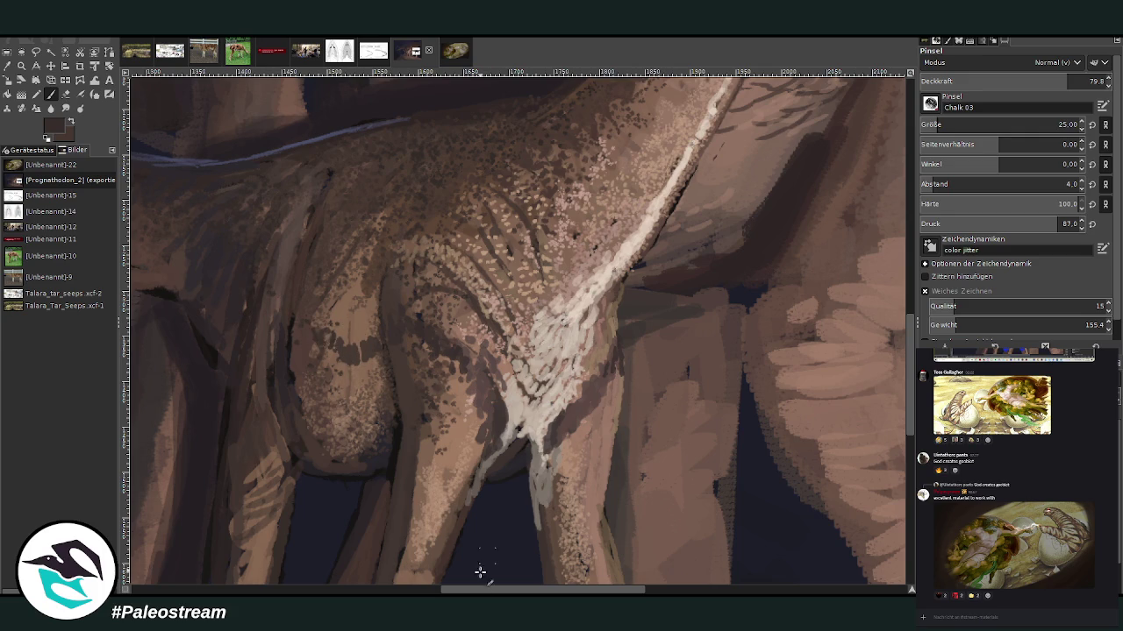
scroll(482, 549, "left", 4)
mouse_move(538, 349)
left_mouse_down()
mouse_move(476, 350)
mouse_move(459, 334)
mouse_move(474, 355)
mouse_move(532, 354)
mouse_move(468, 345)
mouse_move(456, 355)
left_mouse_up()
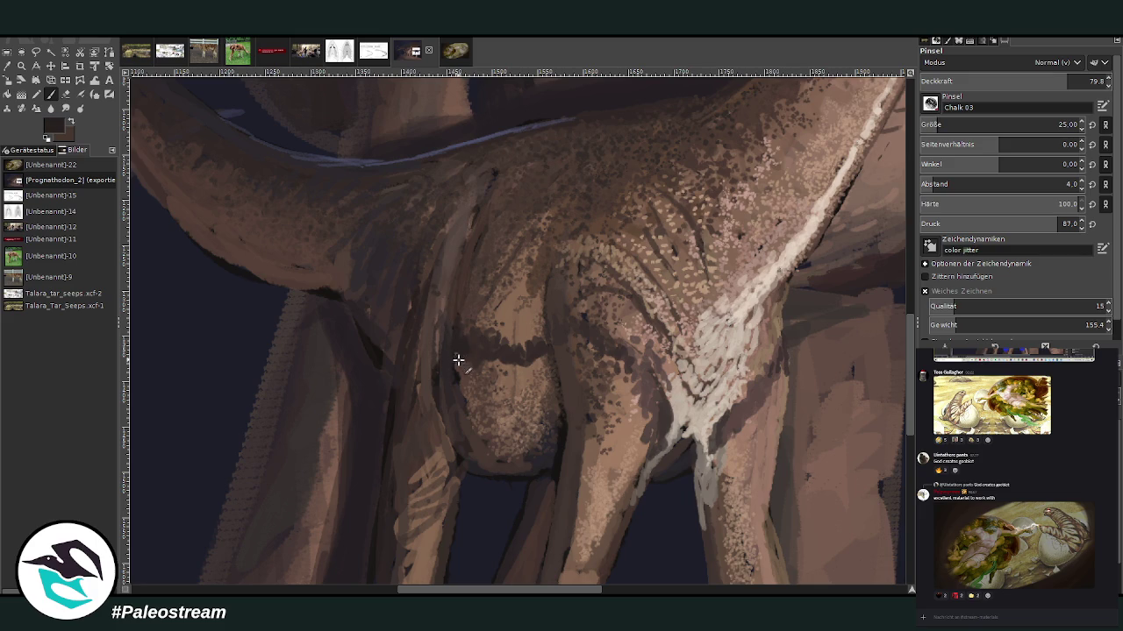
Step: Lower opacity to 52.7, erase part of the pale chalk edge, and swap foreground and background colours
left_click(1016, 80)
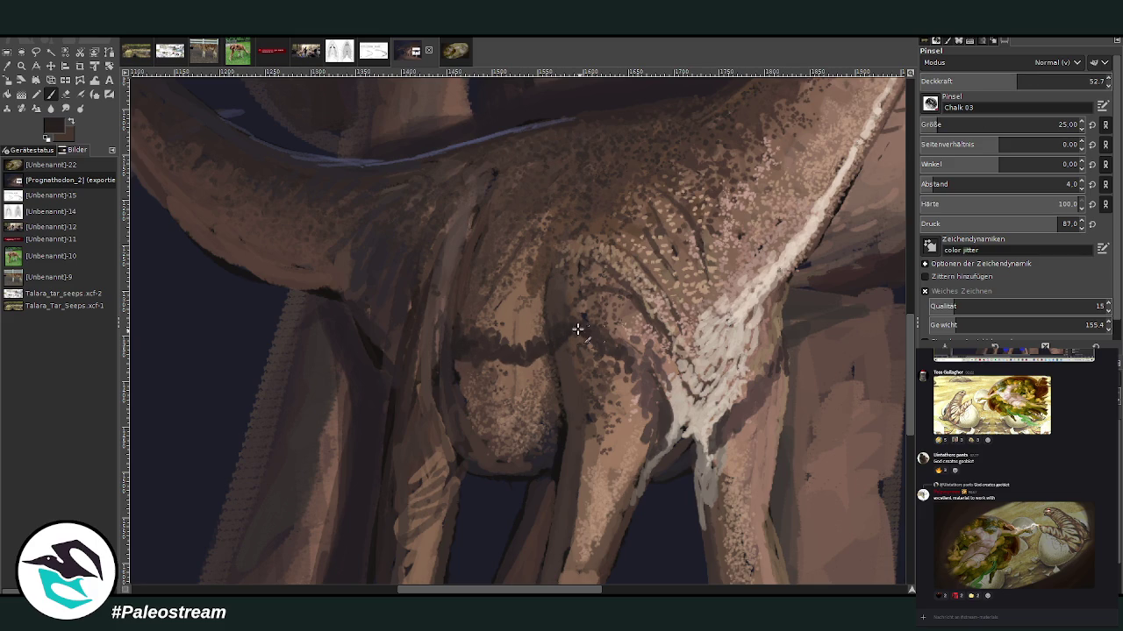
key("shift+e")
left_click_drag(864, 171, 822, 246)
key("x")
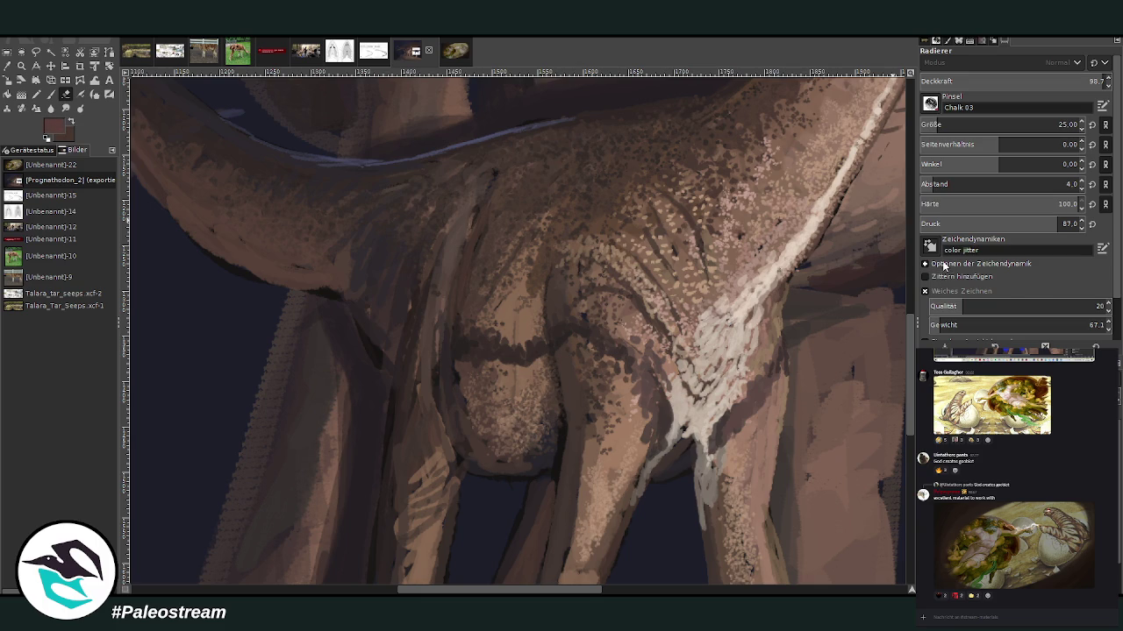
key("p")
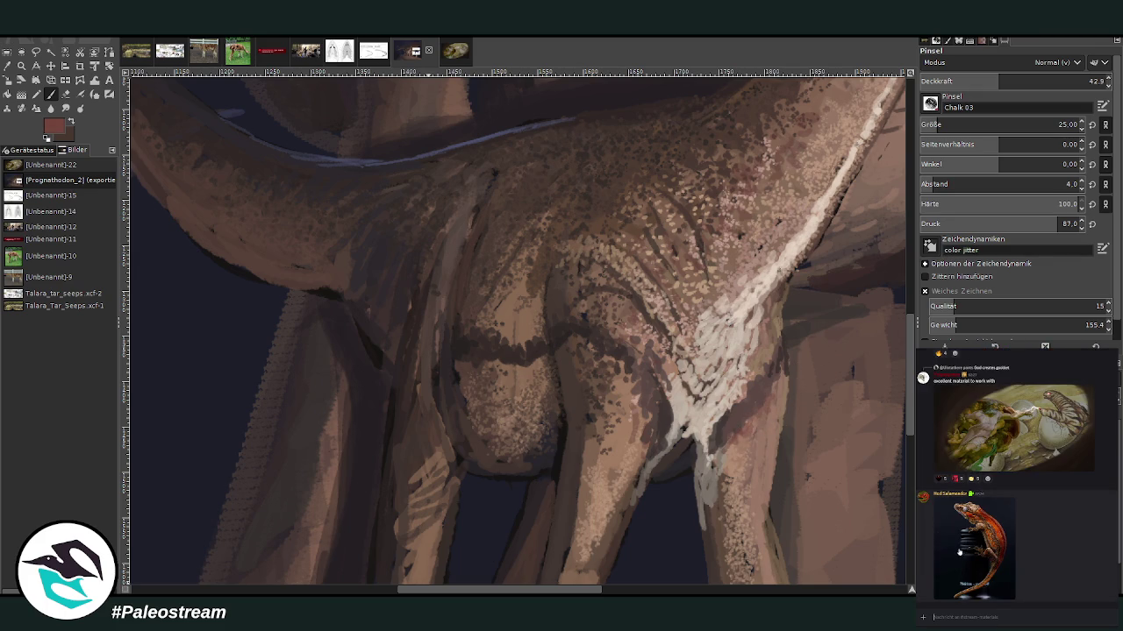
left_click(960, 551)
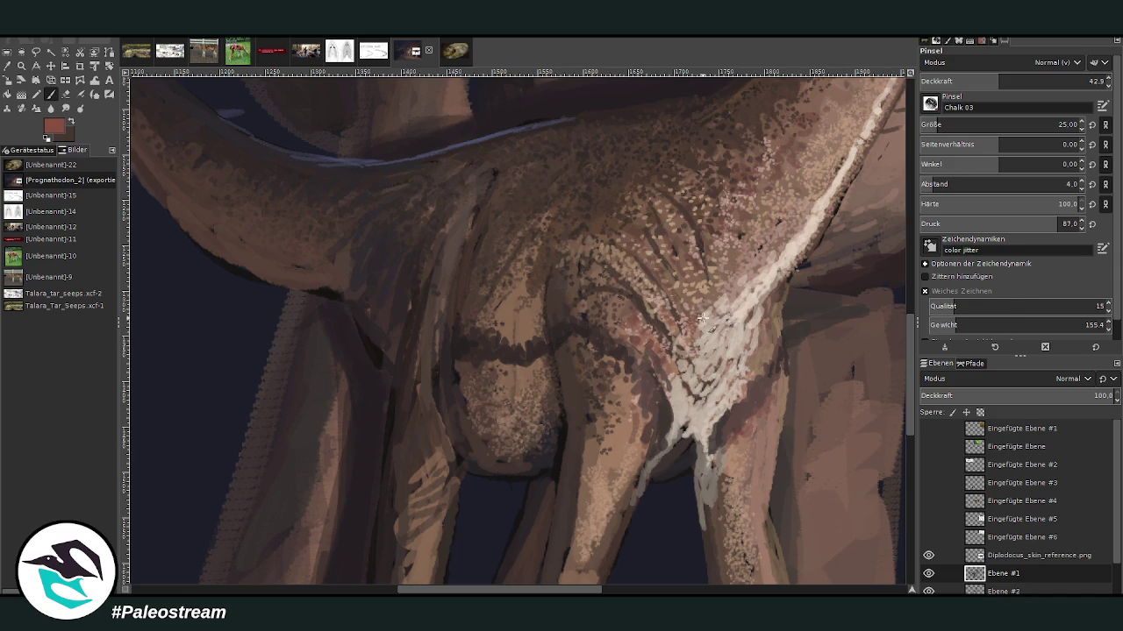
Step: At 59.9 opacity, add reddish chalk marks along the white stripe, the chest and the leg
left_click_drag(932, 82, 945, 83)
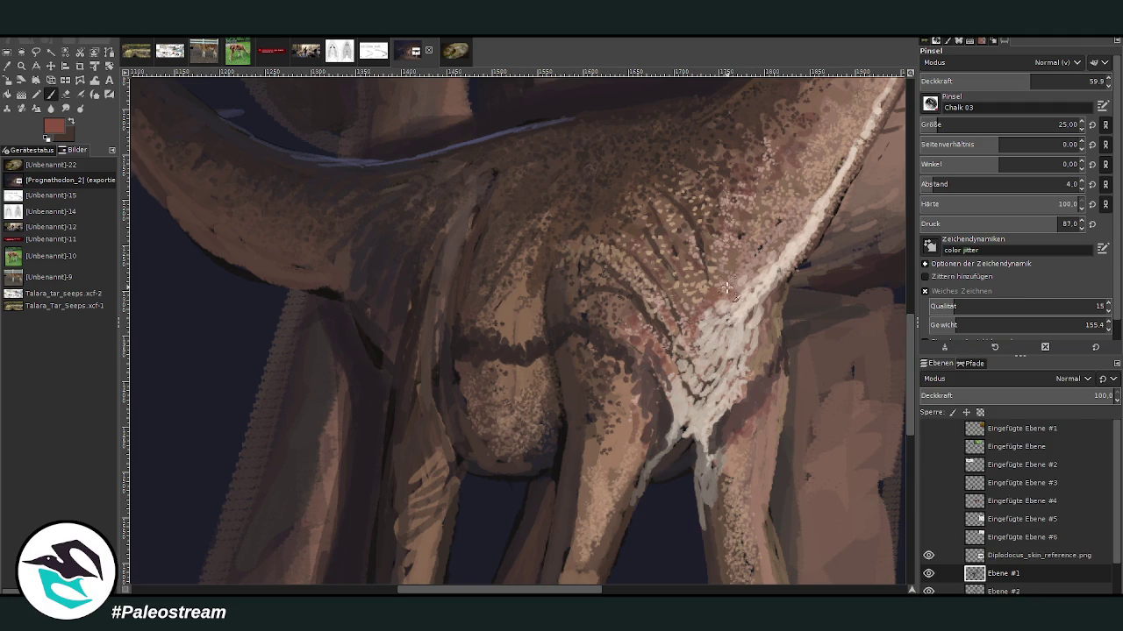
left_click_drag(727, 286, 720, 258)
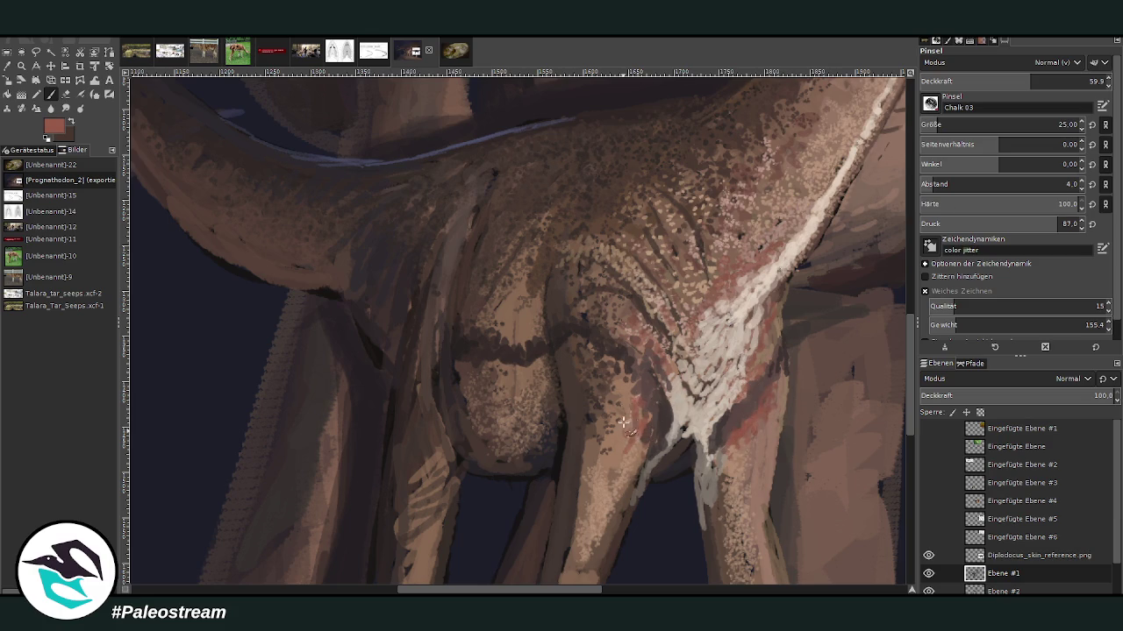
mouse_move(614, 405)
left_mouse_down()
mouse_move(602, 377)
mouse_move(618, 443)
mouse_move(639, 463)
mouse_move(645, 419)
left_mouse_up()
left_click_drag(655, 349, 634, 344)
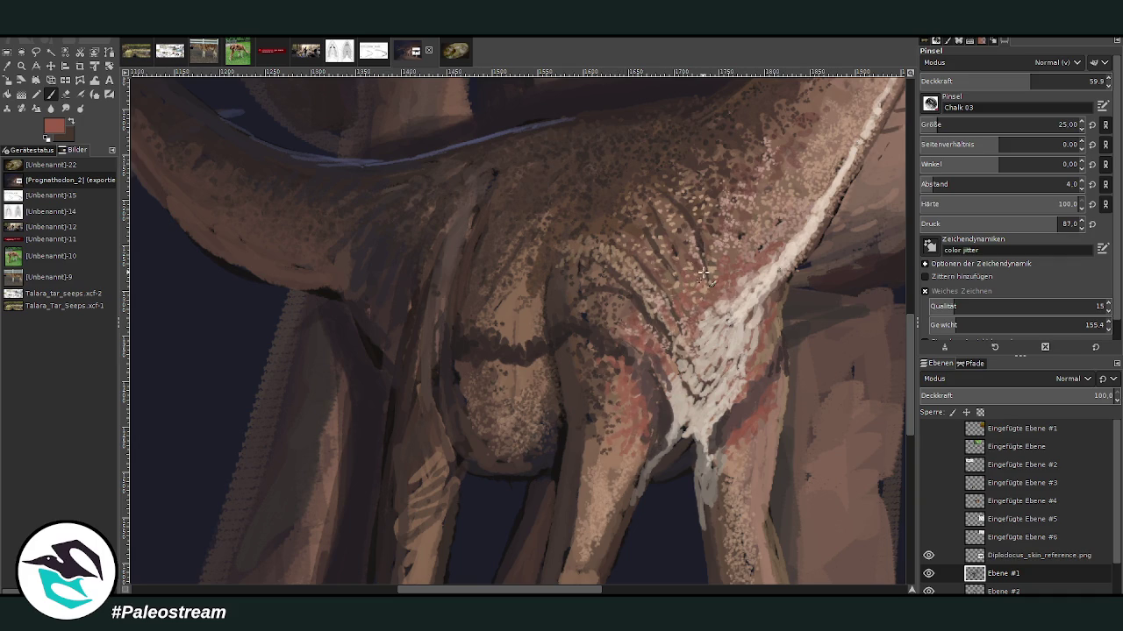
scroll(886, 391, "up", 3)
left_click_drag(564, 589, 610, 590)
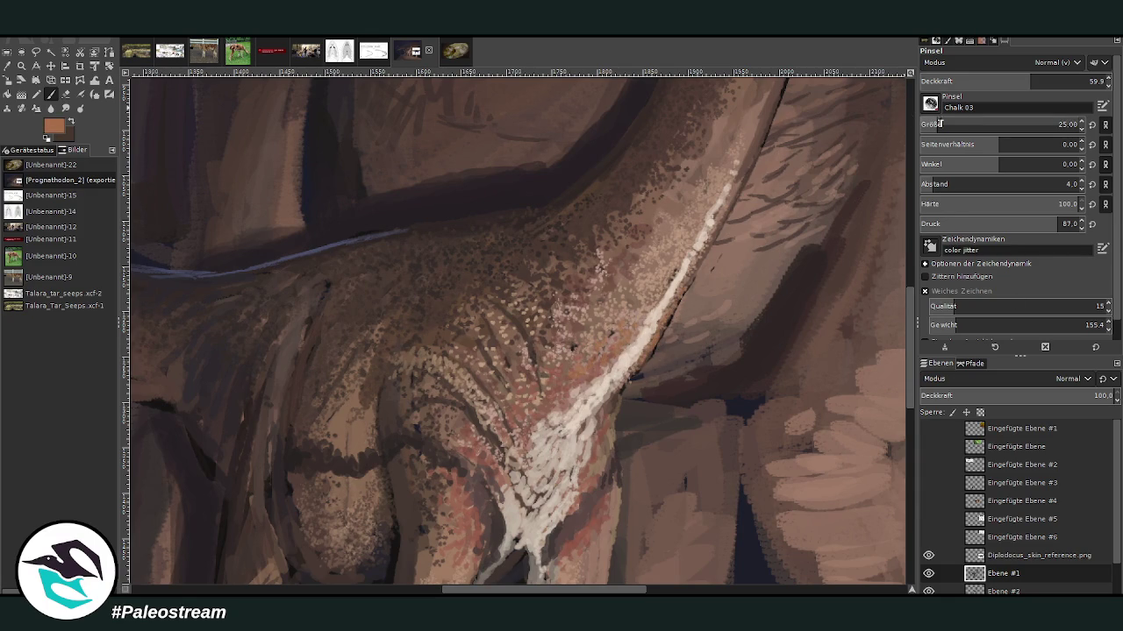
Step: Lower the brush opacity to 47 and then 33.4, and zoom out to see the scene
left_click(1007, 80)
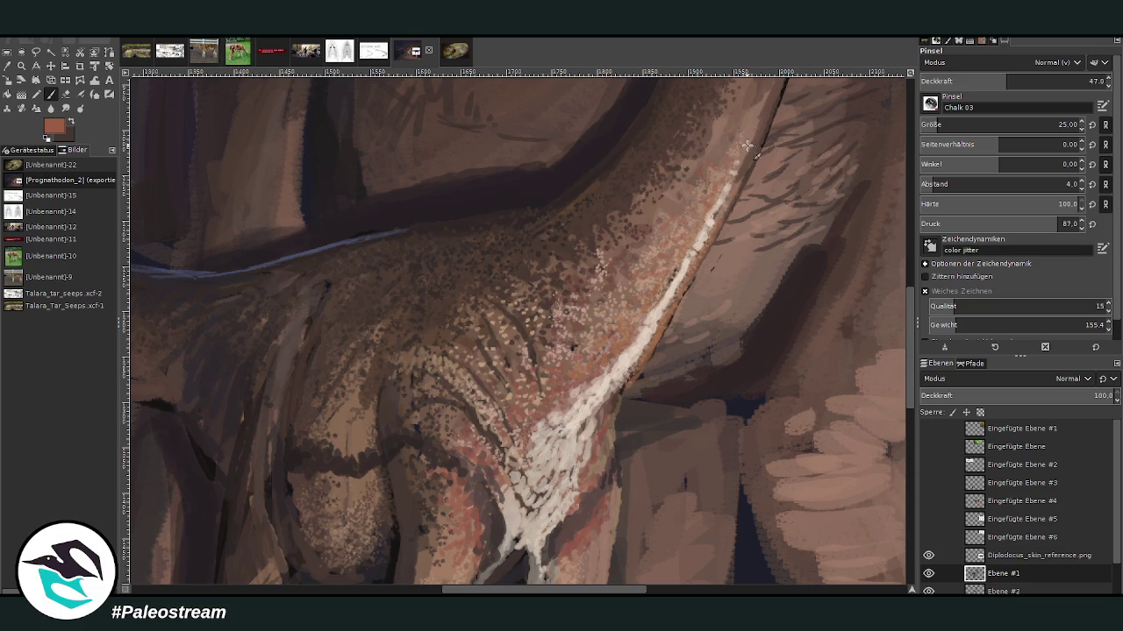
key("less")
key("less")
key("less")
key("minus")
key("minus")
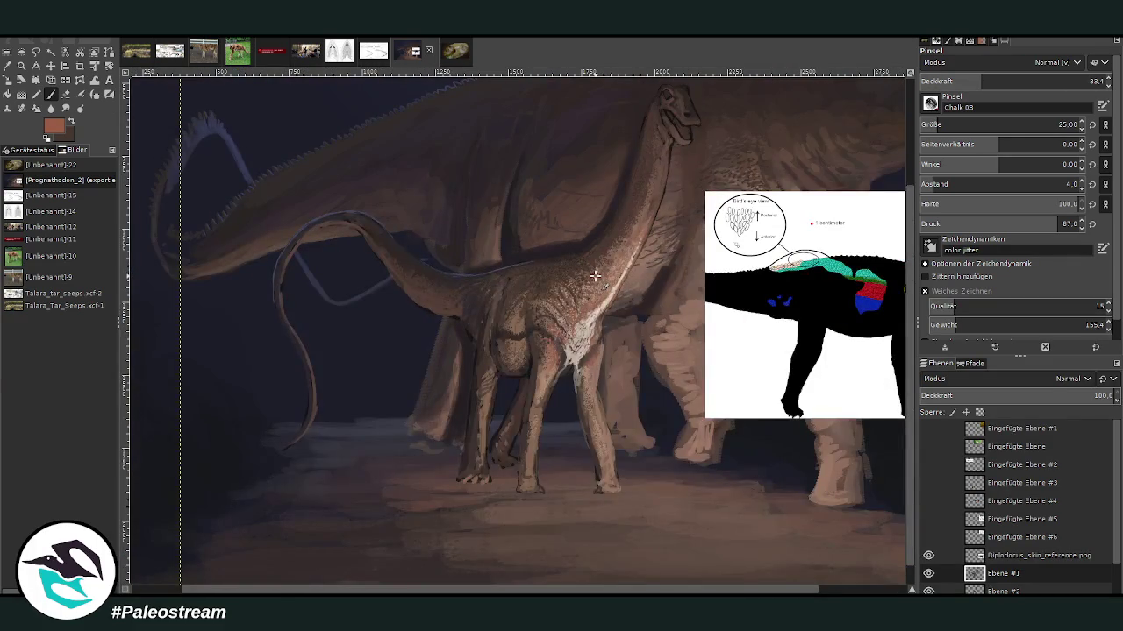
Step: Zoom into the neck and shoulders, sample a dark brown, and paint dark strokes on belly, chest and leg
key("z")
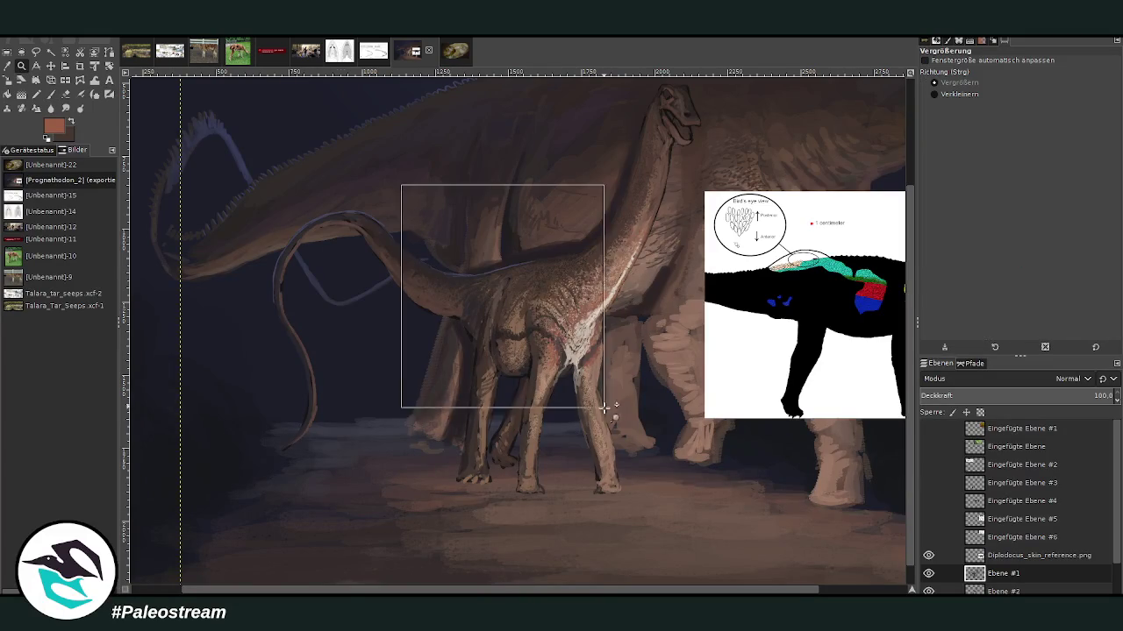
left_click_drag(401, 184, 614, 413)
key("o")
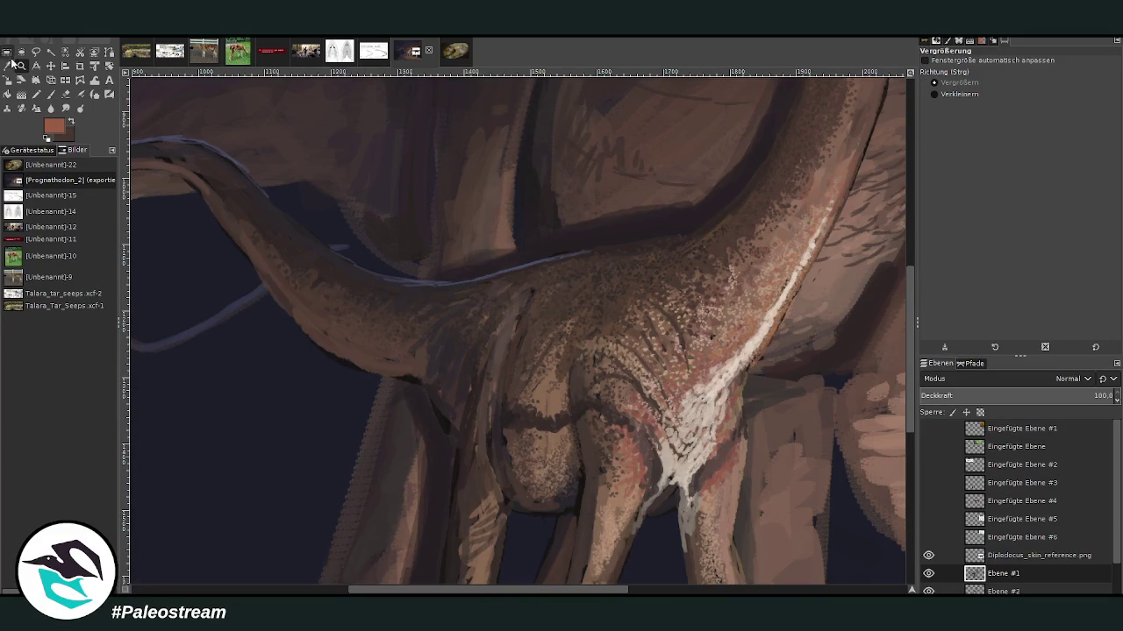
left_click(566, 419)
left_click(50, 94)
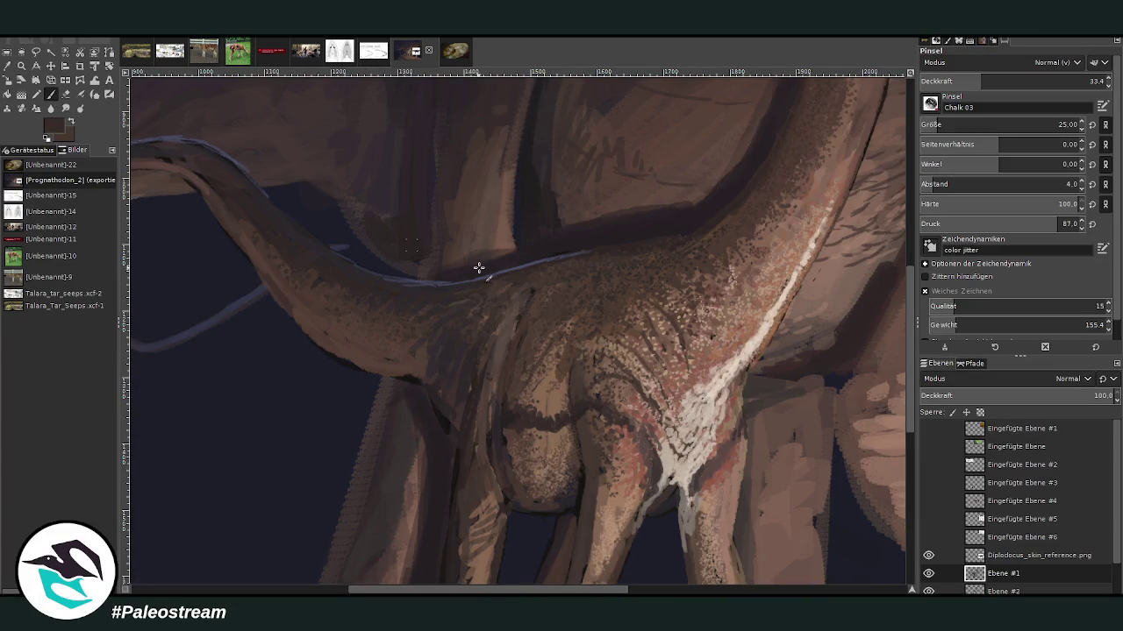
left_click(1031, 81)
left_click(942, 124)
left_click_drag(562, 432, 532, 435)
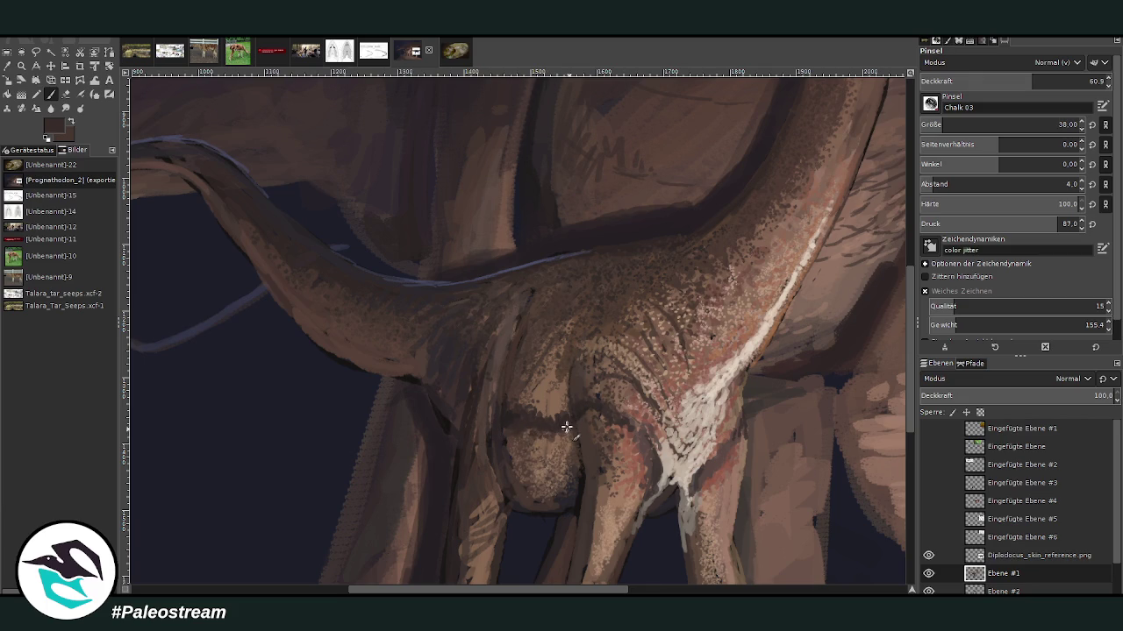
mouse_move(605, 360)
left_mouse_down()
mouse_move(591, 371)
mouse_move(516, 360)
left_mouse_up()
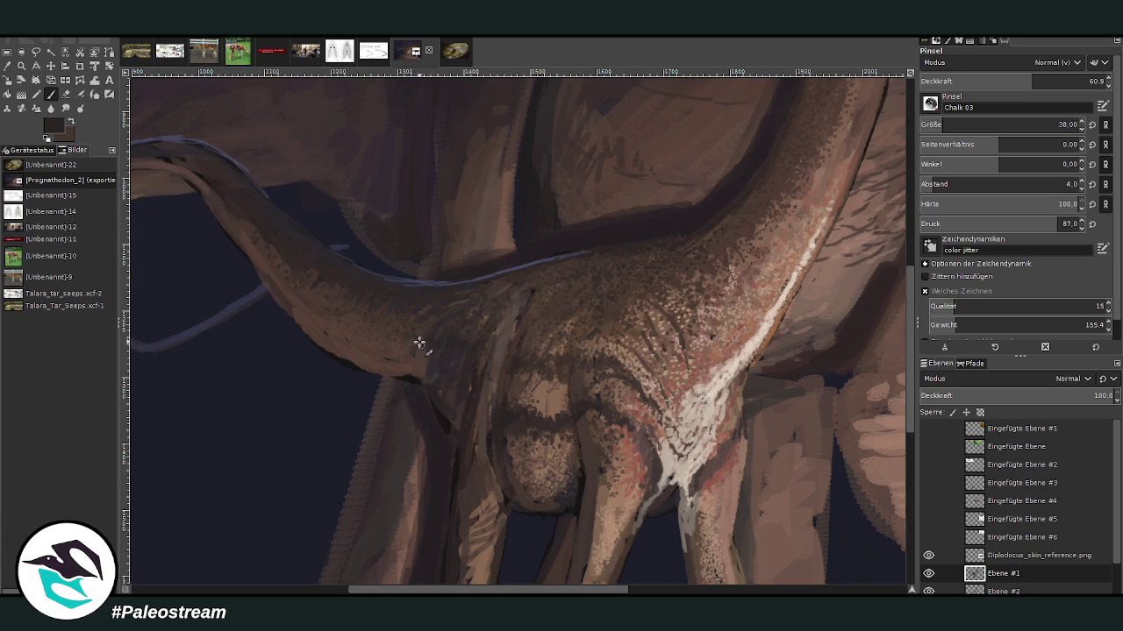
Step: Fine-tune the brush from size 46 and 49.2 opacity to size 41 and 66.2 opacity
left_click(942, 124)
left_click(1011, 79)
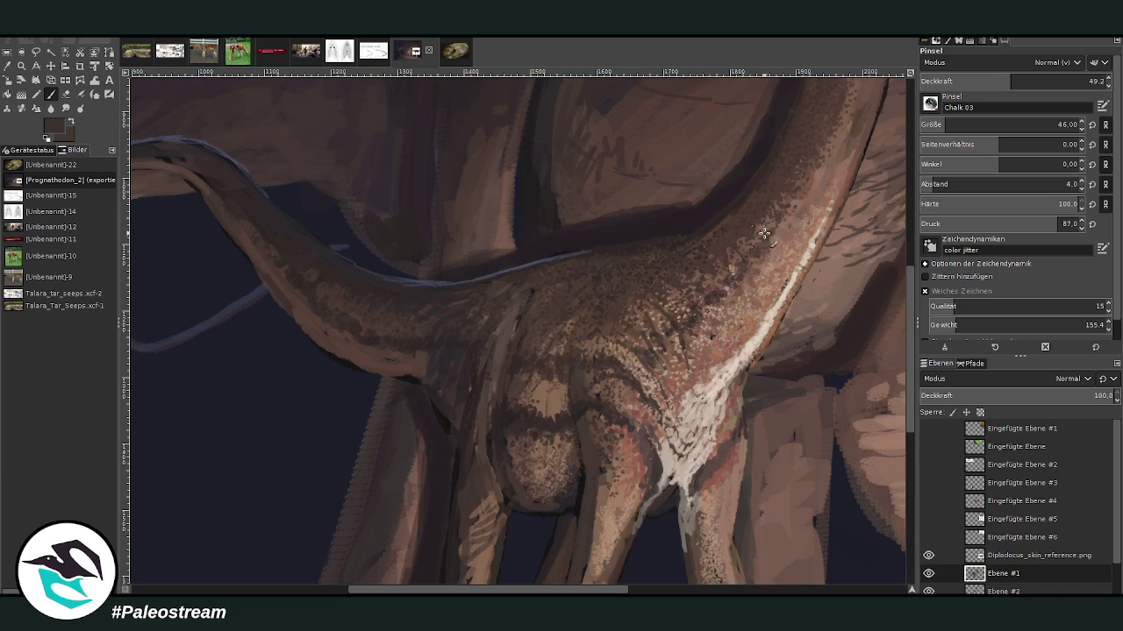
scroll(900, 374, "up", 3)
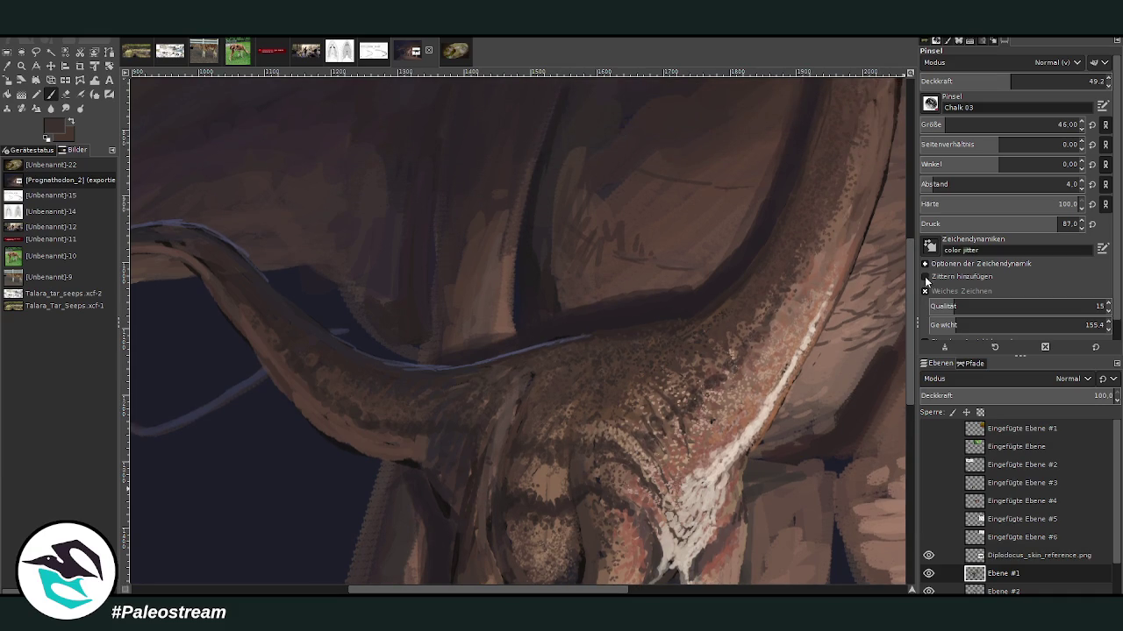
left_click(1023, 81)
scroll(952, 123, "down", 5)
left_click(1027, 81)
scroll(701, 435, "up", 3)
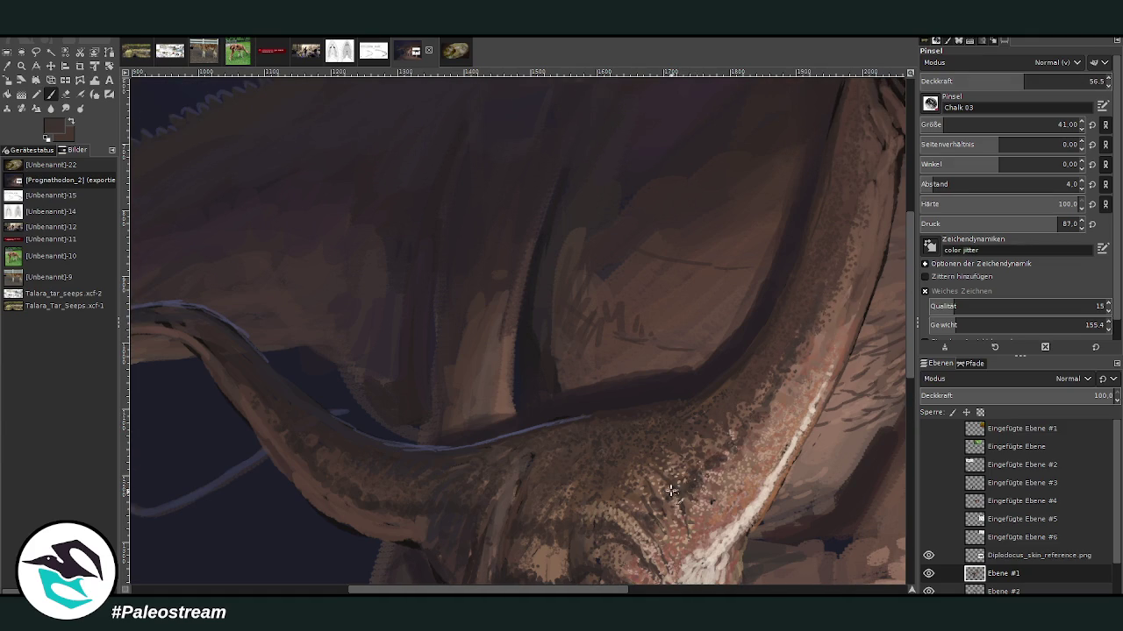
left_click_drag(1014, 80, 1042, 80)
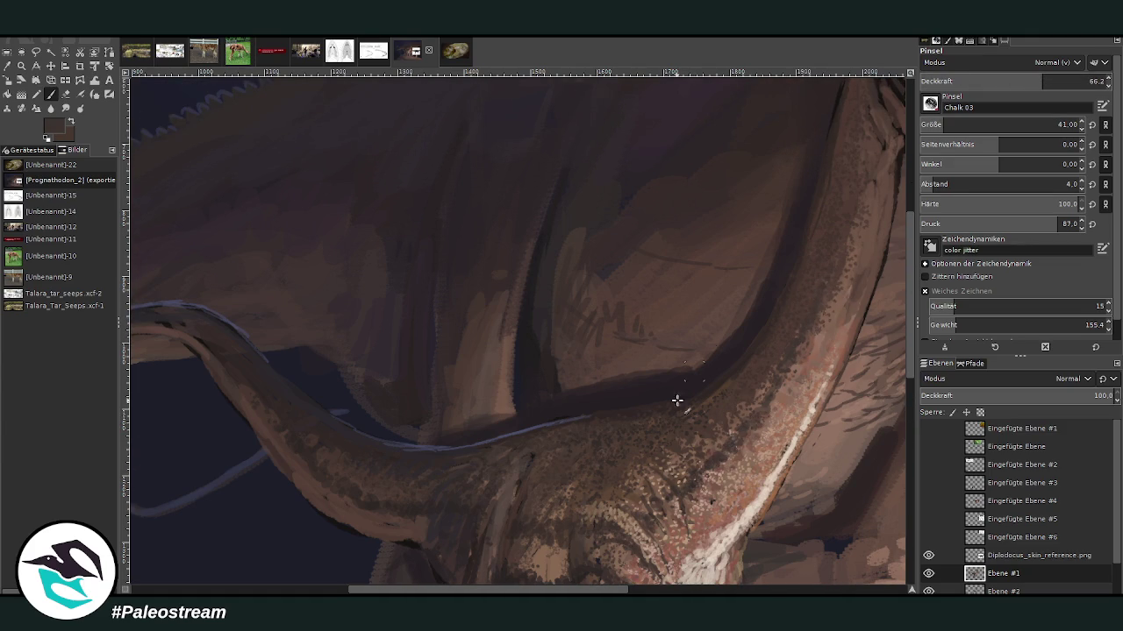
scroll(710, 346, "right", 3)
scroll(912, 351, "up", 2)
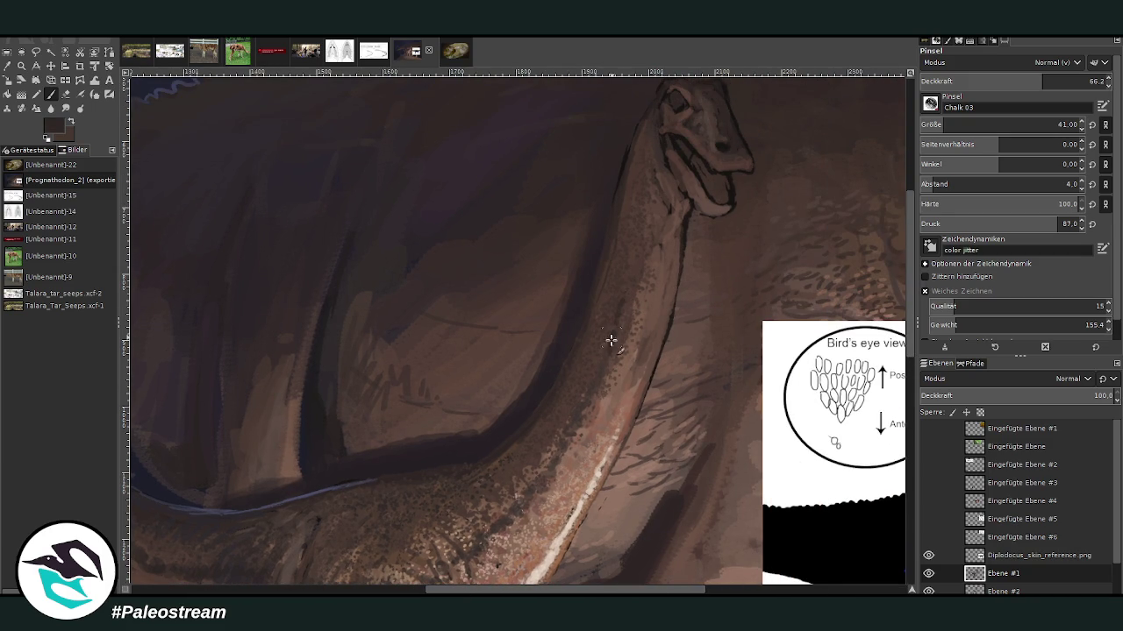
Step: Enlarge the brush to 52 and paint dark speckled texture up the neck and its right side
left_click_drag(947, 125, 956, 125)
mouse_move(636, 230)
left_mouse_down()
mouse_move(656, 138)
mouse_move(632, 257)
left_mouse_up()
mouse_move(674, 197)
left_mouse_down()
mouse_move(659, 297)
mouse_move(687, 202)
mouse_move(657, 313)
mouse_move(673, 254)
left_mouse_up()
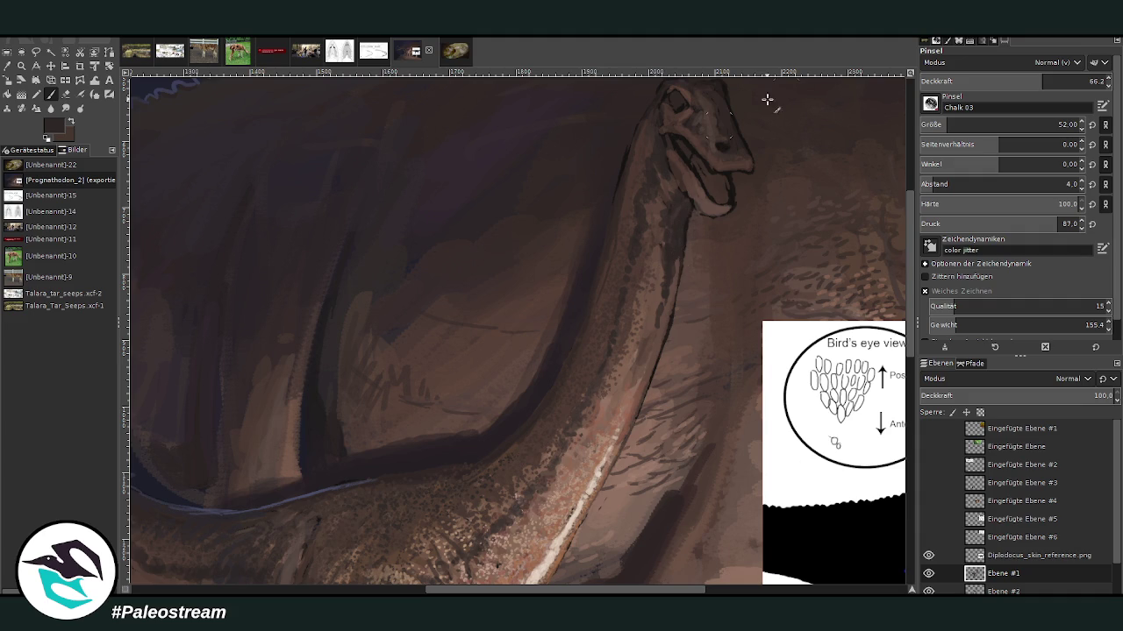
Step: Enable smooth strokes, pick a darker colour, and reshape the lower jaw, upper lip edge and teeth
left_click(923, 289)
scroll(999, 125, "down", 16)
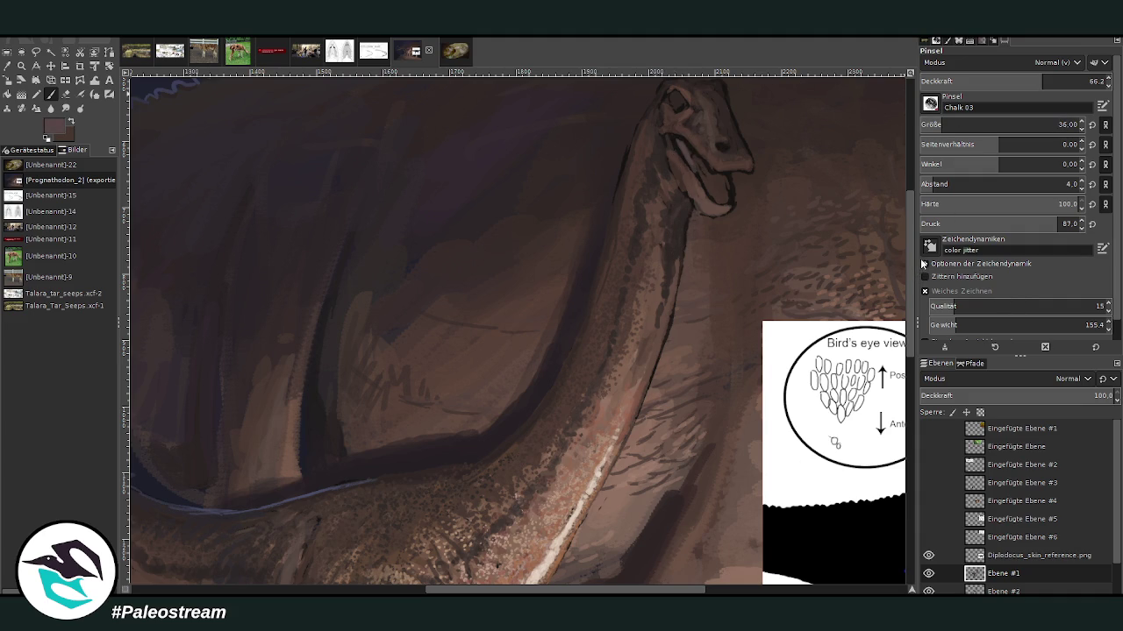
scroll(923, 125, "down", 8)
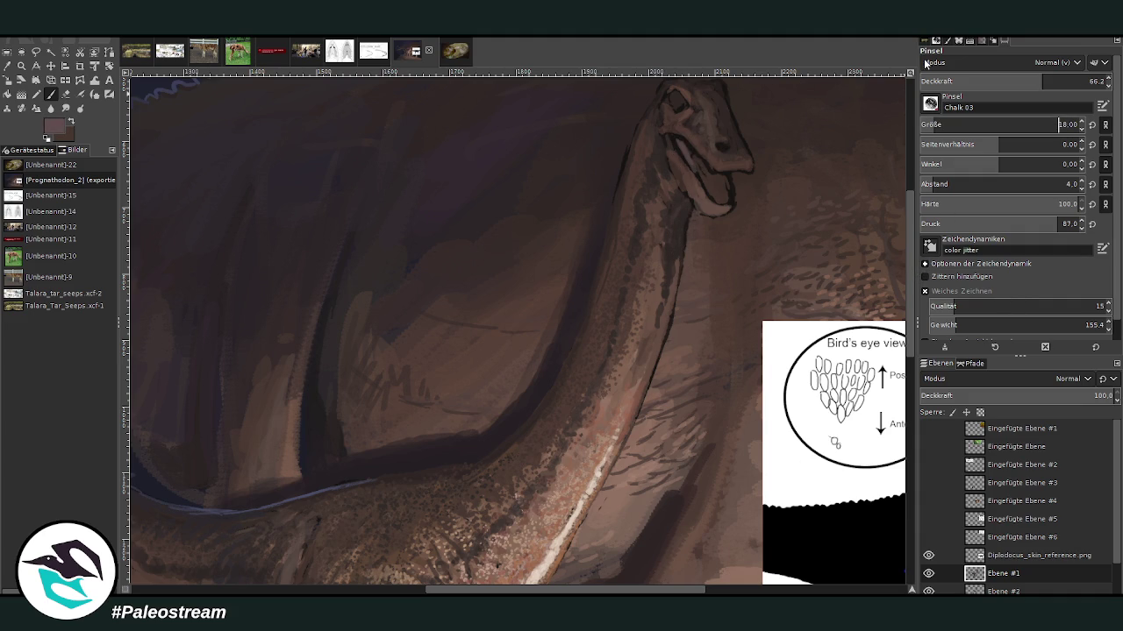
left_click(666, 128, "ctrl")
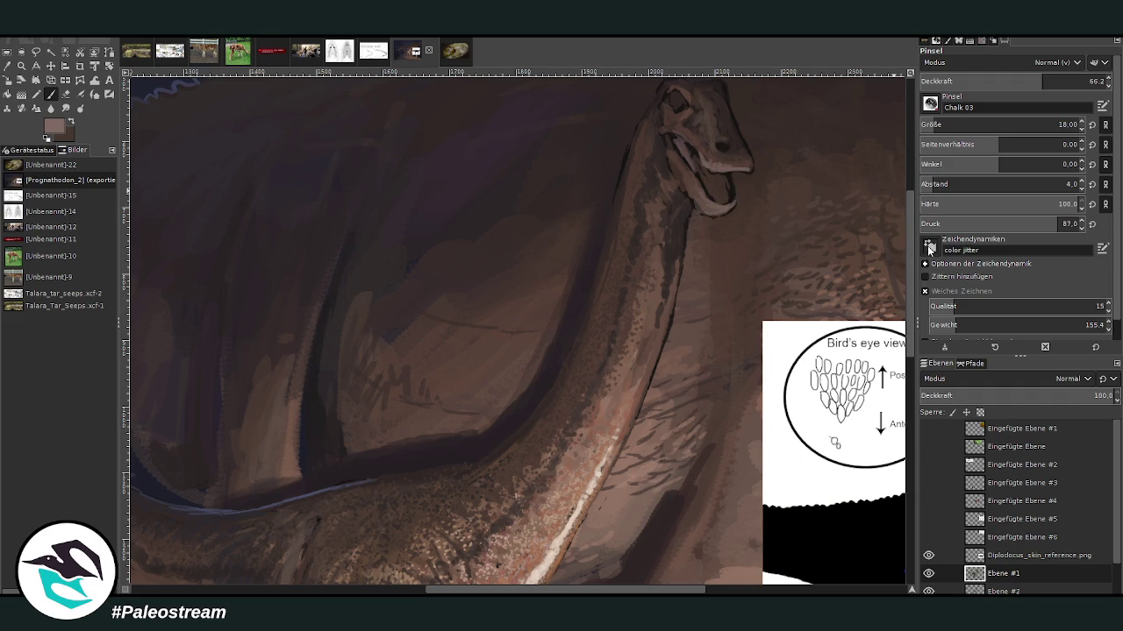
mouse_move(717, 203)
left_mouse_down()
mouse_move(731, 219)
mouse_move(700, 198)
left_mouse_up()
left_click_drag(709, 164, 737, 172)
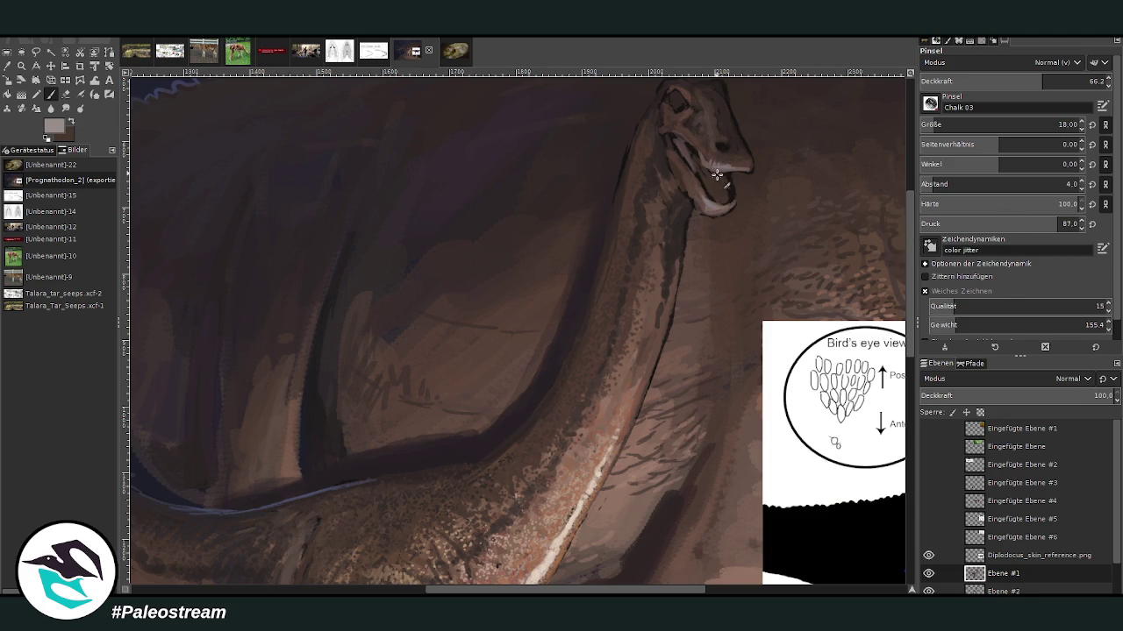
left_click_drag(726, 177, 712, 203)
Step: Repaint the eye with a larger greenish highlight using a smaller, more opaque brush
scroll(941, 124, "up", 3)
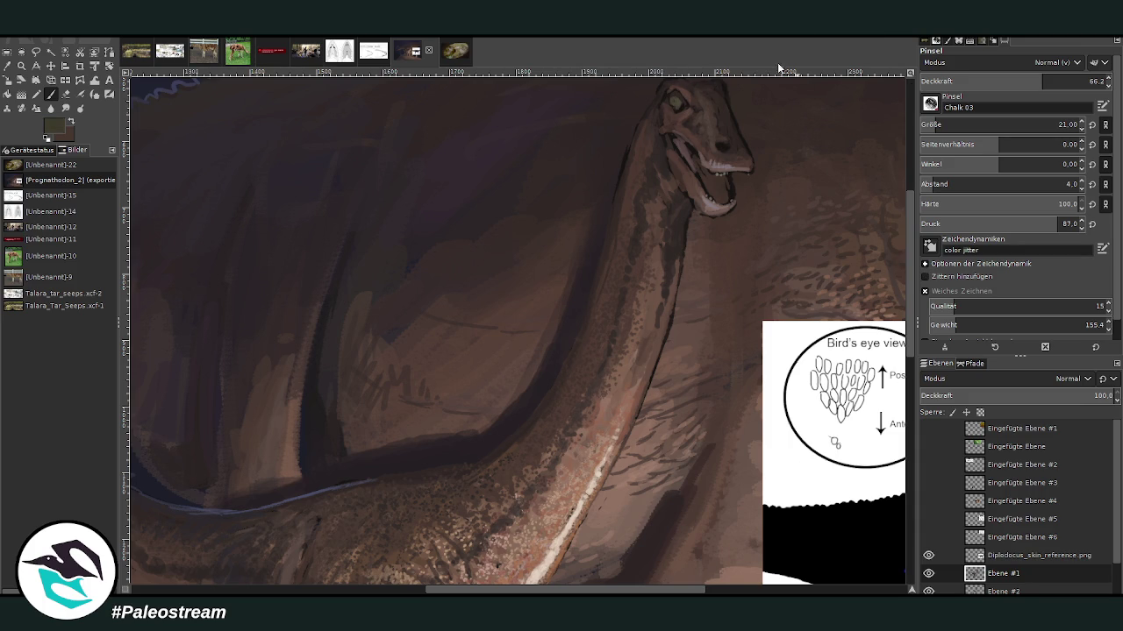
left_click(673, 102)
scroll(901, 293, "up", 2)
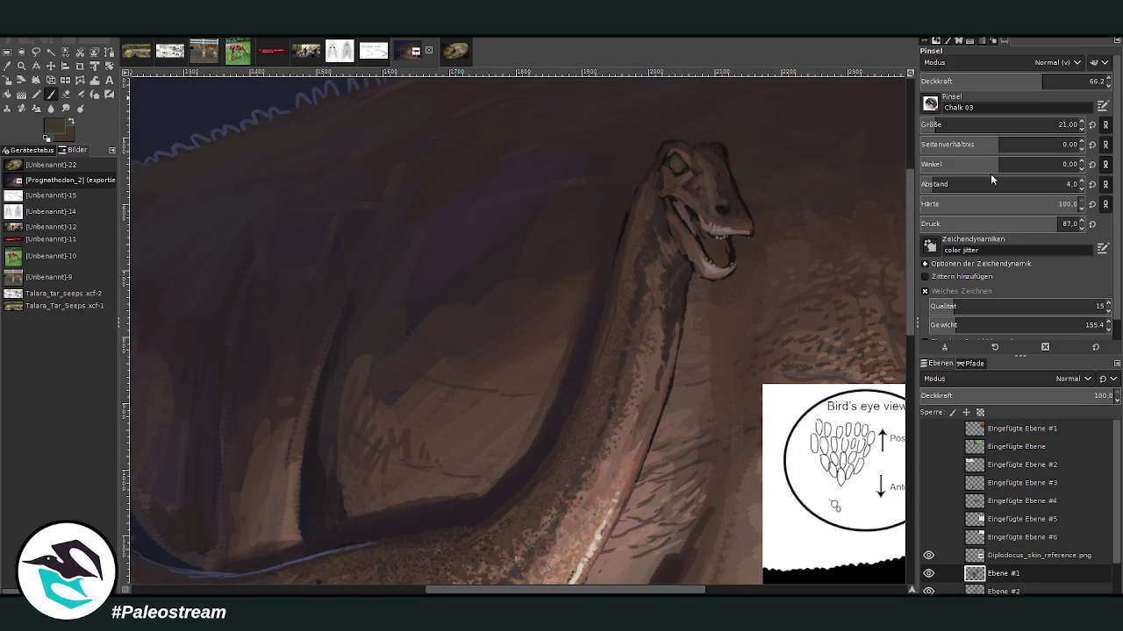
left_click(668, 160)
mouse_move(671, 163)
left_mouse_down()
mouse_move(684, 182)
mouse_move(676, 160)
mouse_move(677, 171)
left_mouse_up()
left_click_drag(1009, 128, 991, 129)
left_click_drag(1044, 85, 1053, 84)
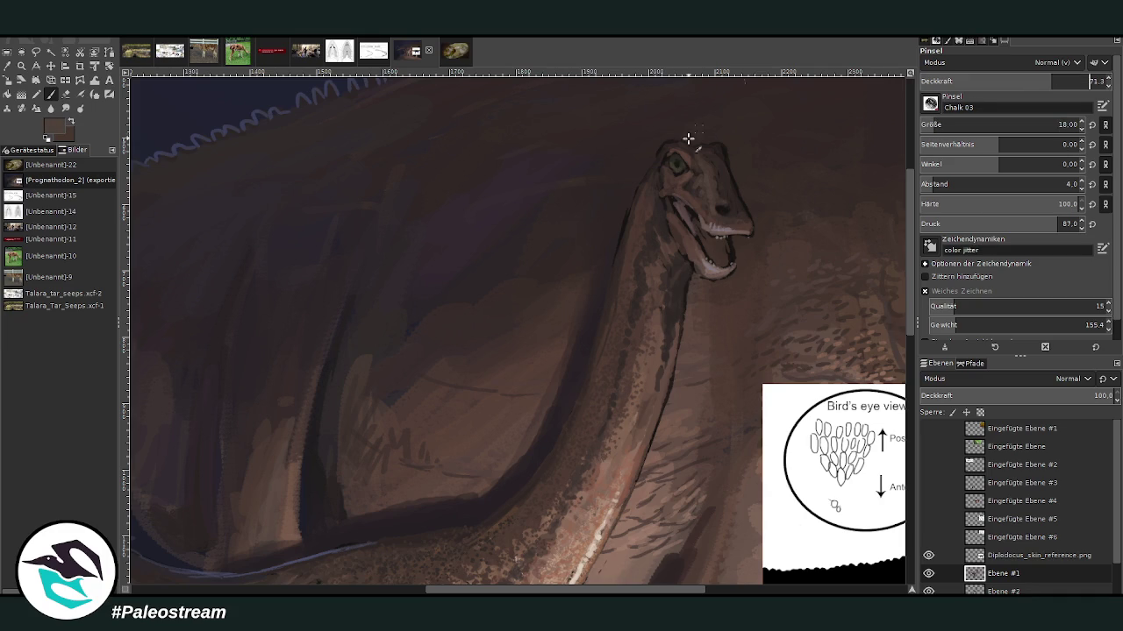
left_click_drag(670, 156, 676, 155)
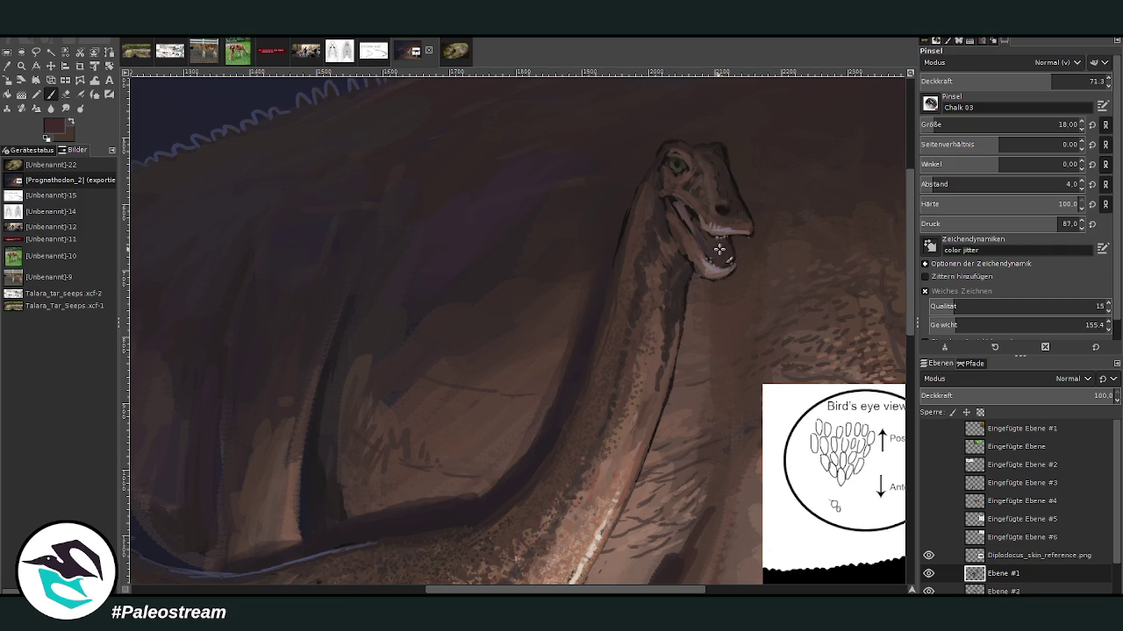
Step: Brighten the teeth along the lower jaw and darken the inside of the open mouth
left_click_drag(733, 251, 737, 244)
left_click_drag(732, 244, 724, 258)
left_click_drag(718, 248, 725, 250)
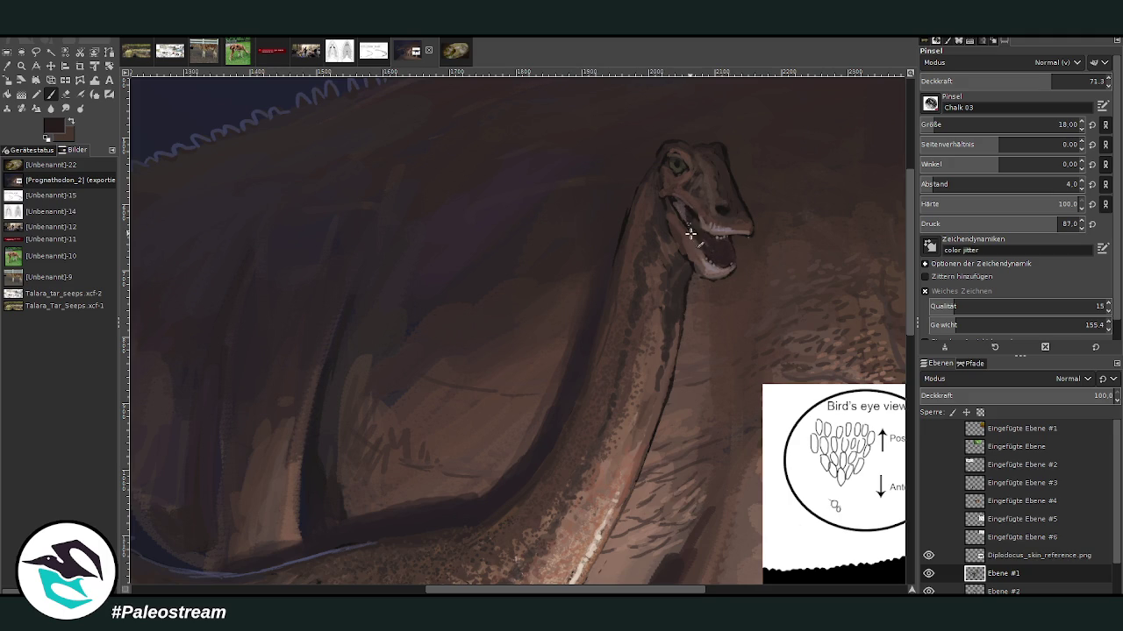
left_click_drag(698, 238, 715, 254)
Step: Sample new paint colours from the neck with the Color Picker
left_click(17, 70)
left_click(630, 230)
left_click(627, 246)
key("p")
left_click(19, 68)
Step: Sample a purple-grey and, at 66.2 opacity, stroke rim light along the neck, head top and eye
left_click(304, 96)
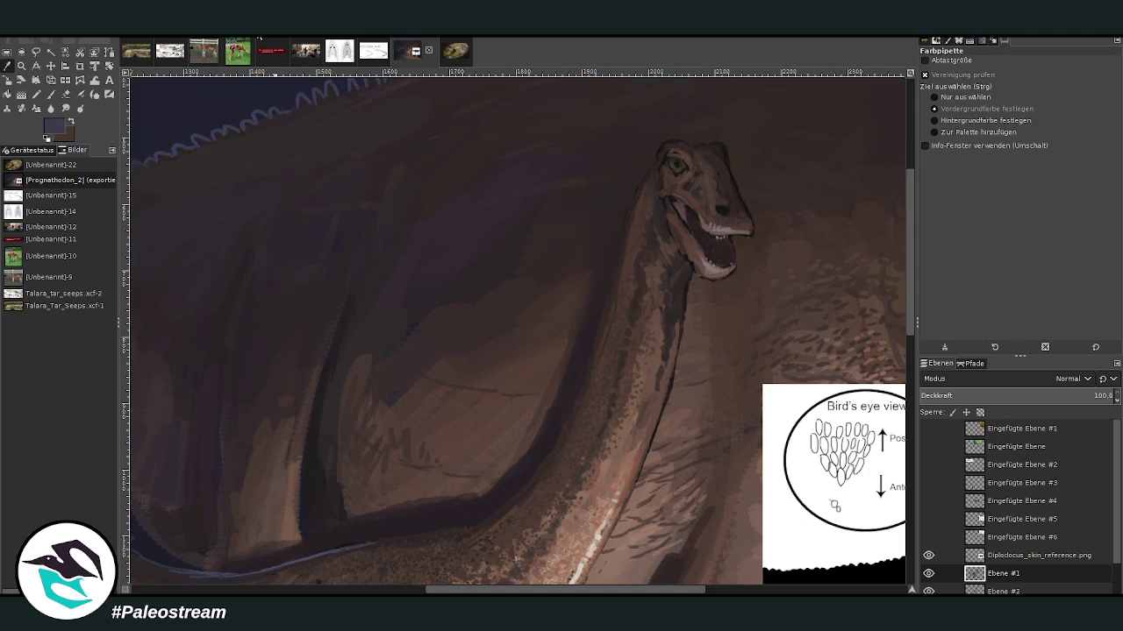
left_click(51, 94)
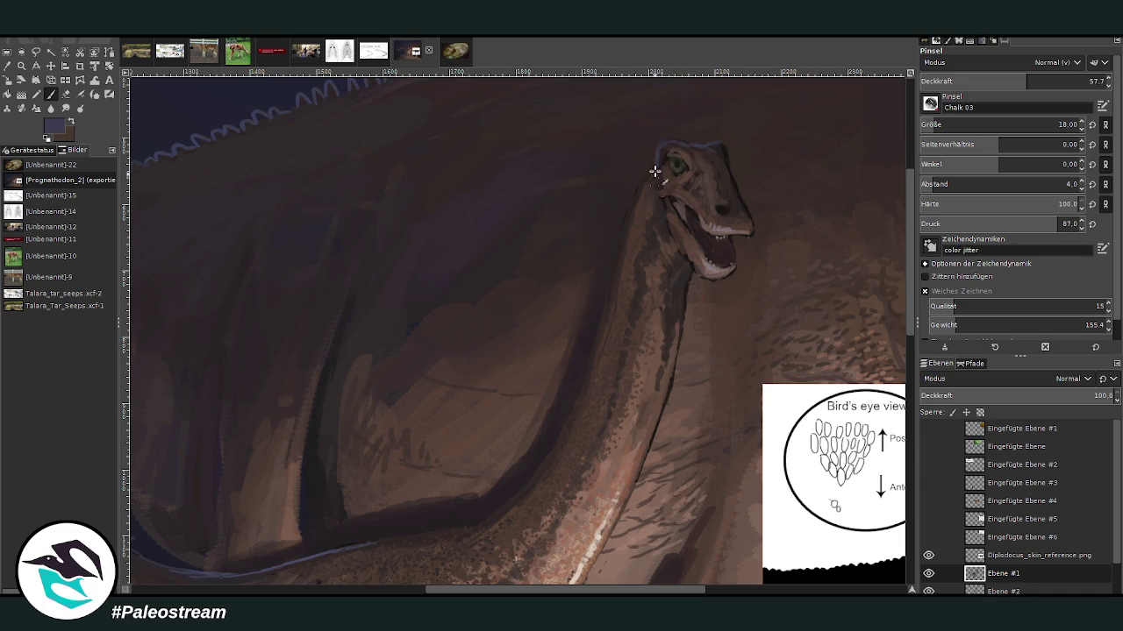
scroll(965, 125, "down", 2)
left_click(1035, 77)
left_click_drag(1035, 77, 1044, 78)
left_click_drag(656, 158, 597, 333)
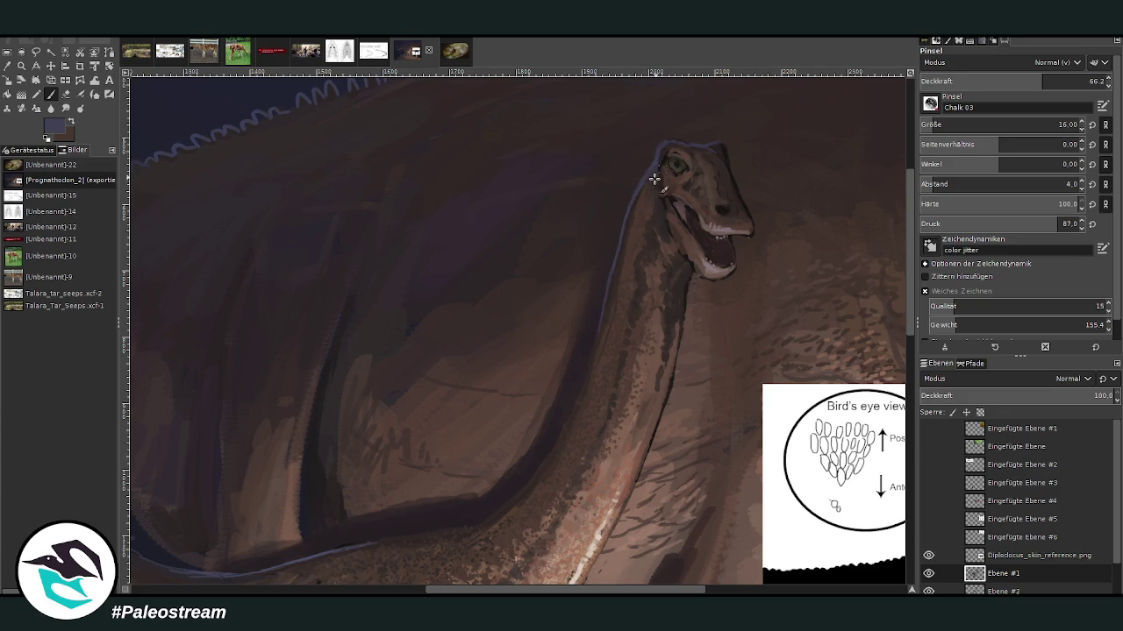
left_click_drag(660, 173, 685, 143)
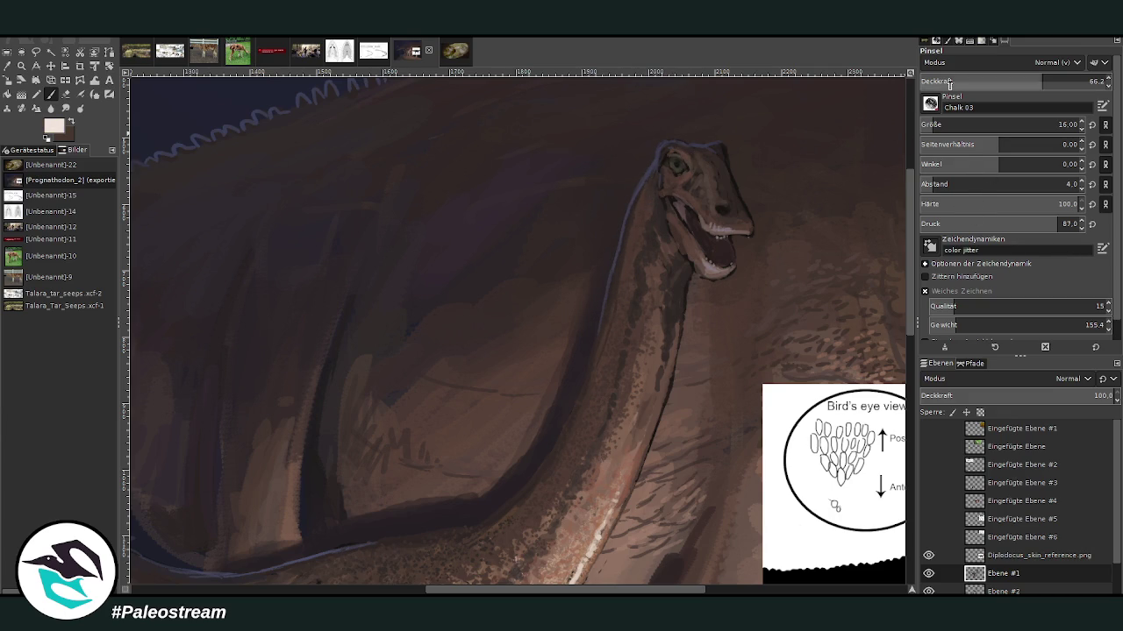
left_click_drag(673, 161, 678, 169)
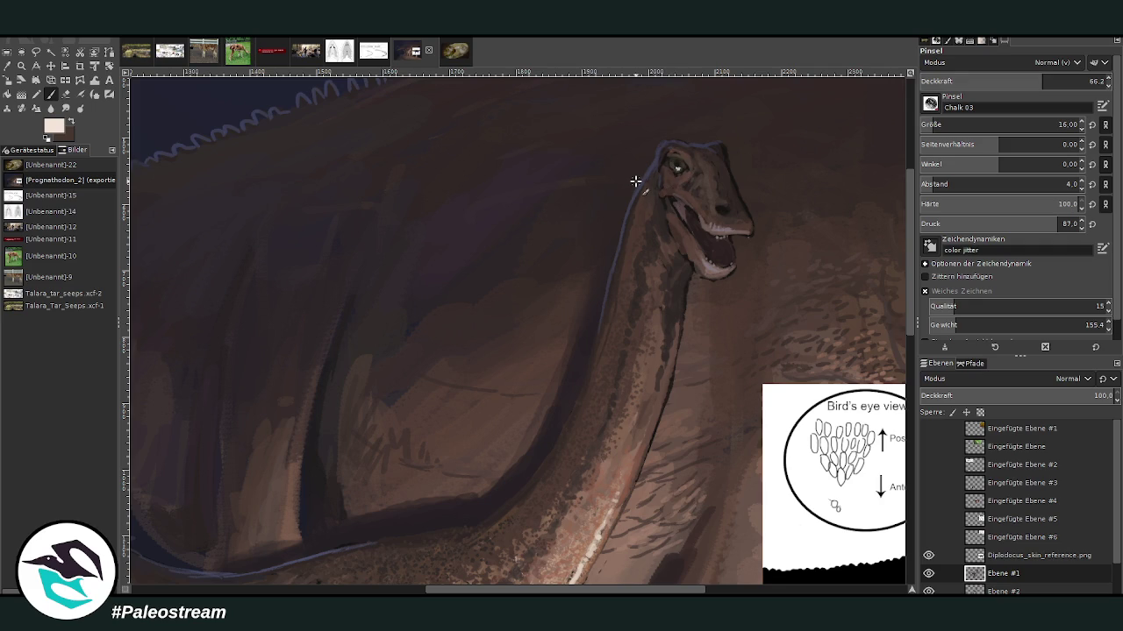
key("shift+ctrl+j")
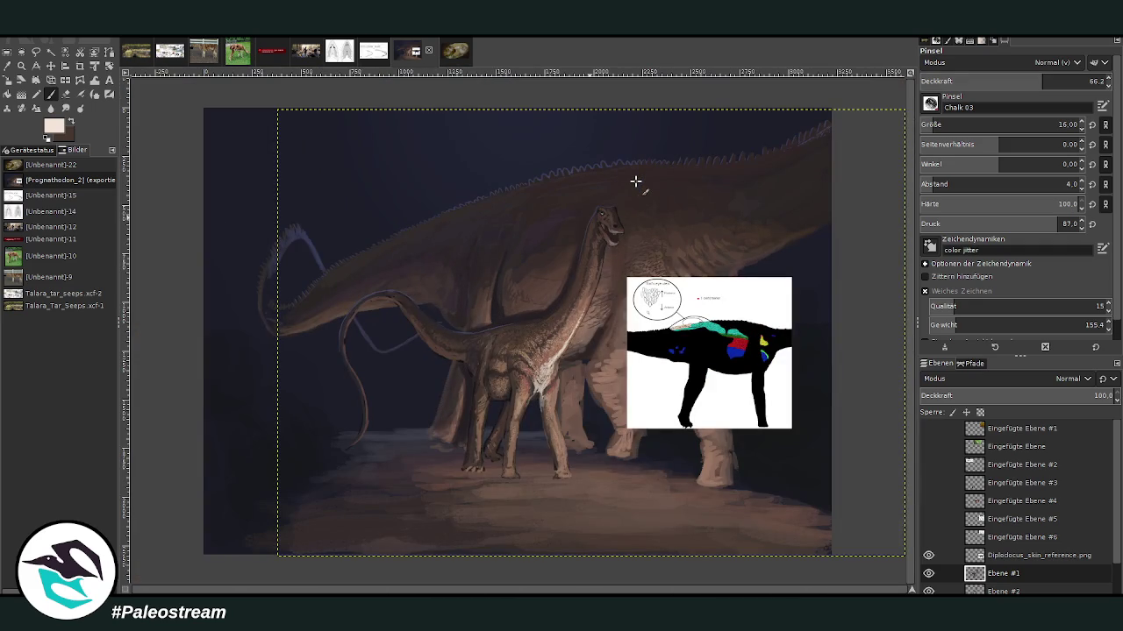
Step: Zoom into the sauropod's chest and sample a reddish brown from it
left_click(21, 65)
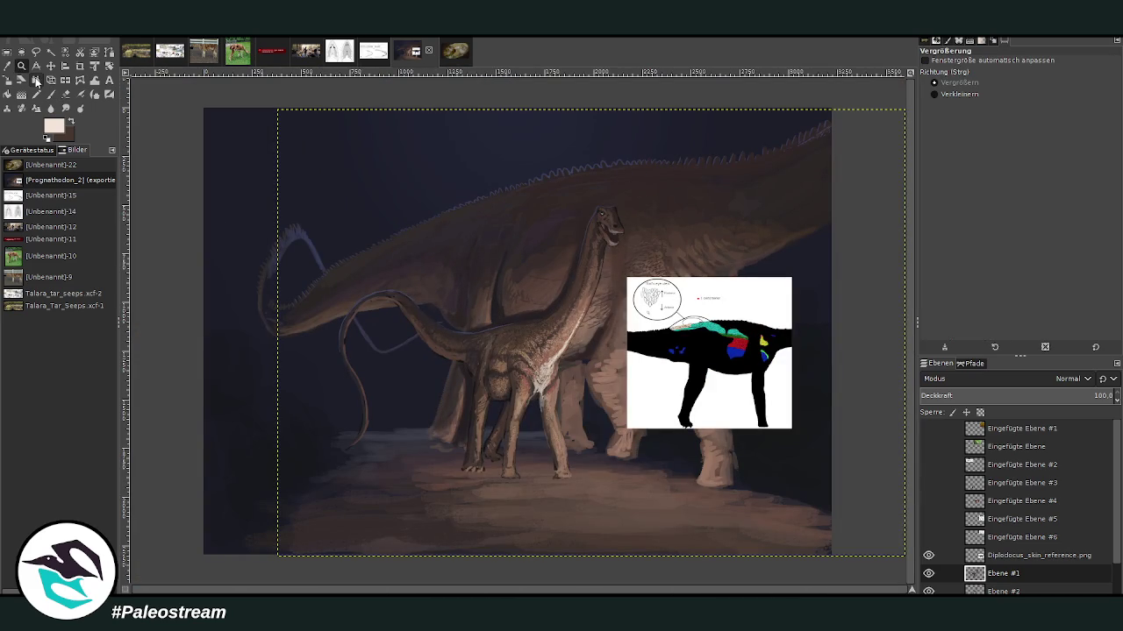
left_click_drag(467, 250, 612, 448)
left_click_drag(452, 175, 614, 508)
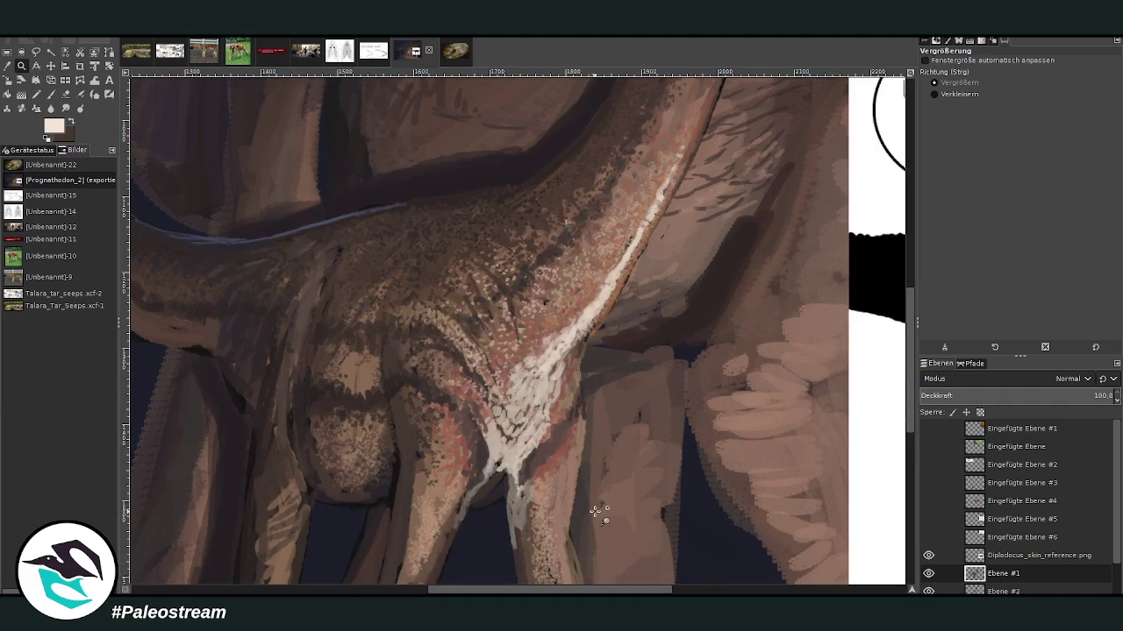
key("o")
left_click(550, 454)
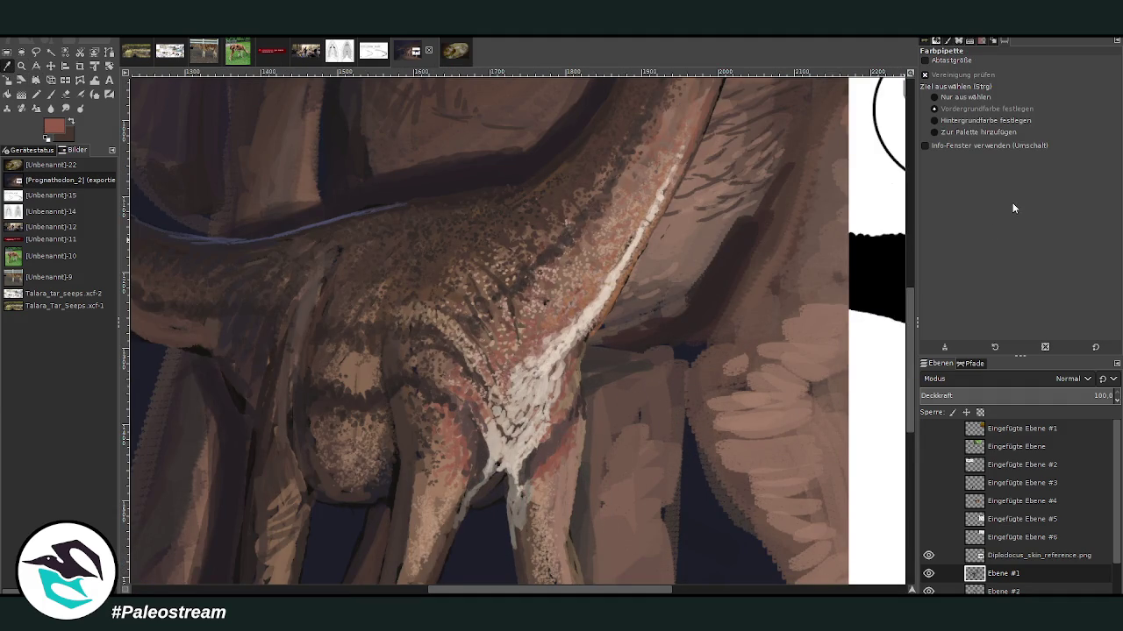
left_click(50, 94)
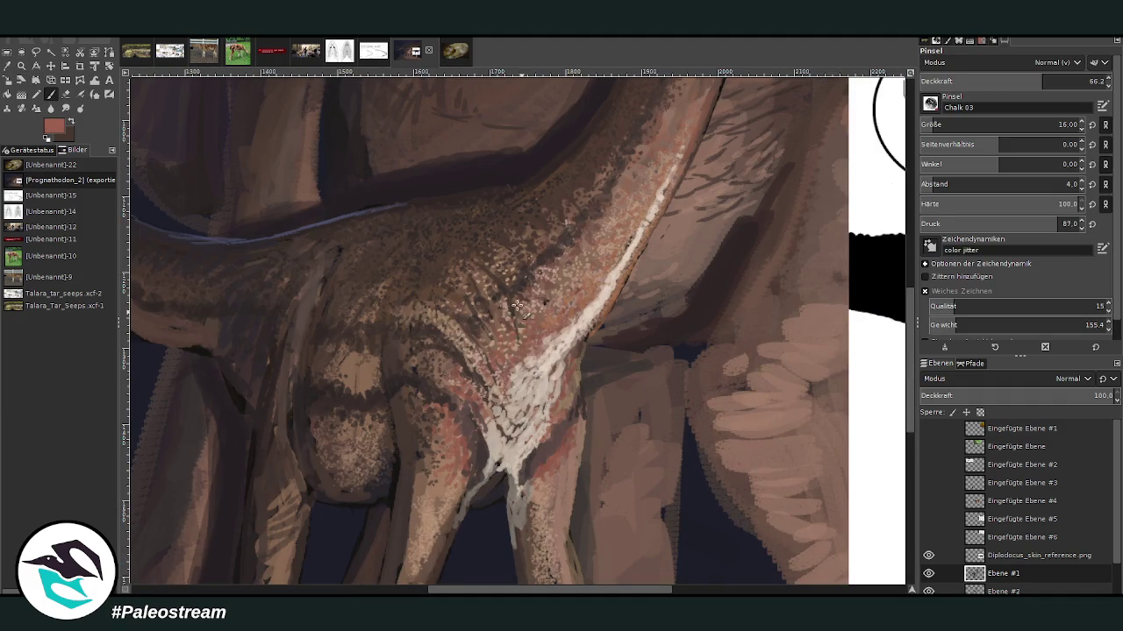
Step: Paint reddish chalk texture down the chest and up the neck, with darker speckles along its edge
left_click_drag(512, 304, 515, 344)
left_click_drag(534, 289, 592, 217)
left_click_drag(617, 196, 648, 143)
scroll(907, 289, "up", 3)
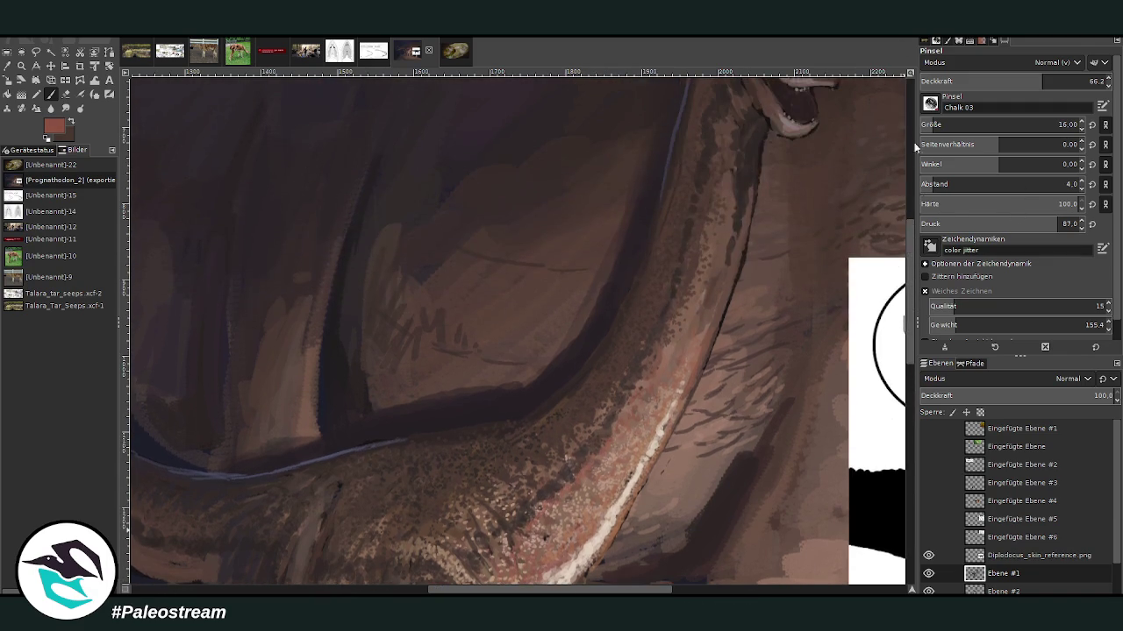
left_click_drag(660, 329, 689, 271)
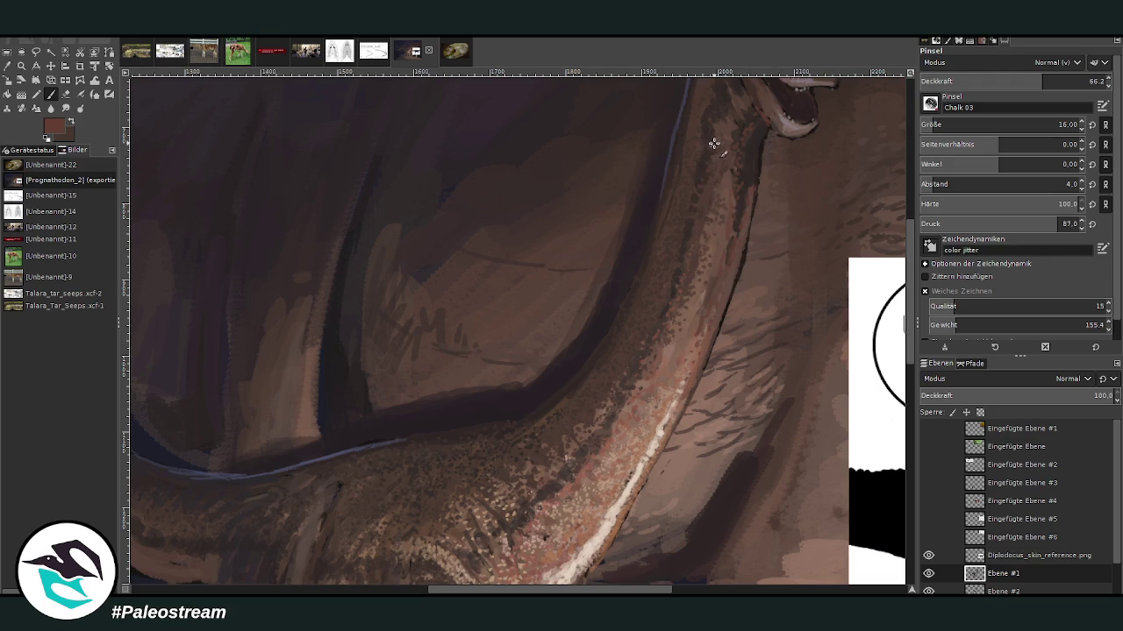
key("shift+ctrl+j")
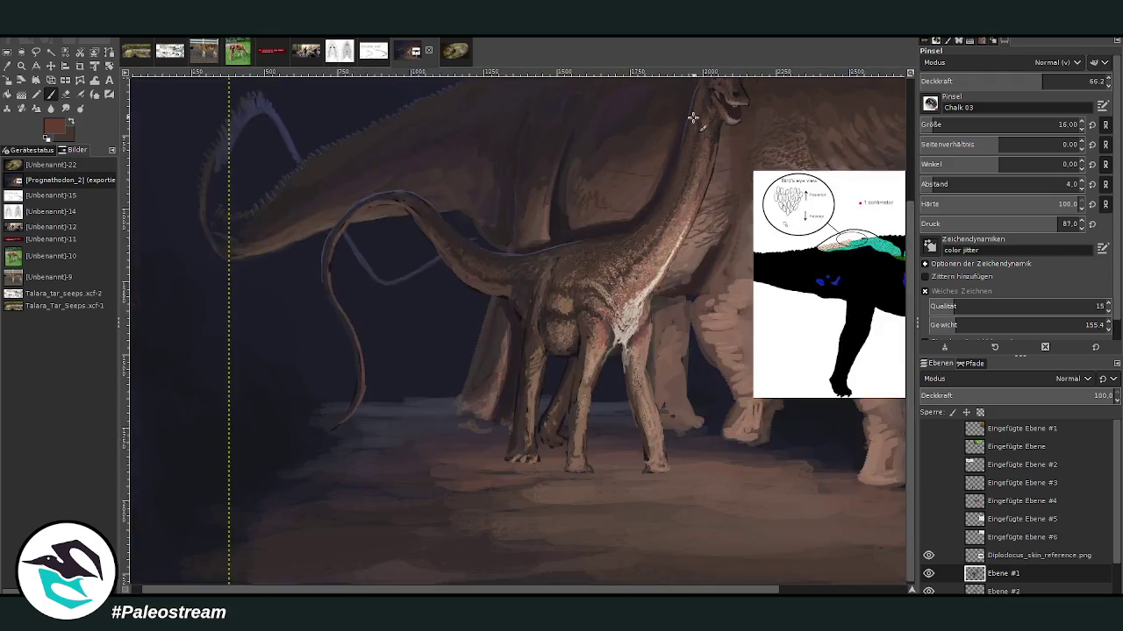
Step: Zoom into the body, sample a darker brown, and enlarge the brush at 53.3 opacity
key("z")
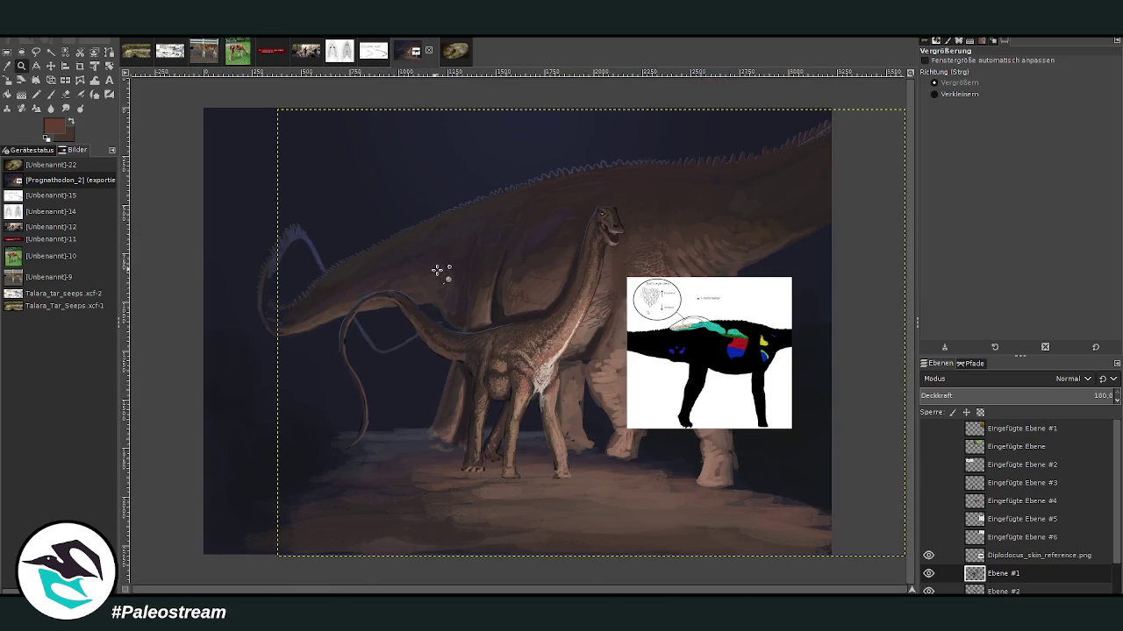
left_click_drag(433, 272, 549, 419)
key("o")
left_click(704, 222)
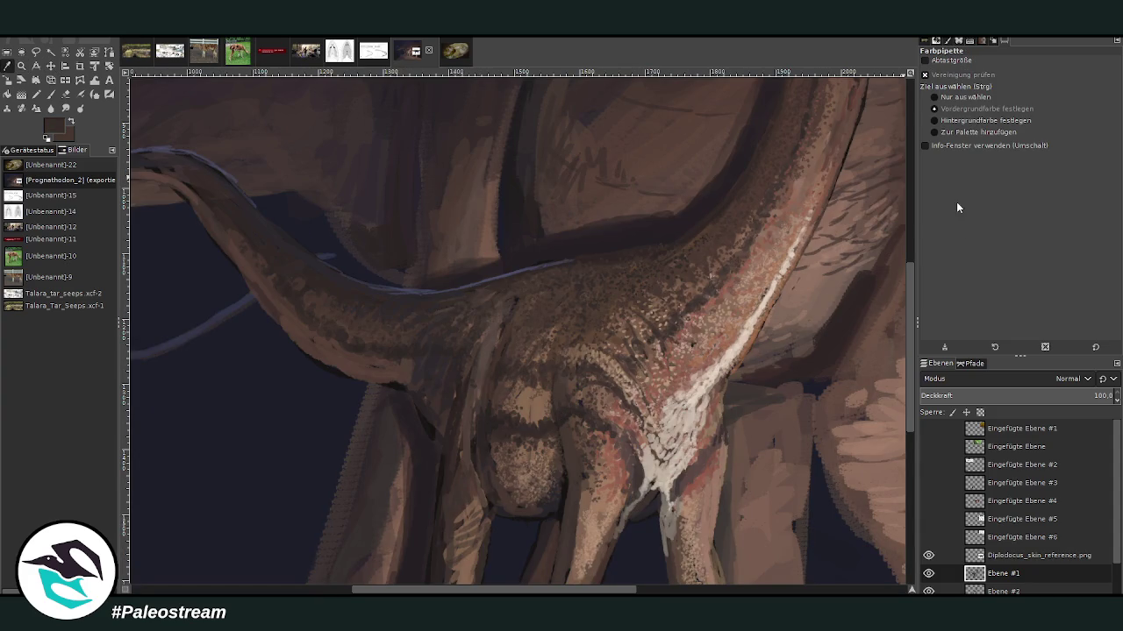
key("p")
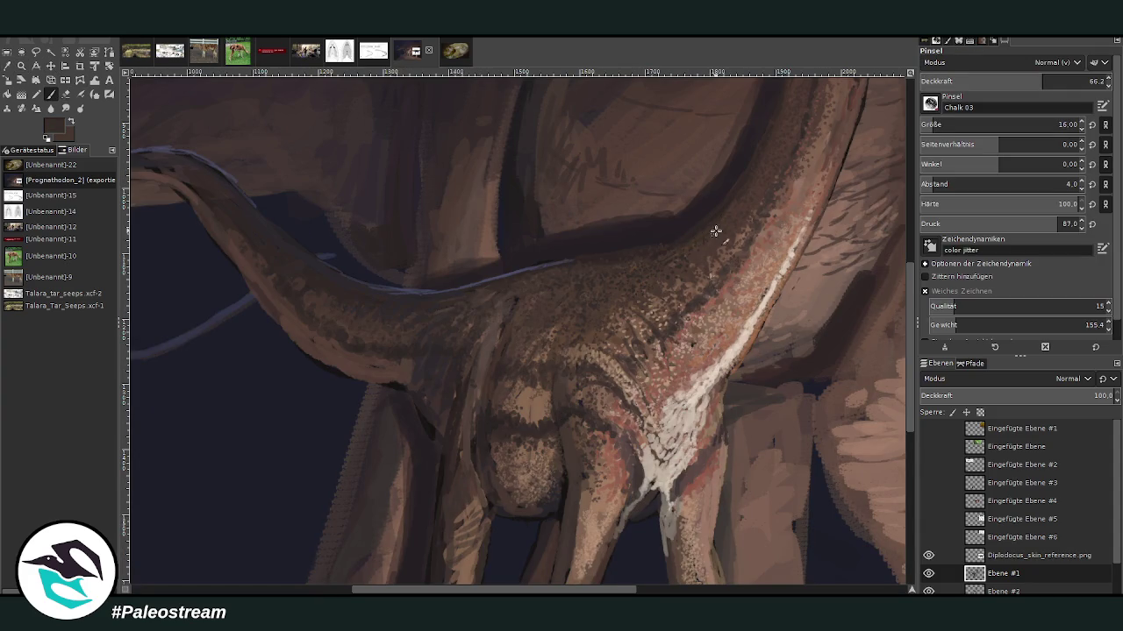
key("bracketright")
key("bracketright")
key("bracketright")
key("greater")
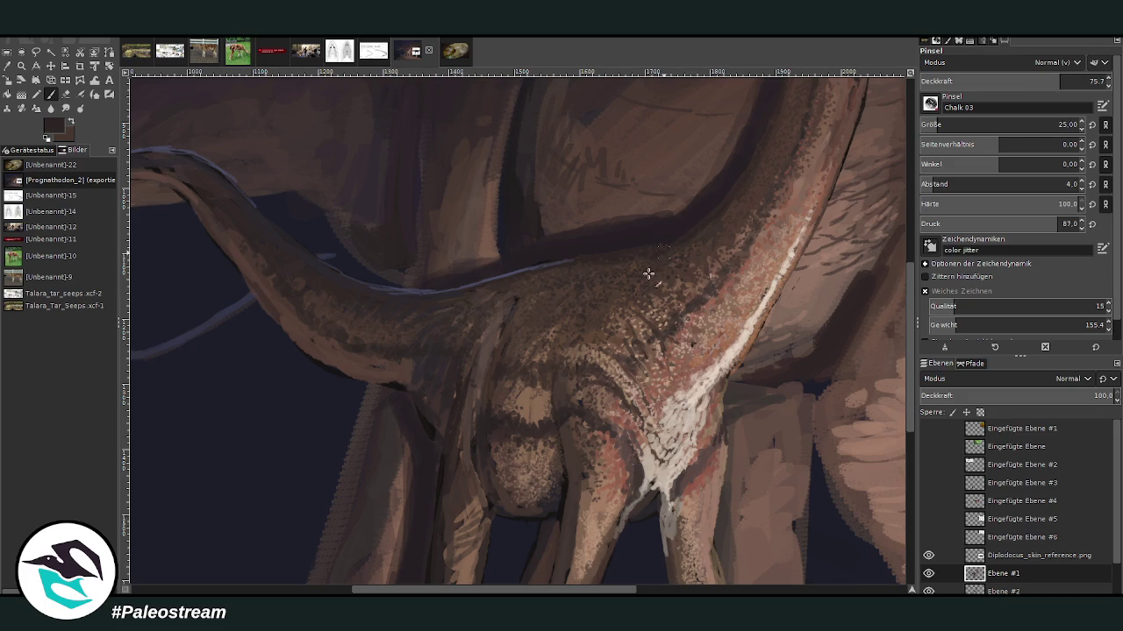
left_click(1020, 81)
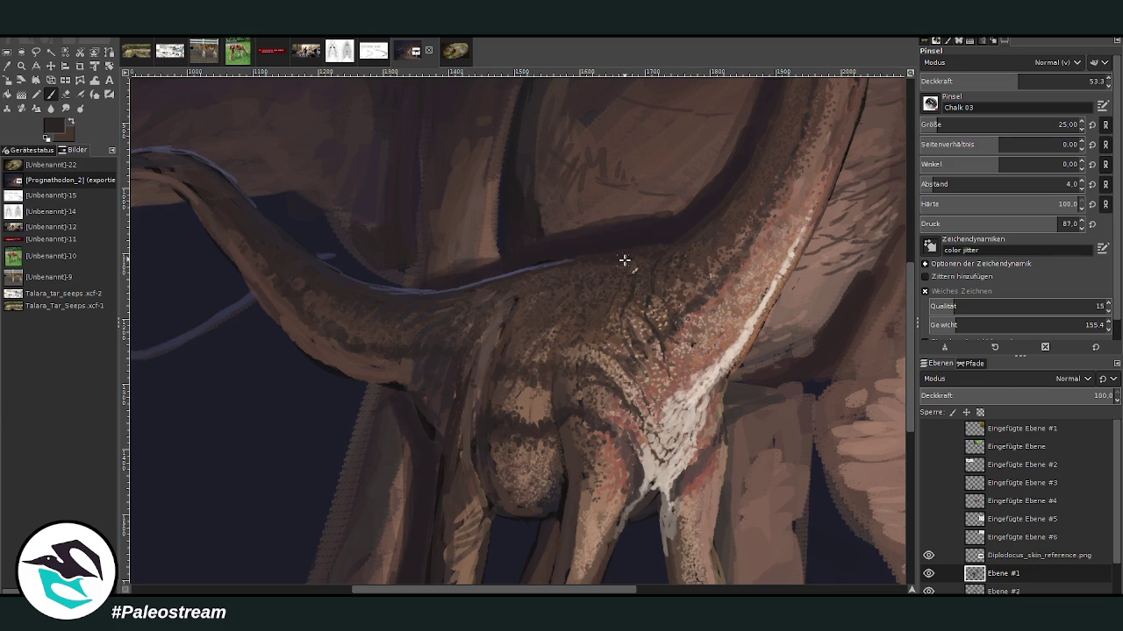
Step: Pick a lighter brown and set a larger, more transparent brush at size 50
left_click(675, 104, "ctrl")
left_click(968, 81)
left_click_drag(947, 124, 960, 125)
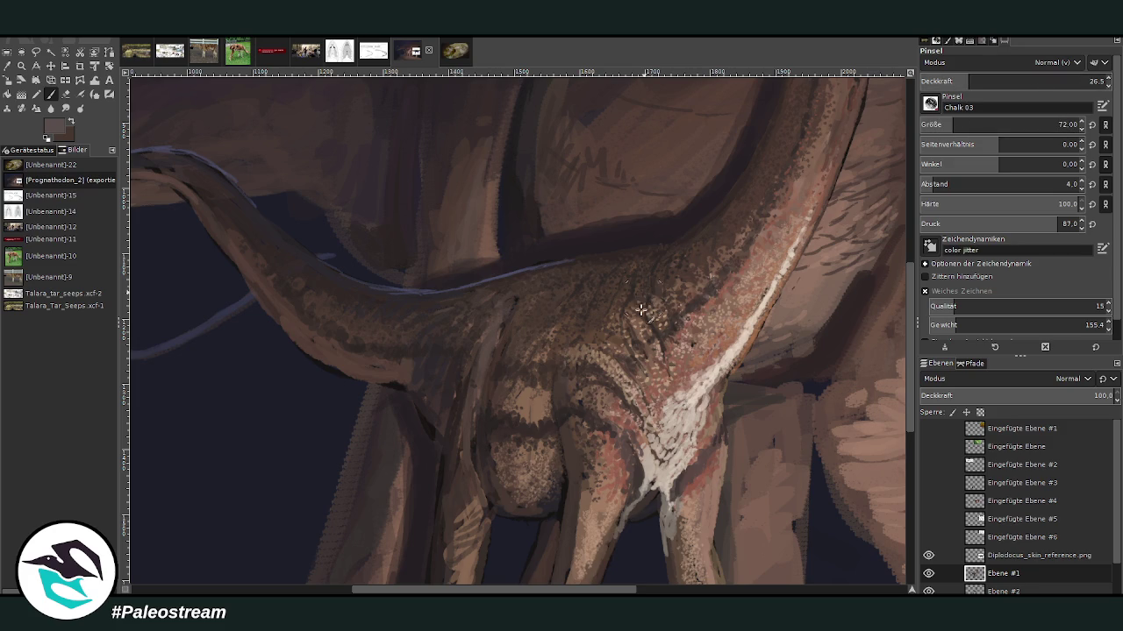
left_click(945, 123)
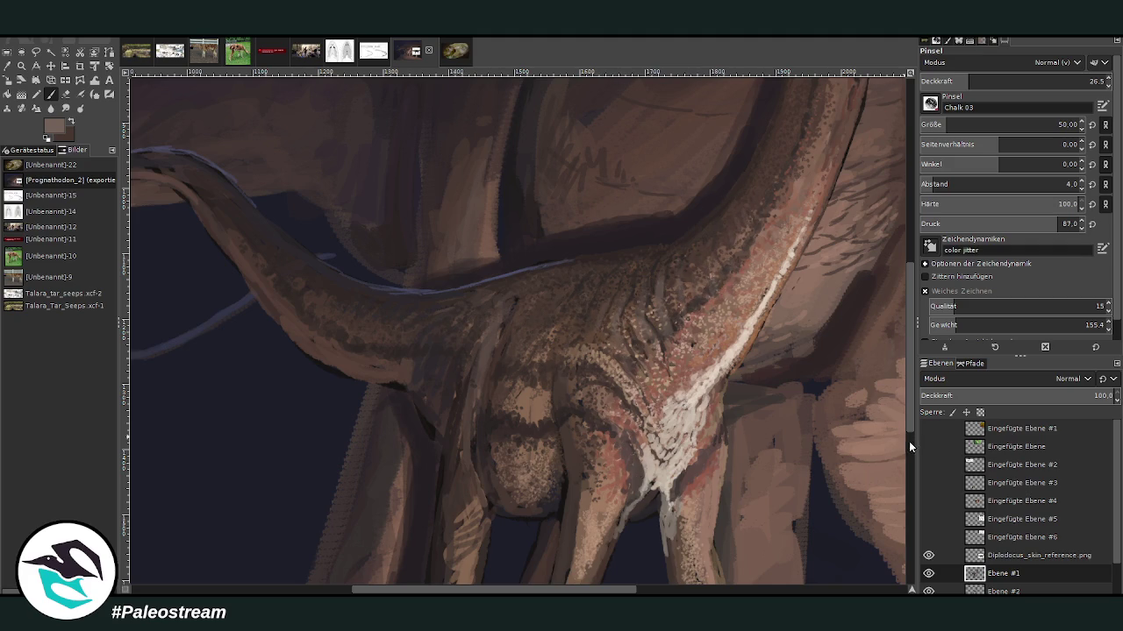
scroll(908, 440, "down", 5)
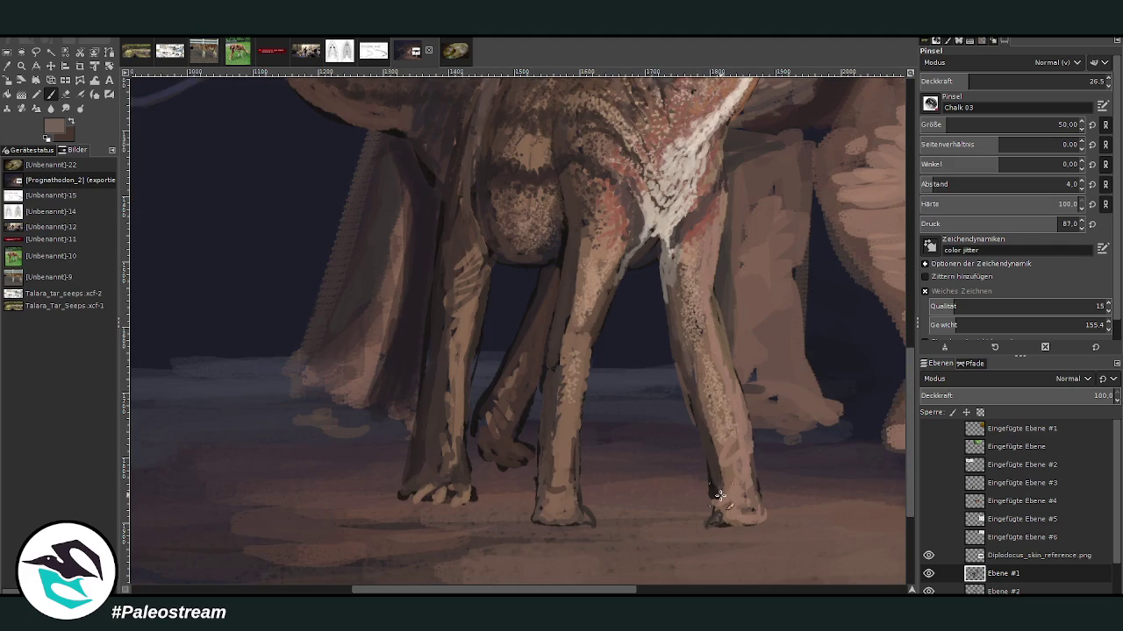